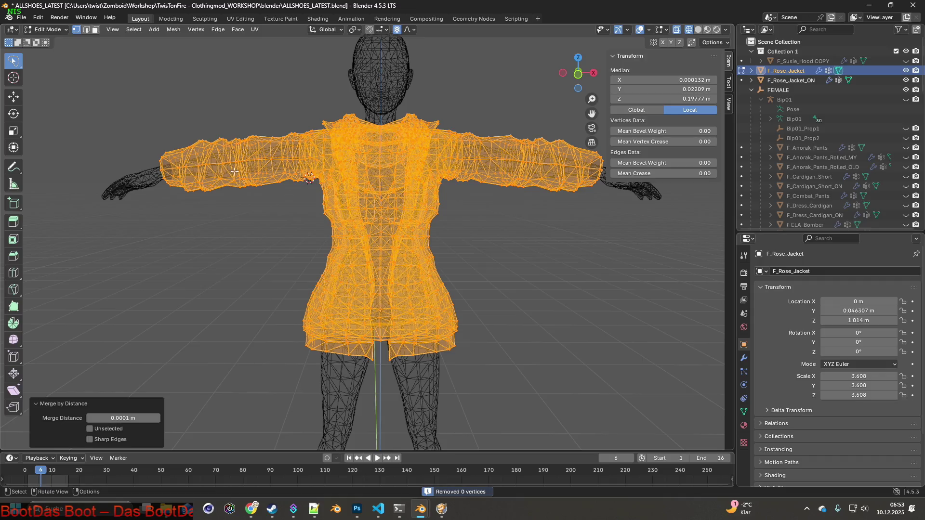
- In Object Mode, apply all transforms to F_Rose_Jacket
click(47, 29)
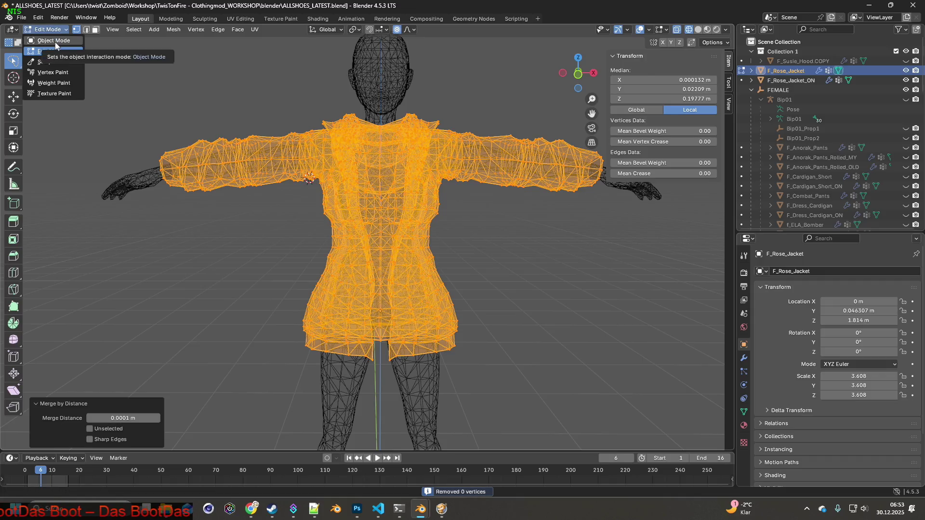
click(48, 39)
ctrl+click(772, 73)
click(788, 70)
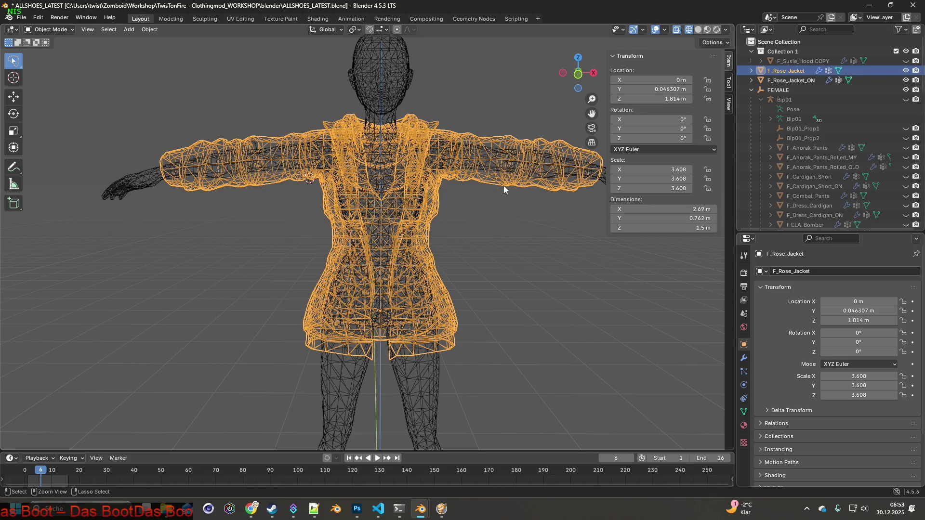
key(ctrl+a)
click(470, 186)
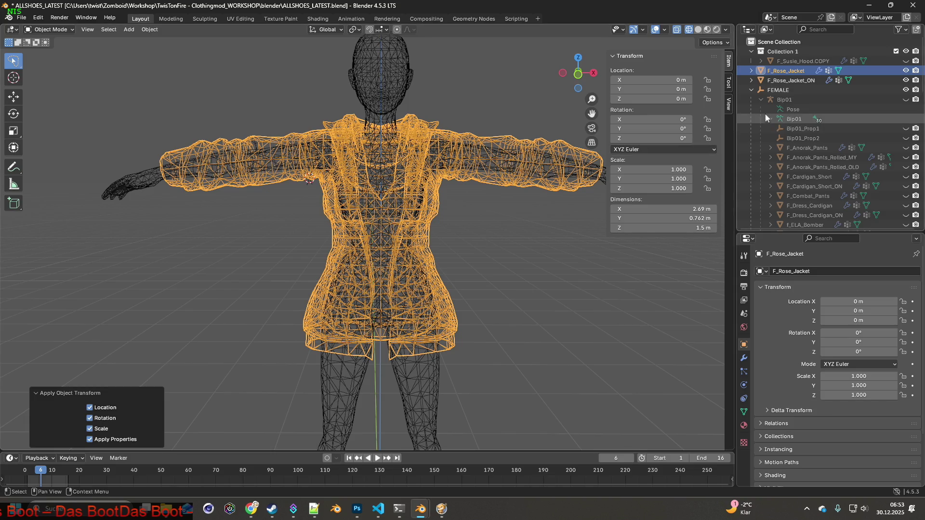
- Apply all transforms to F_Rose_Jacket_ON so it sits at location 0, scale 1.000
click(791, 80)
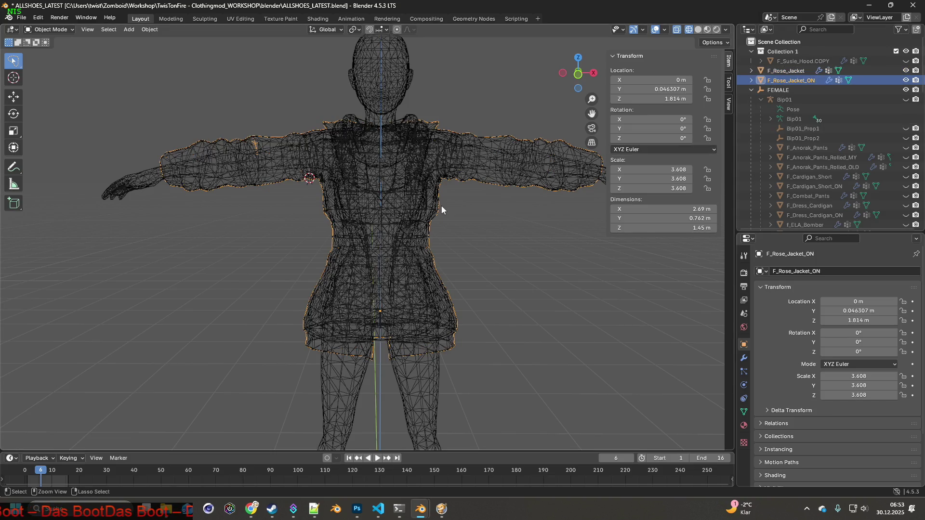
key(ctrl+a)
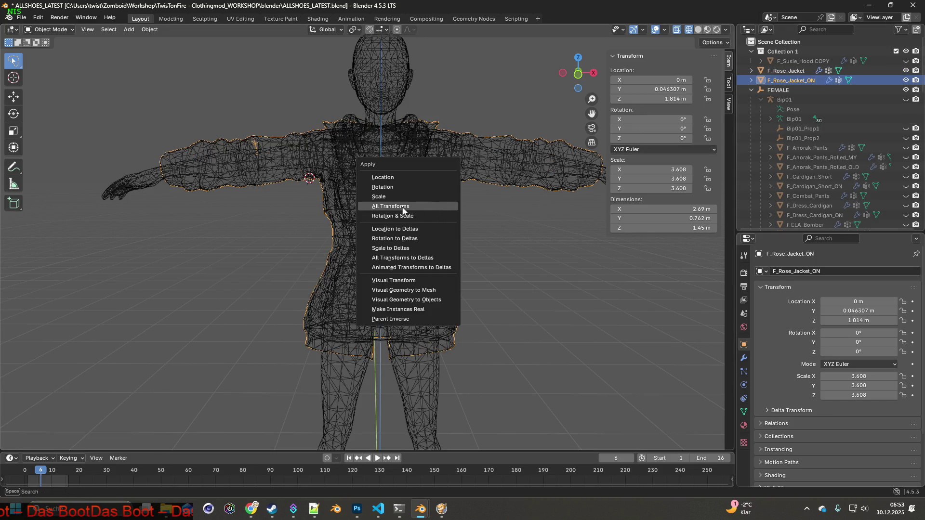
click(410, 211)
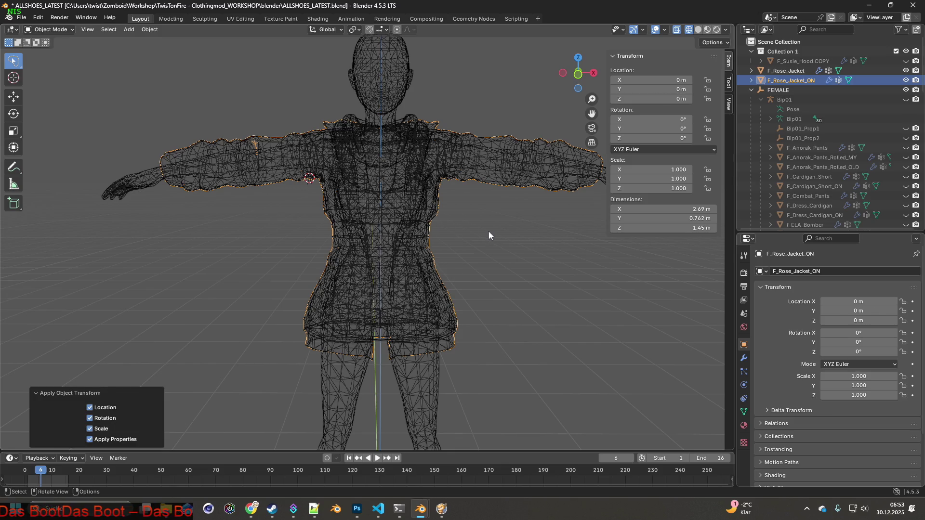
mouse_move(489, 232)
middle_down()
mouse_move(380, 232)
mouse_move(371, 140)
mouse_move(359, 172)
mouse_move(379, 147)
mouse_move(383, 227)
mouse_move(449, 233)
mouse_move(412, 241)
mouse_move(448, 234)
mouse_move(432, 245)
mouse_move(448, 261)
mouse_move(495, 255)
mouse_move(412, 256)
mouse_move(409, 246)
middle_up()
scroll(432, 244, up, 3)
- Reselect the F_Rose_Jacket mesh and put it in Edit Mode
click(51, 30)
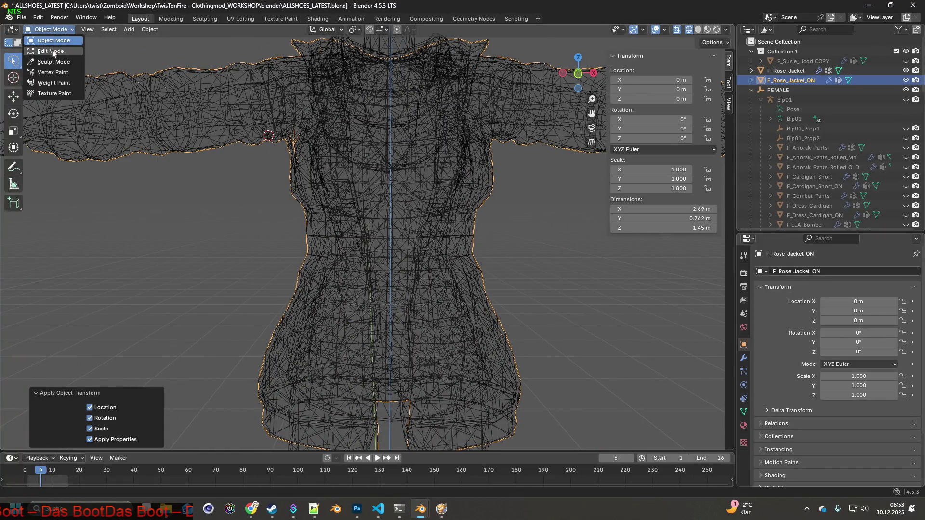
click(540, 210)
click(786, 71)
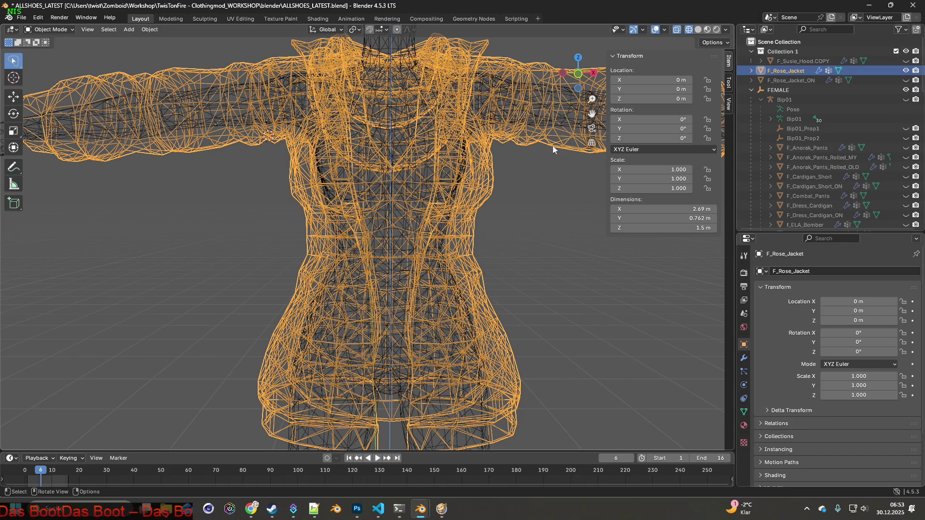
click(521, 188)
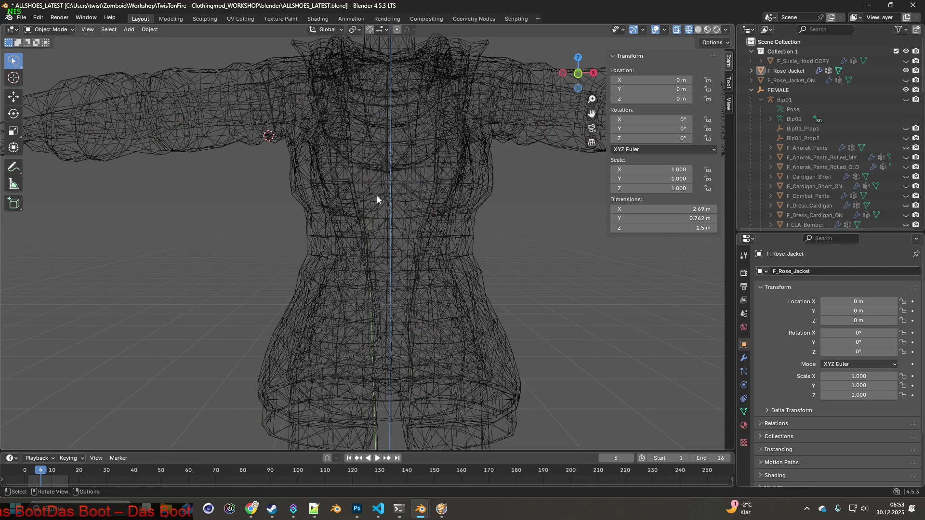
click(377, 199)
click(48, 30)
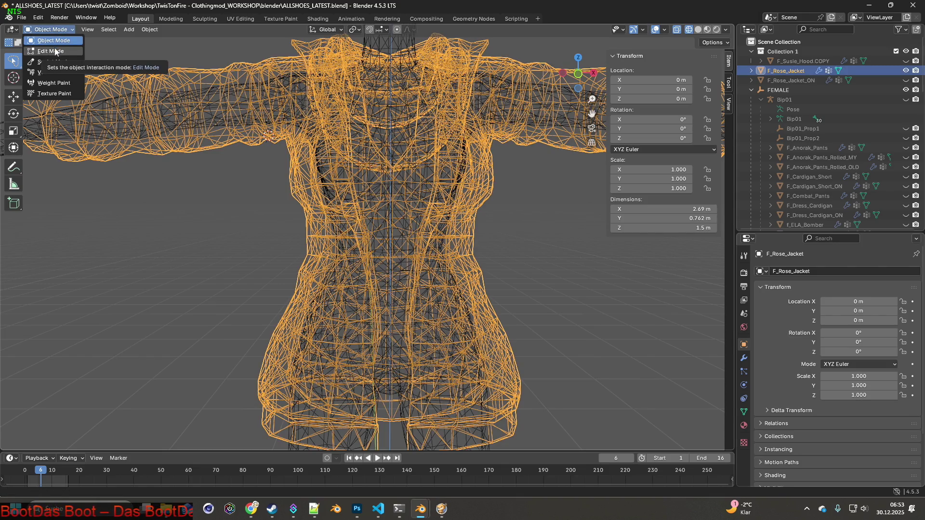
click(56, 52)
mouse_move(389, 216)
middle_down()
mouse_move(369, 224)
mouse_move(402, 227)
middle_up()
- Select the column of vertices running down the jacket's chest centre
click(381, 231)
scroll(818, 173, down, 5)
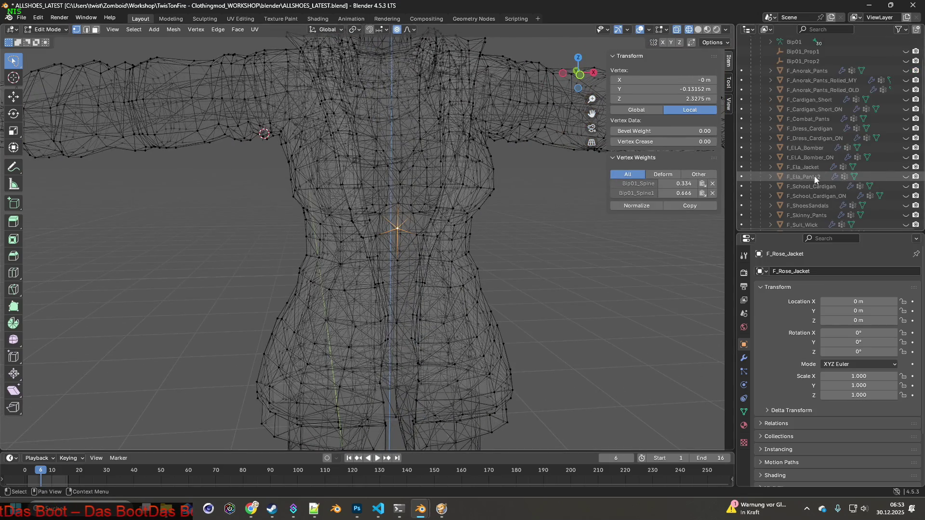
scroll(433, 192, up, 4)
mouse_move(424, 163)
middle_down()
mouse_move(446, 160)
mouse_move(413, 165)
mouse_move(427, 190)
mouse_move(478, 190)
mouse_move(406, 178)
mouse_move(403, 190)
mouse_move(475, 194)
mouse_move(537, 175)
mouse_move(506, 190)
mouse_move(553, 192)
mouse_move(483, 198)
middle_up()
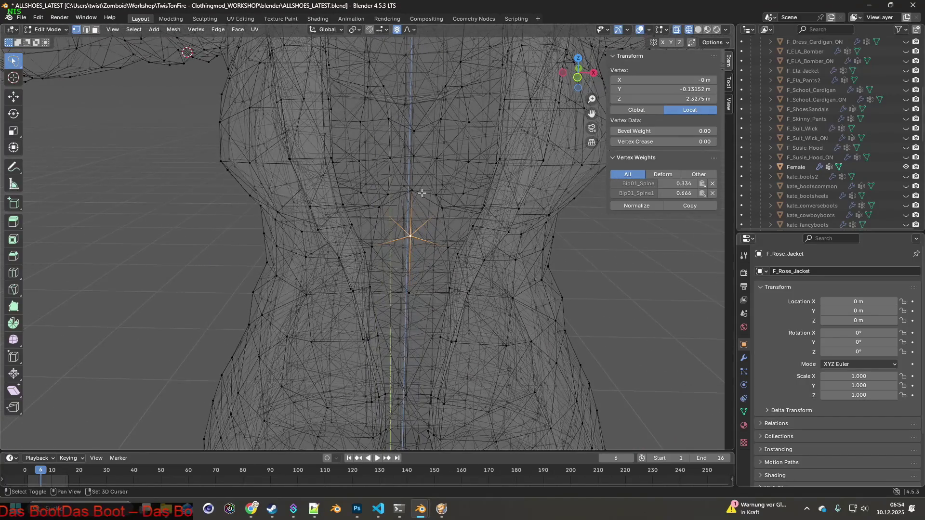
shift+click(413, 189)
shift+click(414, 156)
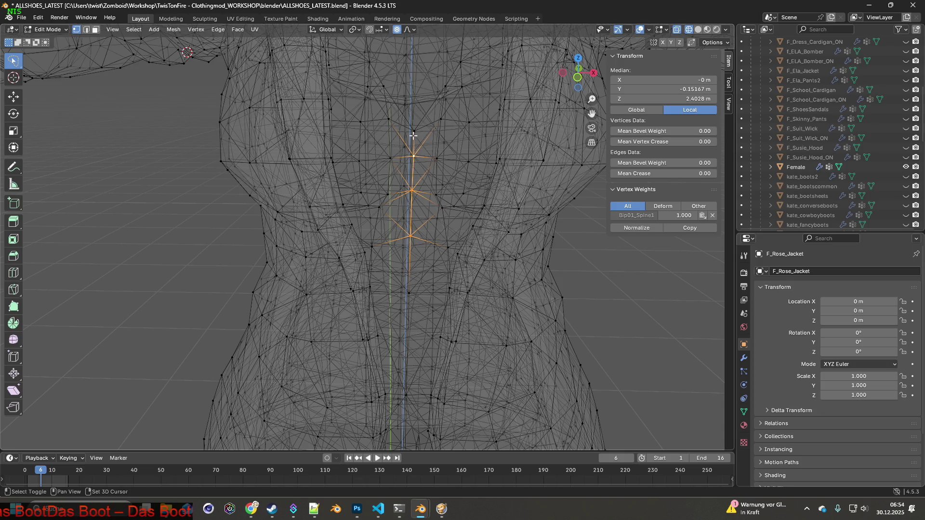
mouse_move(437, 152)
middle_down()
mouse_move(368, 145)
mouse_move(409, 148)
mouse_move(406, 131)
middle_up()
shift+click(368, 145)
- Shift the chest vertices about 0.005 m along global Y with smooth proportional falloff
key(g)
key(y)
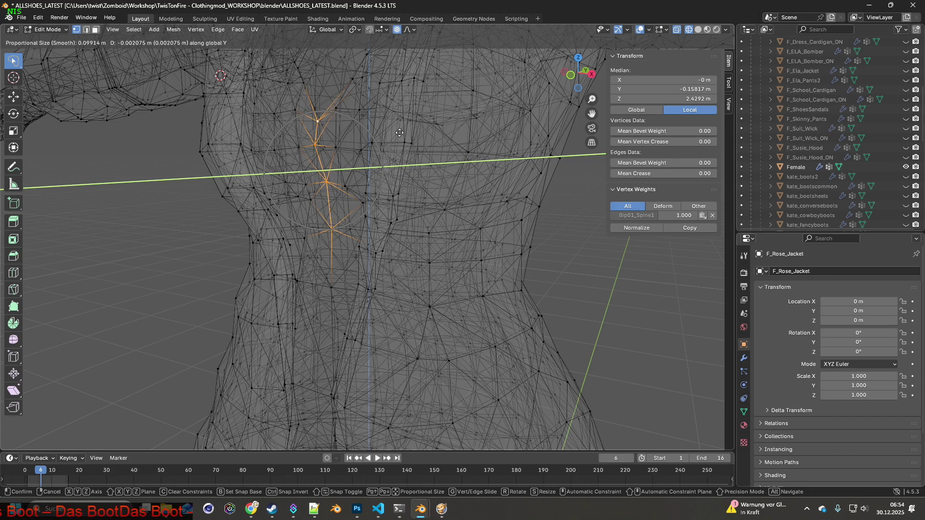
click(399, 133)
key(g)
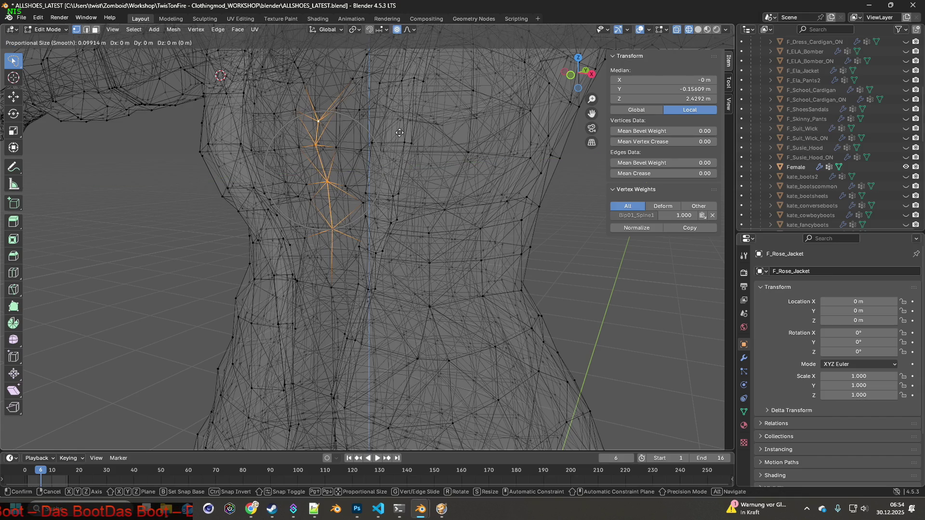
scroll(399, 133, down, 1)
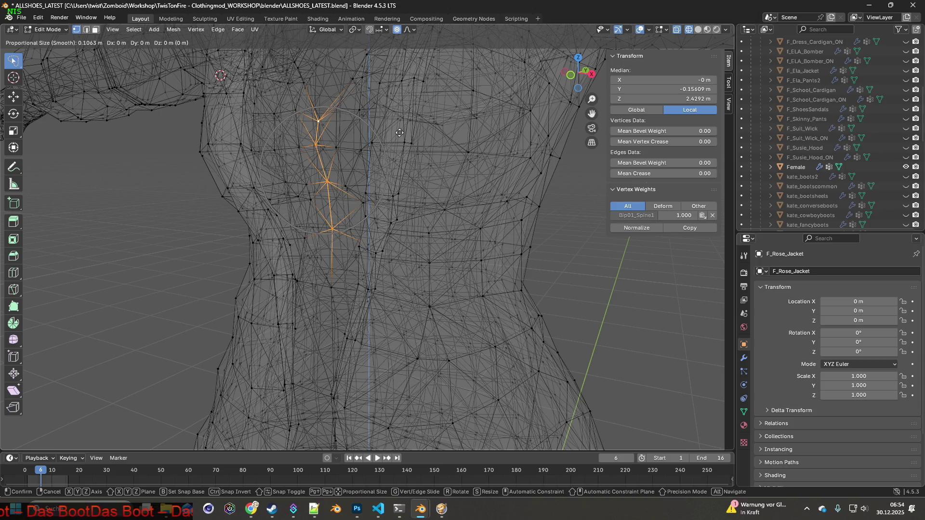
scroll(399, 133, down, 1)
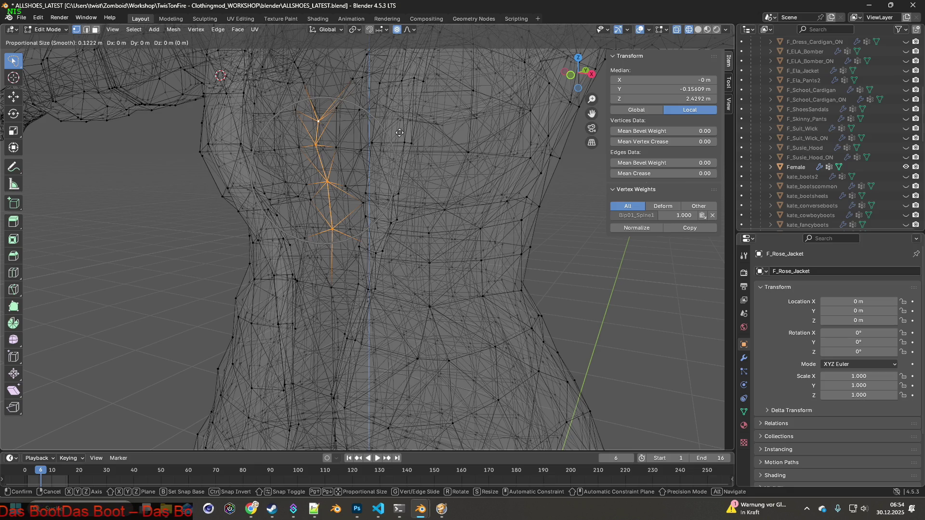
key(y)
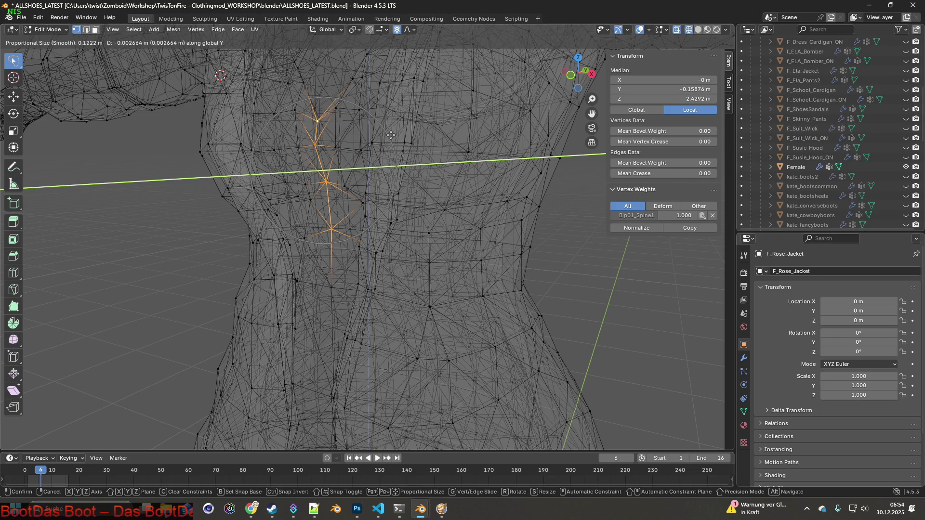
click(383, 137)
mouse_move(382, 137)
middle_down()
mouse_move(479, 149)
mouse_move(382, 129)
middle_up()
- Return to Object Mode and deselect the jacket
click(57, 30)
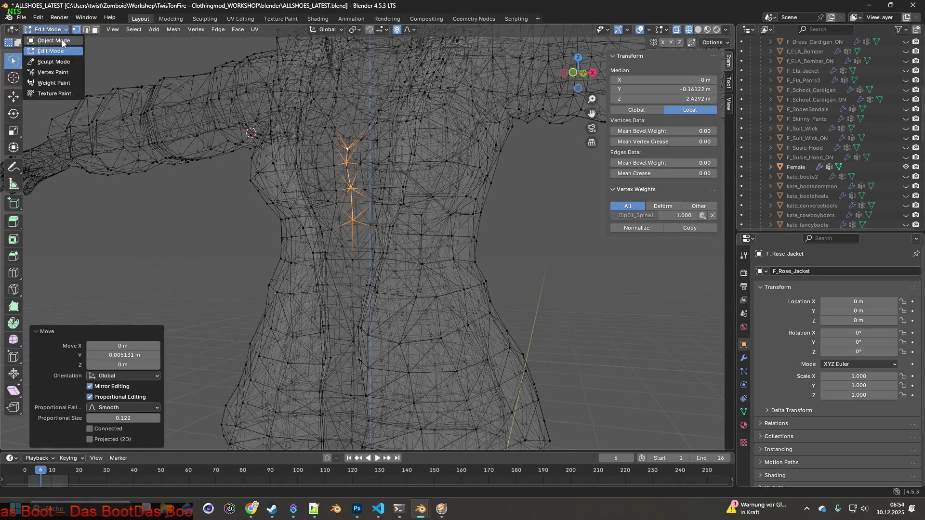
click(48, 42)
scroll(362, 154, up, 3)
click(495, 212)
mouse_move(496, 212)
middle_down()
mouse_move(362, 196)
mouse_move(359, 205)
mouse_move(457, 230)
mouse_move(448, 242)
mouse_move(459, 243)
mouse_move(442, 235)
mouse_move(444, 221)
mouse_move(446, 244)
mouse_move(452, 230)
mouse_move(441, 240)
mouse_move(471, 245)
mouse_move(448, 229)
mouse_move(479, 270)
mouse_move(472, 246)
middle_up()
- Switch to Project Zomboid and unpause the game
scroll(463, 170, down, 3)
mouse_move(463, 170)
middle_down()
mouse_move(443, 182)
mouse_move(374, 186)
mouse_move(473, 186)
middle_up()
key(alt+Tab)
key(space)
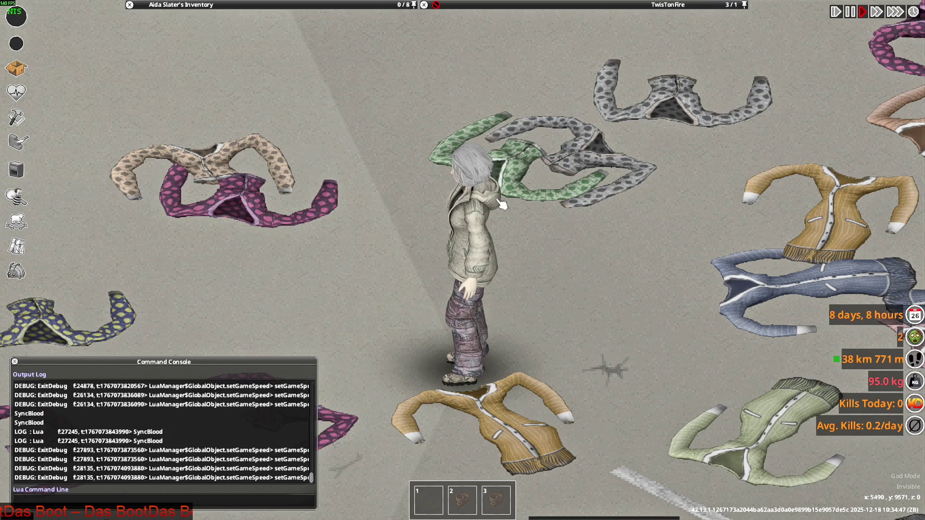
key(a)
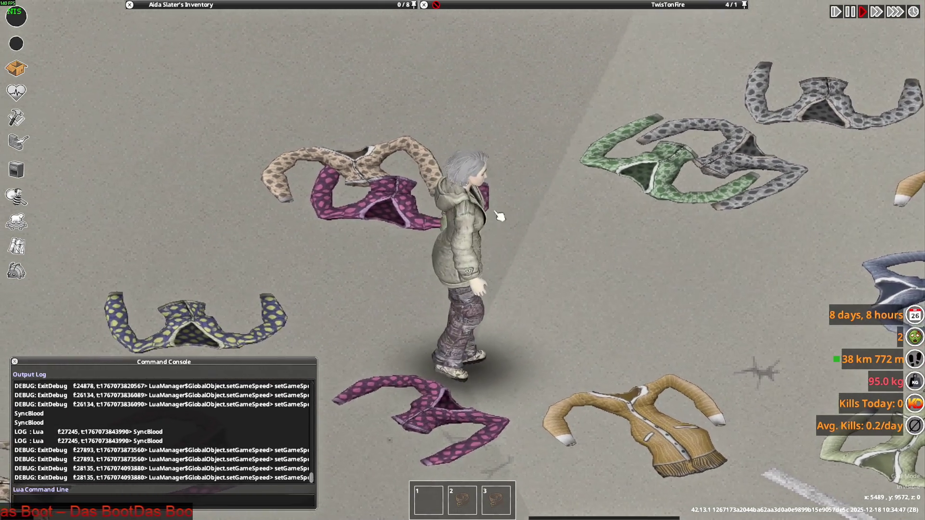
- Unequip the character's Insulated Hunting Pants from the inventory
mouse_move(185, 106)
scroll(186, 107, down, 5)
scroll(188, 113, up, 10)
scroll(192, 120, down, 9)
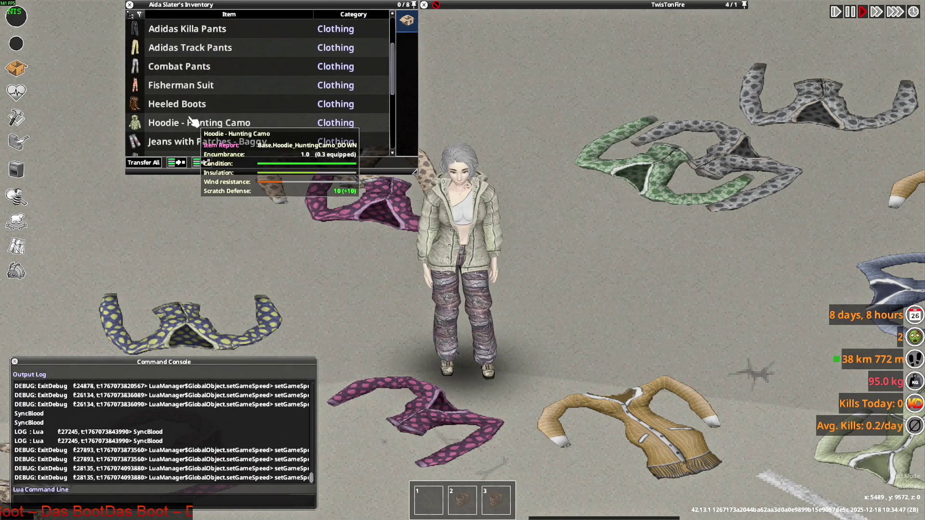
scroll(191, 120, down, 1)
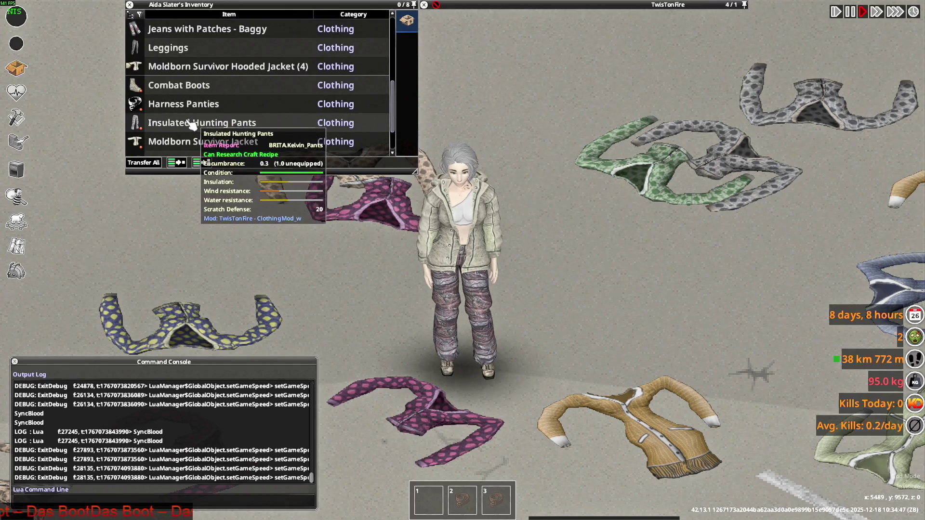
right_click(185, 123)
click(233, 210)
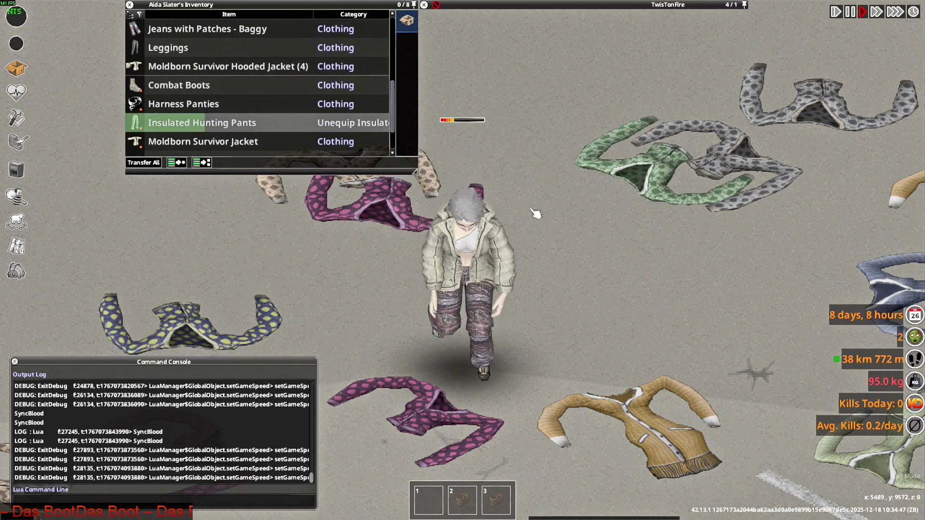
- Walk the character down and right to inspect the jacket
key(a)
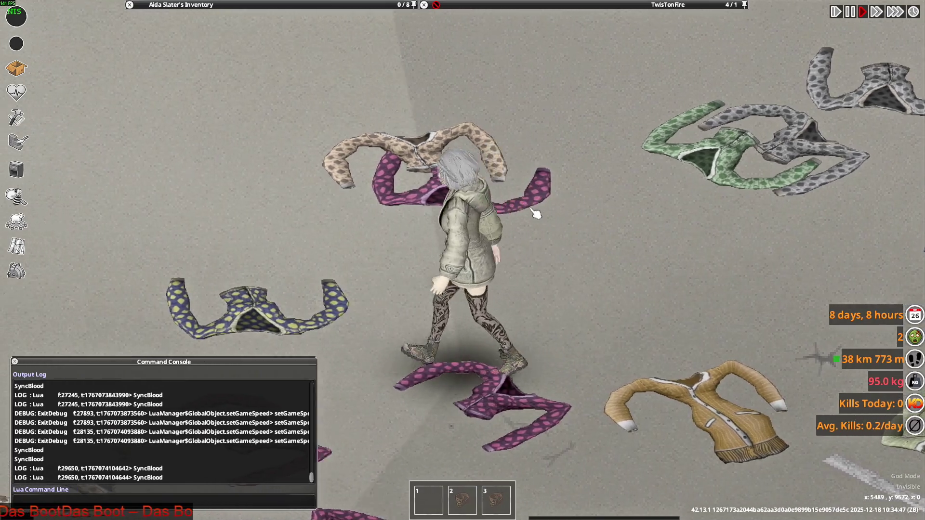
key(s+d)
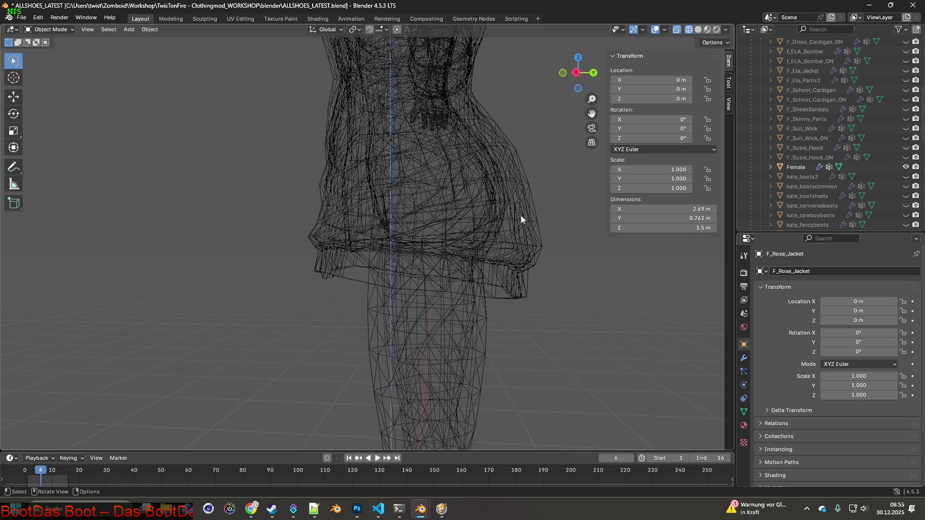
mouse_move(521, 215)
middle_down()
mouse_move(556, 230)
mouse_move(449, 228)
mouse_move(460, 233)
mouse_move(446, 223)
mouse_move(467, 204)
mouse_move(440, 227)
mouse_move(192, 134)
middle_up()
scroll(457, 219, down, 5)
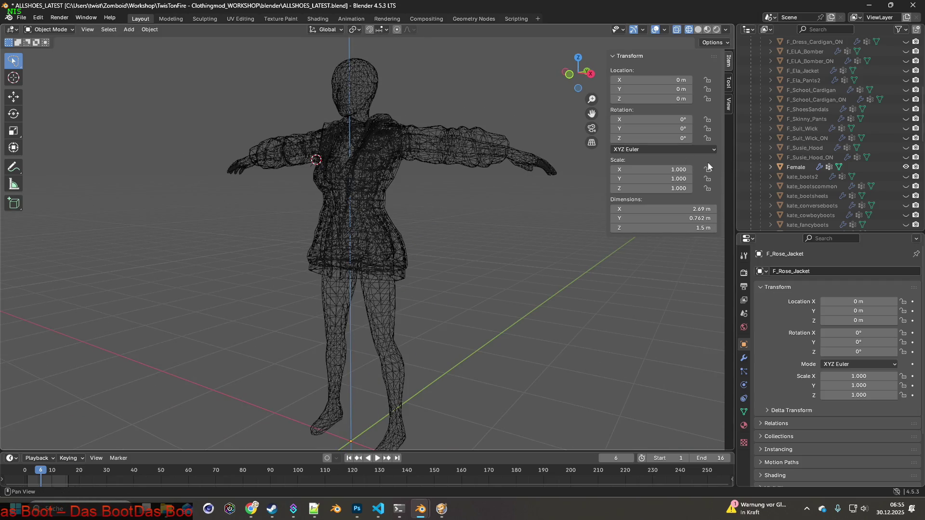
- Turn on Material Preview, select F_Rose_Jacket, and go to the Shading workspace
mouse_move(478, 145)
middle_down()
mouse_move(500, 180)
mouse_move(452, 175)
middle_up()
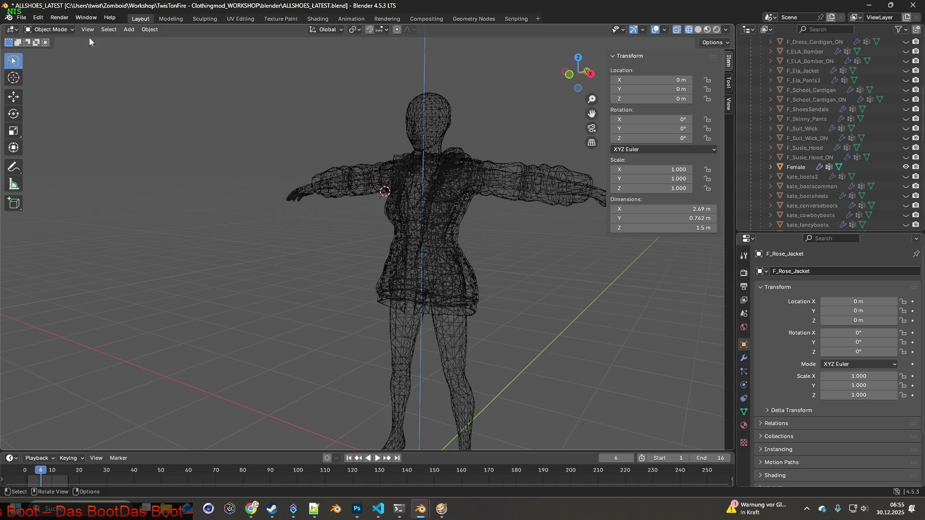
middle_drag(279, 94, 318, 96)
click(707, 30)
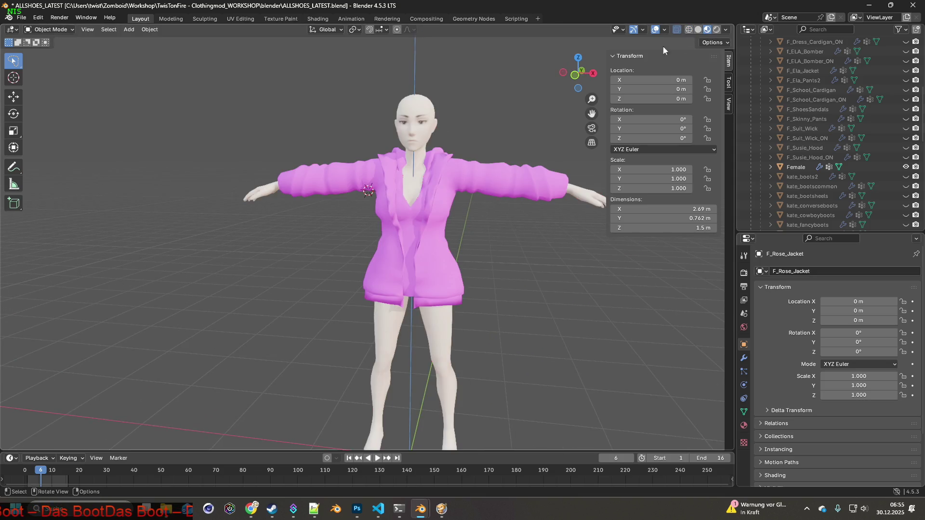
scroll(805, 120, up, 9)
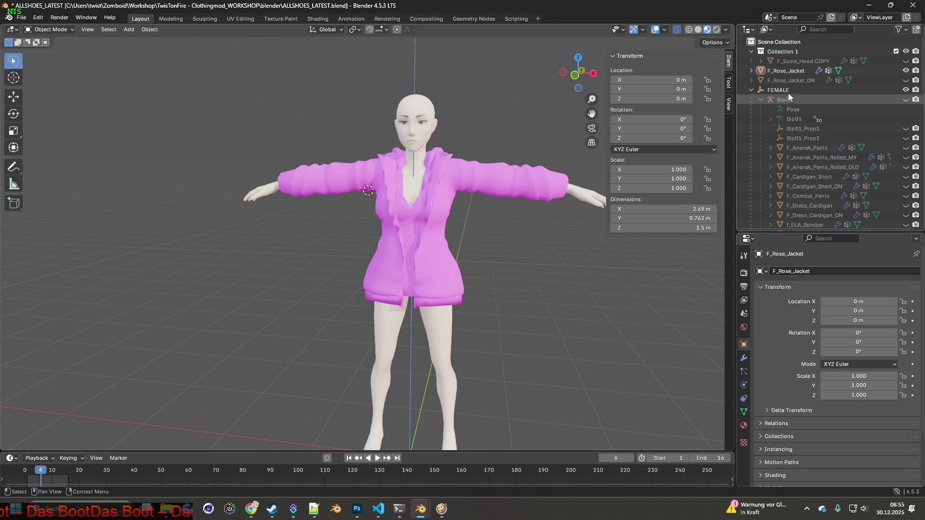
click(905, 80)
click(784, 71)
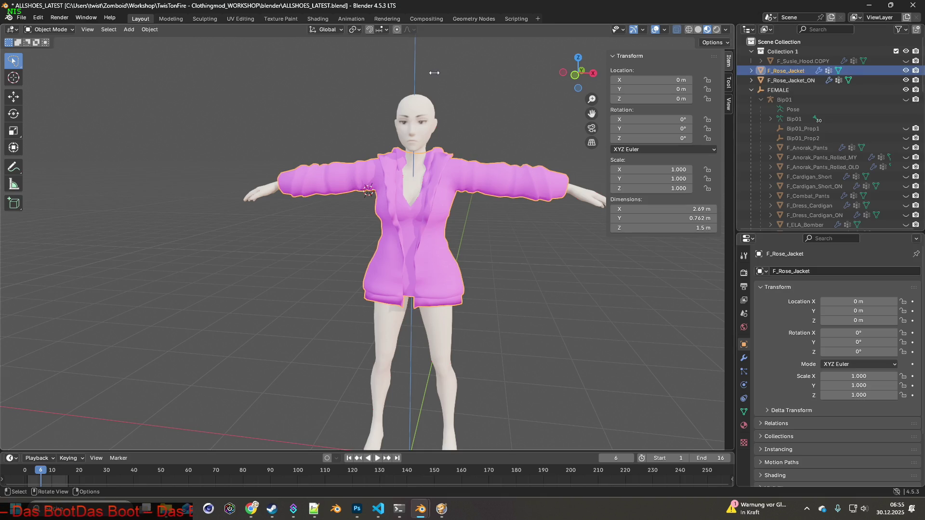
click(317, 18)
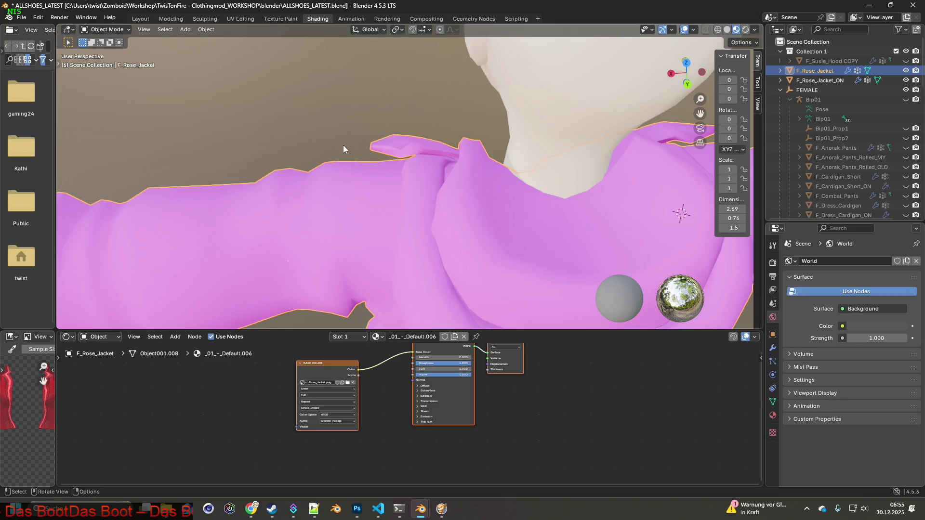
- Browse for a new jacket texture in the recent Uniform folder, filtering by Rose_Jacket_ON
click(347, 383)
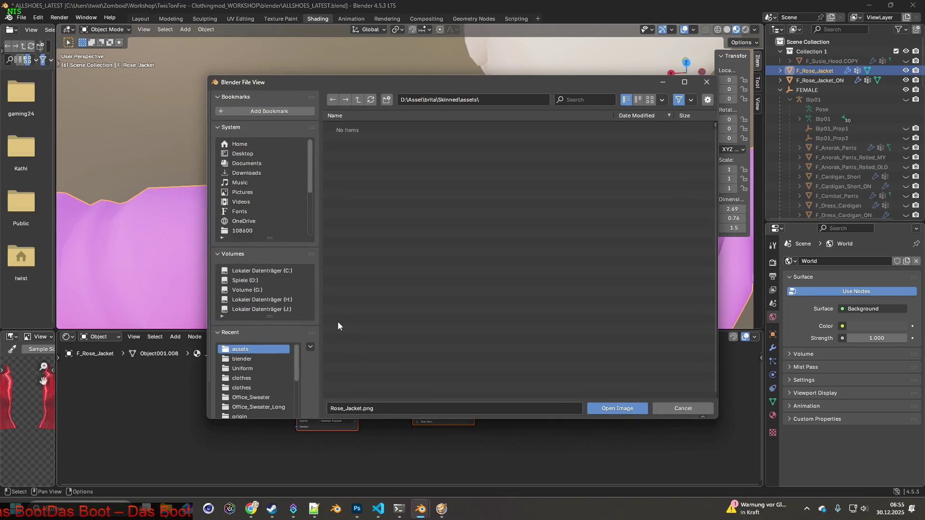
click(245, 368)
click(596, 100)
text(Rose_Jacket_ON)
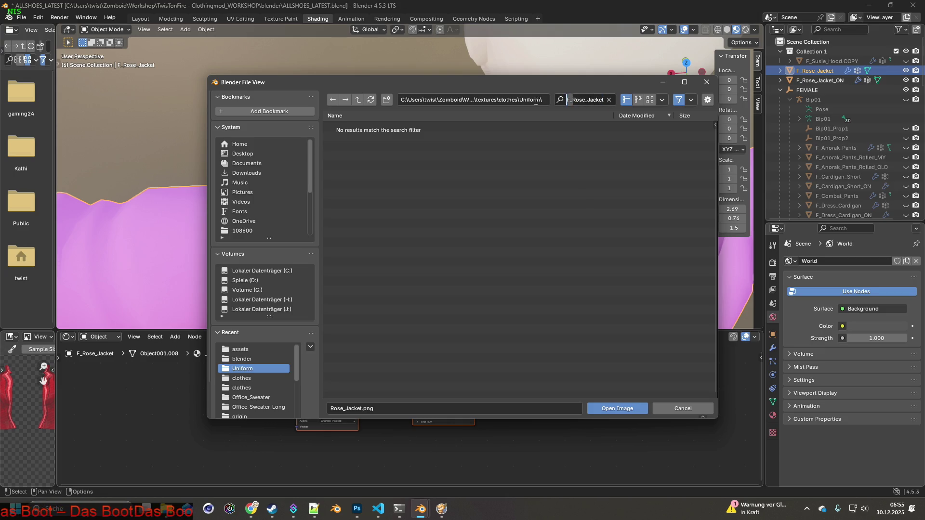
drag(599, 100, 552, 102)
key(ctrl+c)
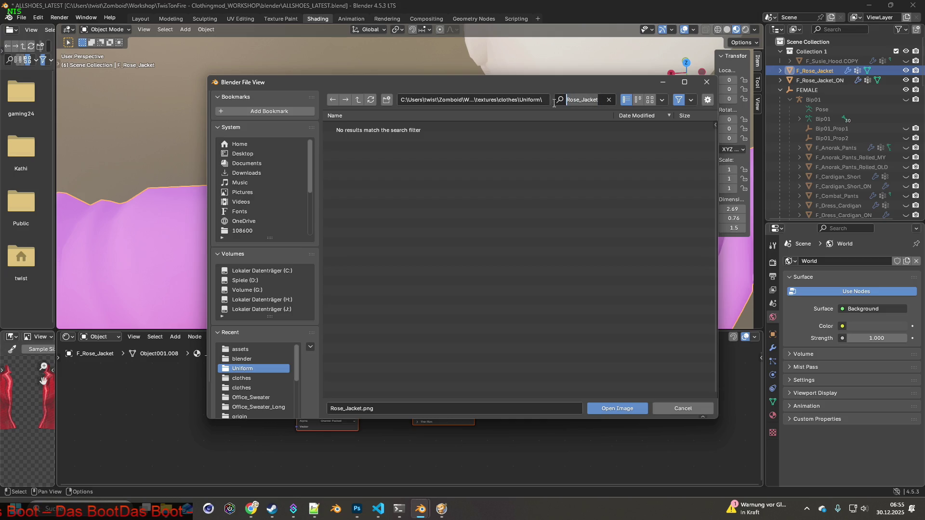
click(249, 379)
key(Escape)
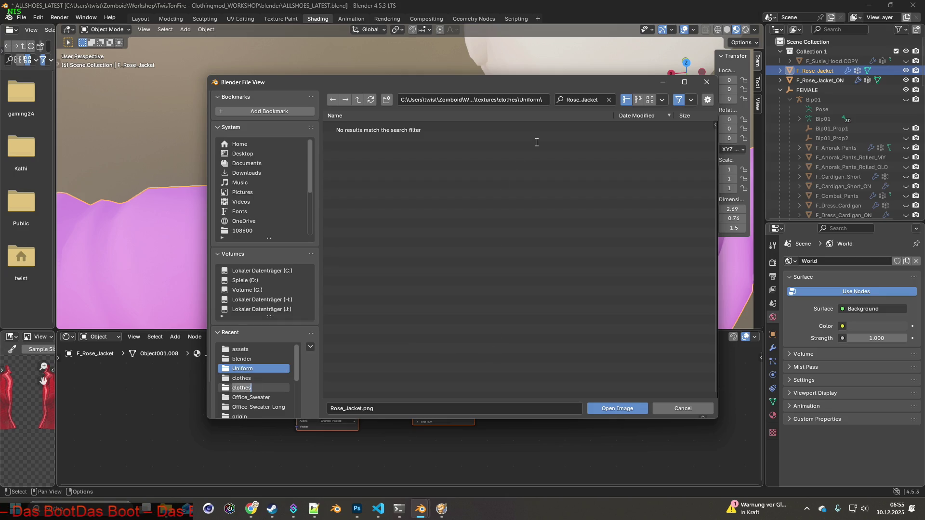
- Load Rose_Jacket.png from the Uniform2 folder as the jacket's image texture
click(358, 99)
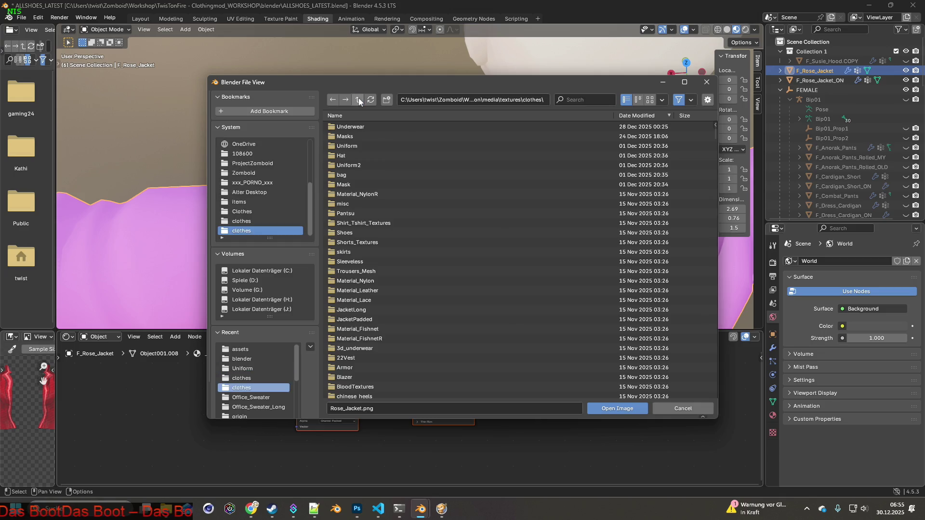
click(251, 368)
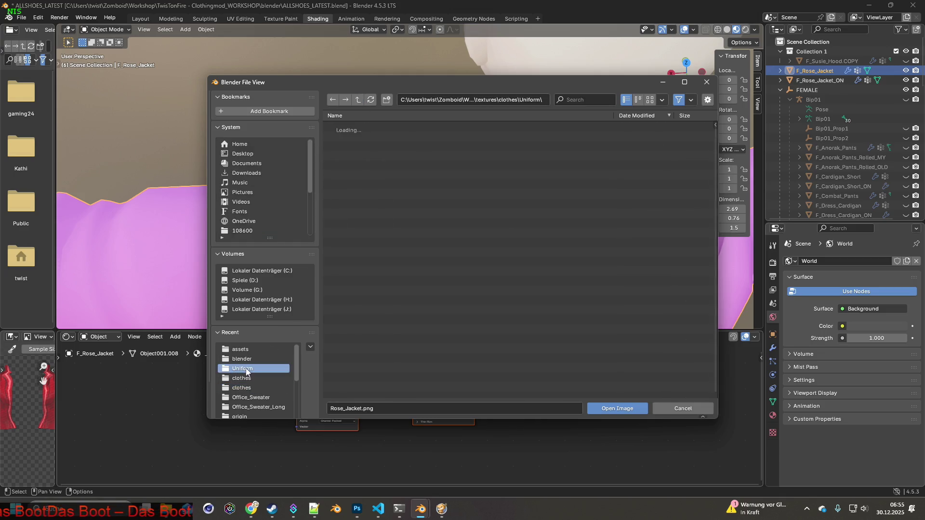
scroll(270, 371, down, 1)
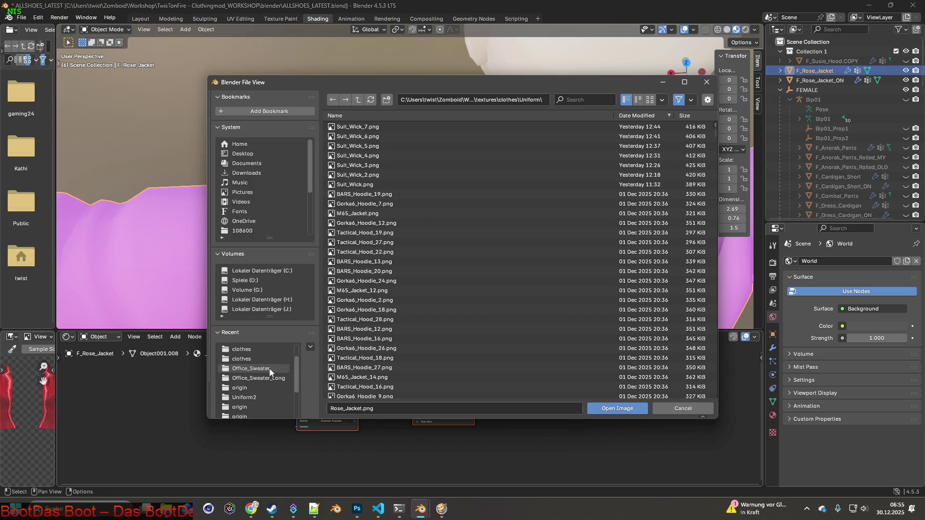
click(253, 397)
click(597, 101)
key(ctrl+v)
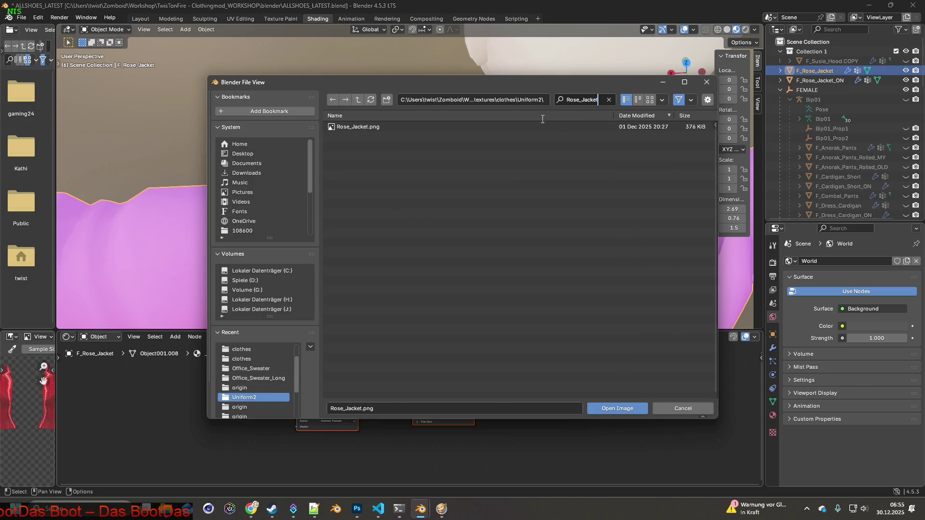
click(617, 408)
- Select the open jacket variant F_Rose_Jacket_ON and cycle through the open windows
mouse_move(498, 287)
middle_down()
mouse_move(535, 247)
mouse_move(405, 242)
mouse_move(369, 261)
mouse_move(477, 231)
middle_up()
click(823, 80)
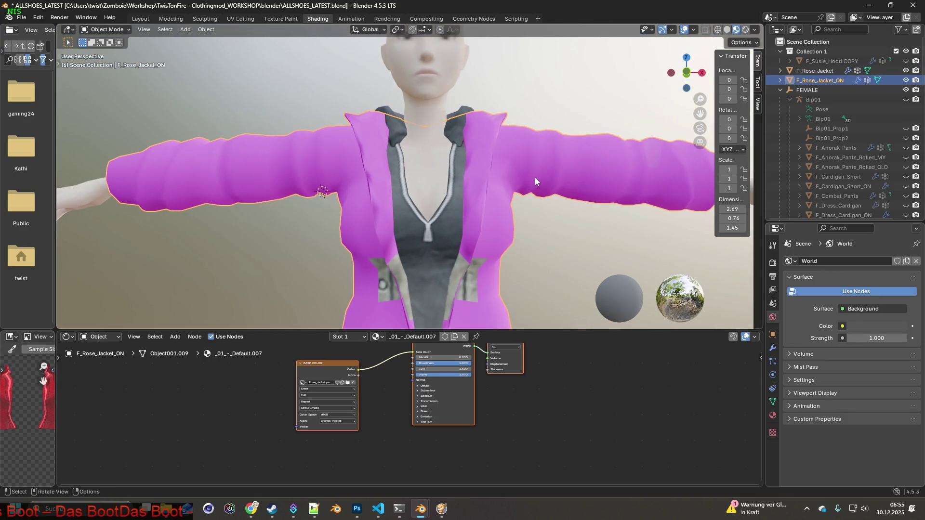
key(alt+Tab)
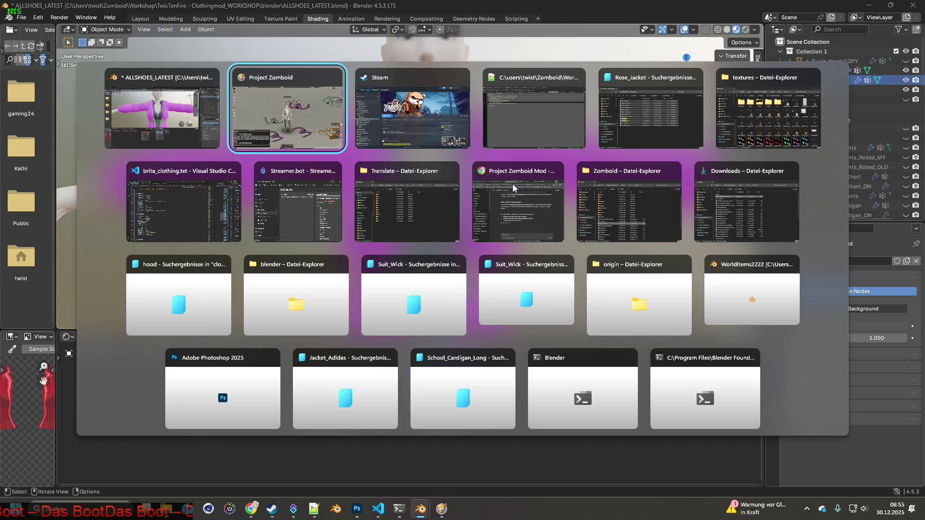
key(alt+Tab)
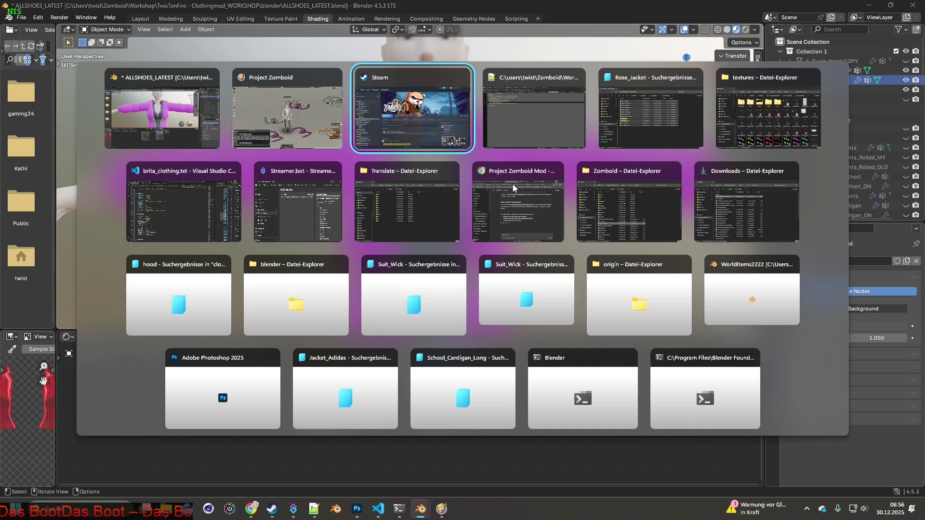
- In Notepad++, open TEC_Jacket.xml and select the TEC_Jacket texture name on line 12
key(alt+Tab)
key(alt+Tab)
key(alt+Tab)
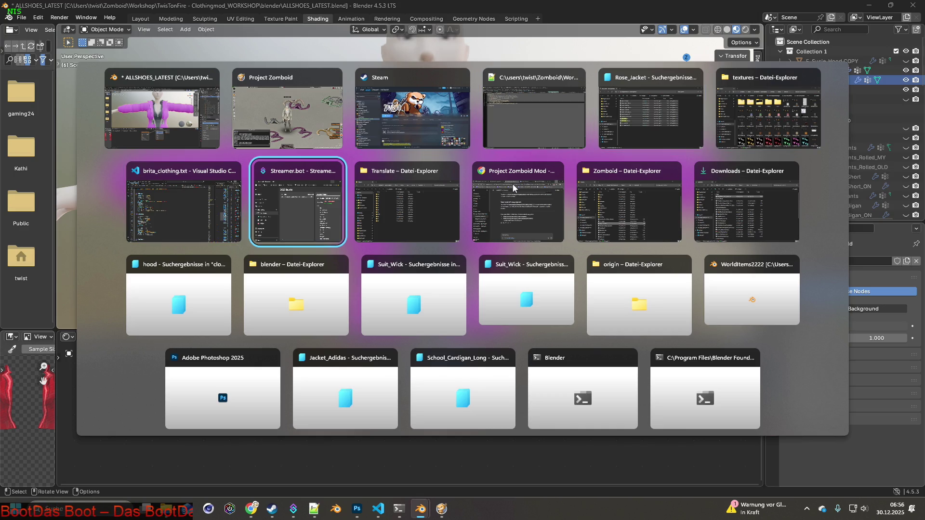
click(503, 147)
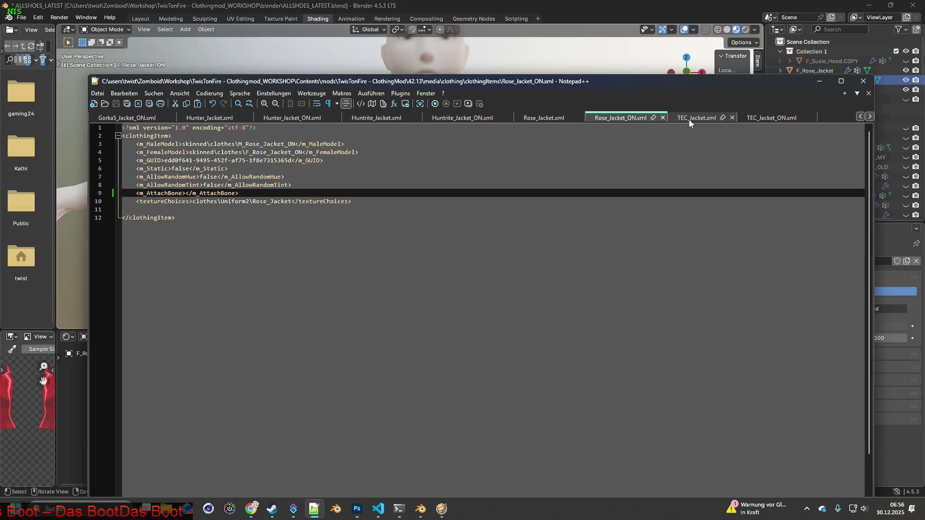
click(683, 120)
drag(252, 217, 262, 217)
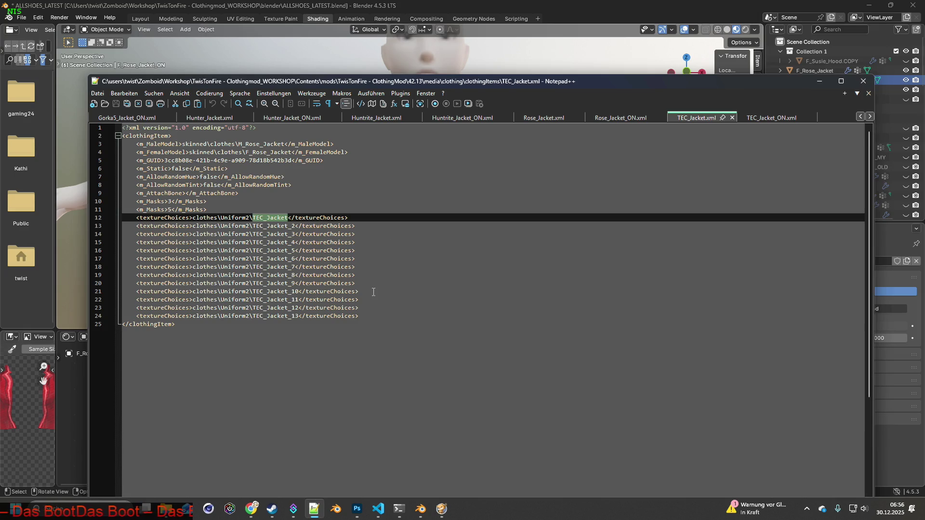
- Load TEC_Jacket.png from Uniform2 as F_Rose_Jacket_ON's image texture and orbit to check its back
mouse_move(422, 516)
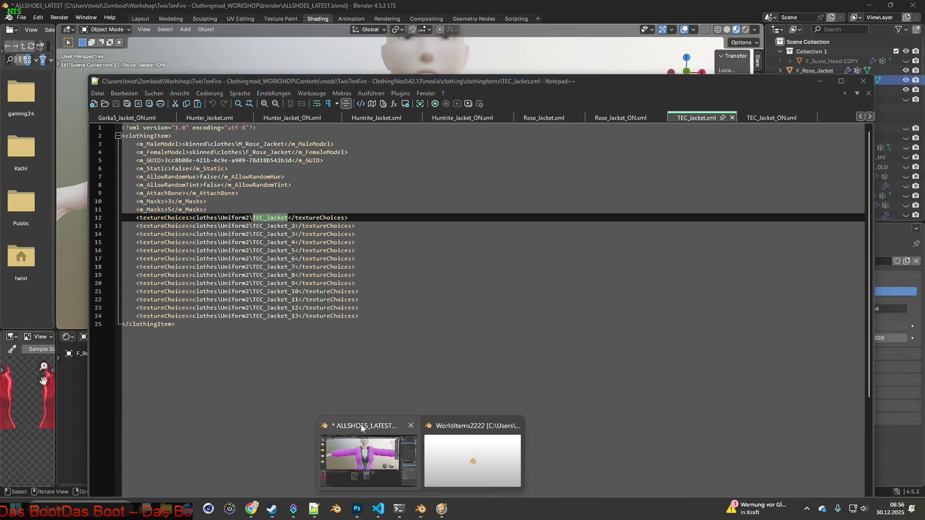
click(375, 457)
click(348, 383)
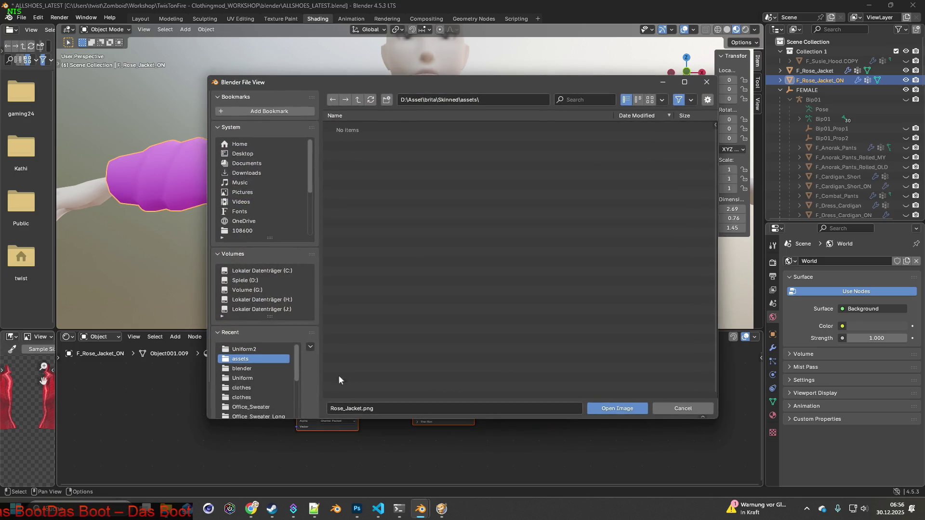
click(253, 353)
click(585, 100)
text(TEC_Jacket)
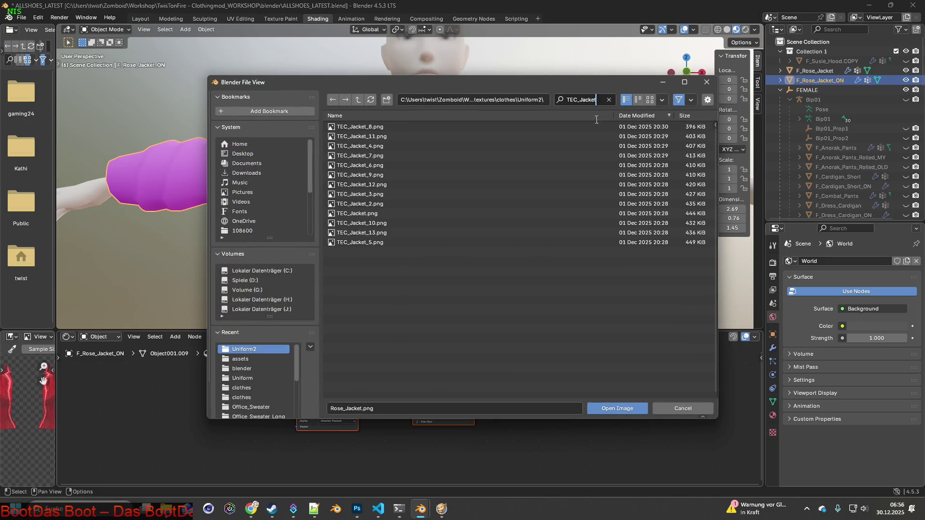
click(366, 212)
click(617, 408)
scroll(516, 271, down, 5)
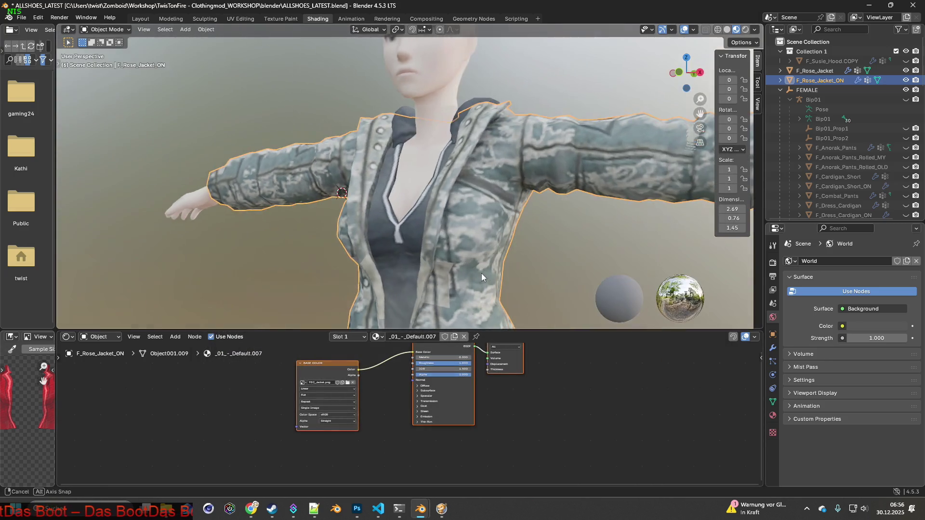
mouse_move(479, 276)
middle_down()
mouse_move(317, 267)
mouse_move(425, 259)
mouse_move(409, 251)
mouse_move(481, 242)
mouse_move(379, 259)
mouse_move(403, 259)
mouse_move(444, 253)
mouse_move(328, 250)
mouse_move(320, 265)
mouse_move(230, 245)
mouse_move(372, 250)
mouse_move(312, 250)
middle_up()
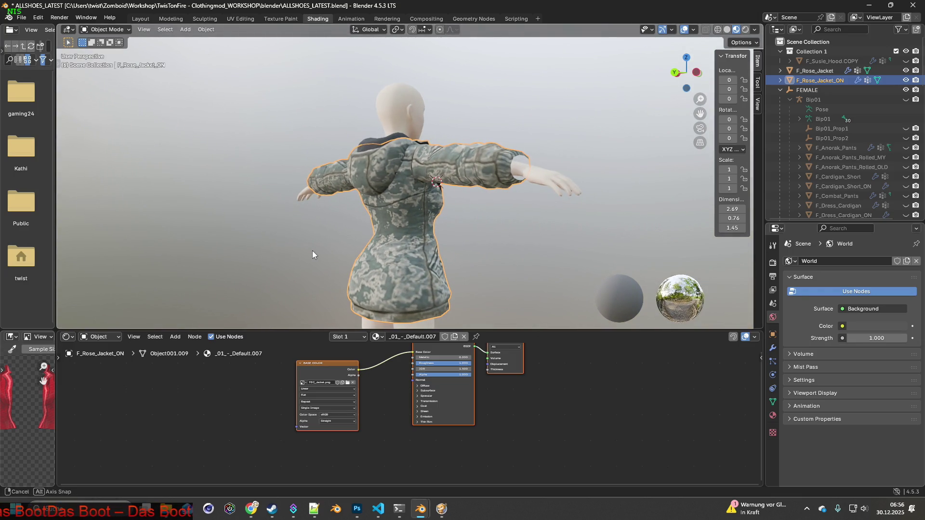
- In the game, walk across the parking lot and raise the character's arms with an emote
key(alt+Tab)
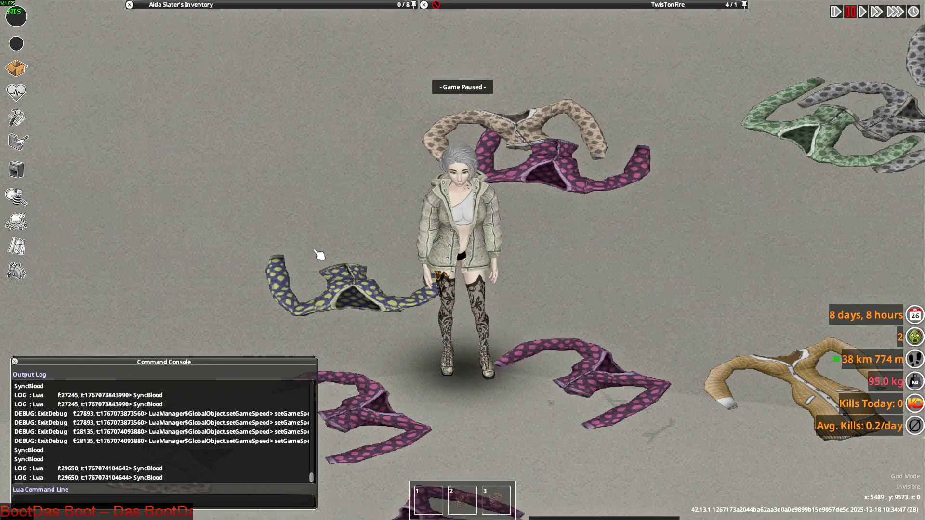
key(d)
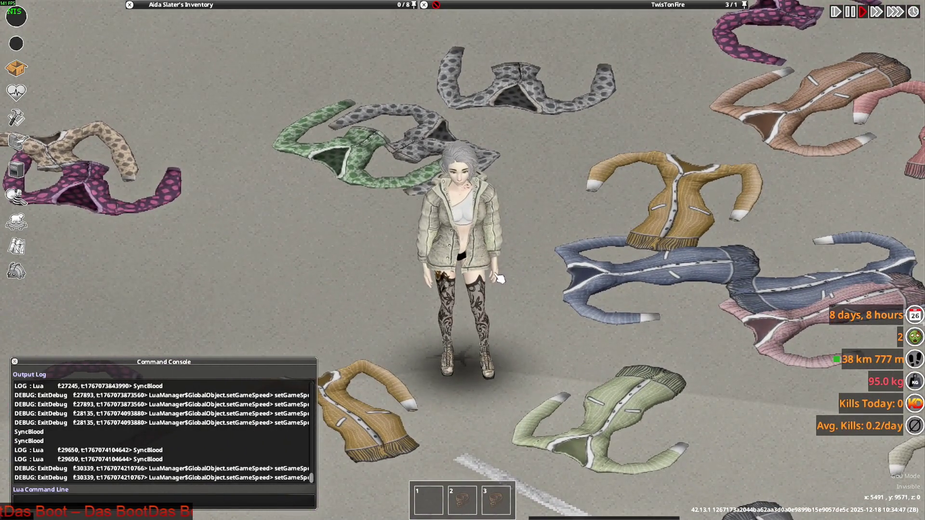
key(q)
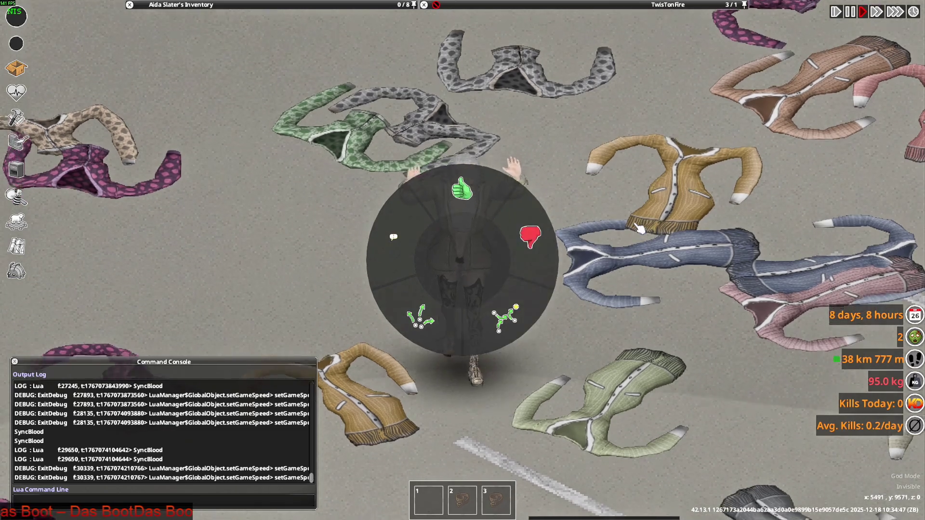
click(506, 308)
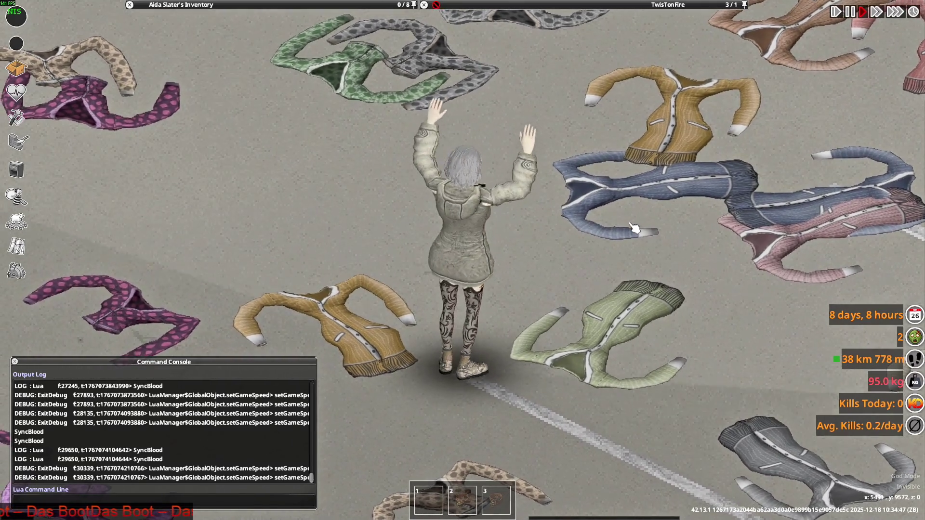
- Walk the character around the dropped jackets, then return to Blender
key(s)
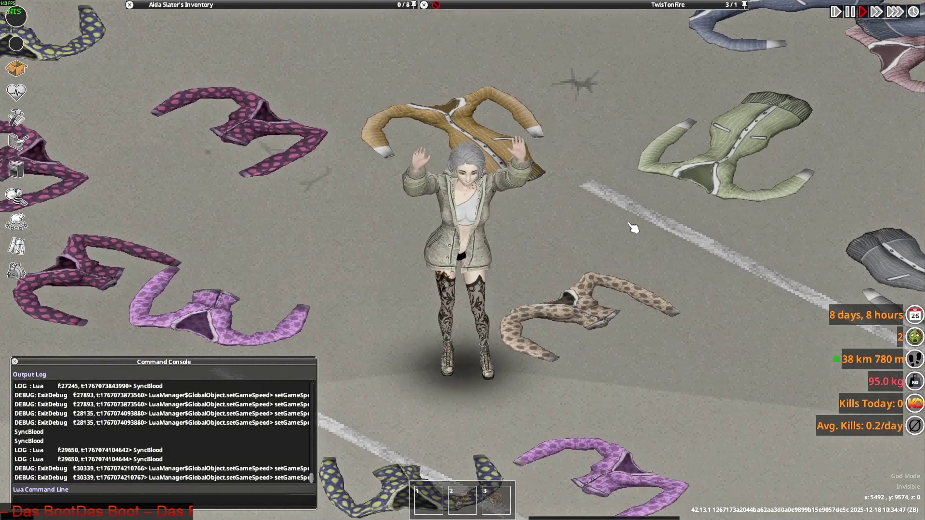
key(w)
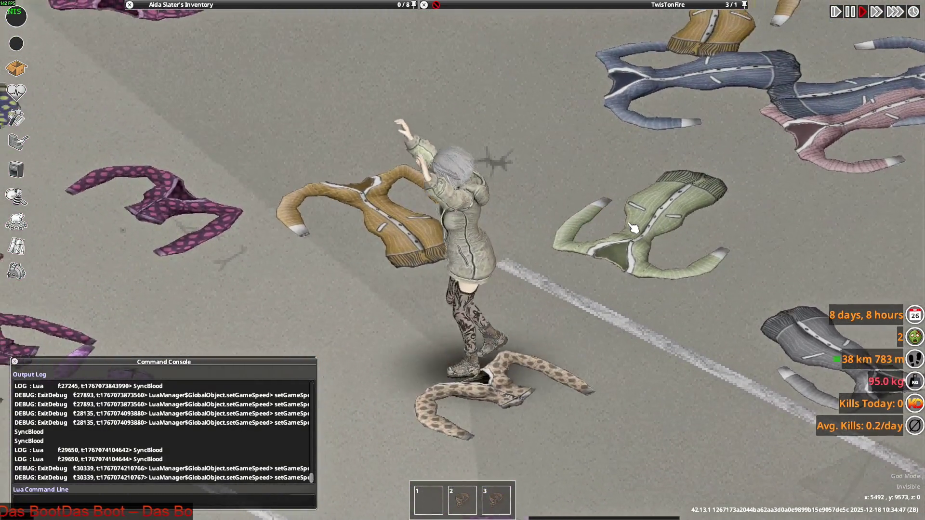
key(w)
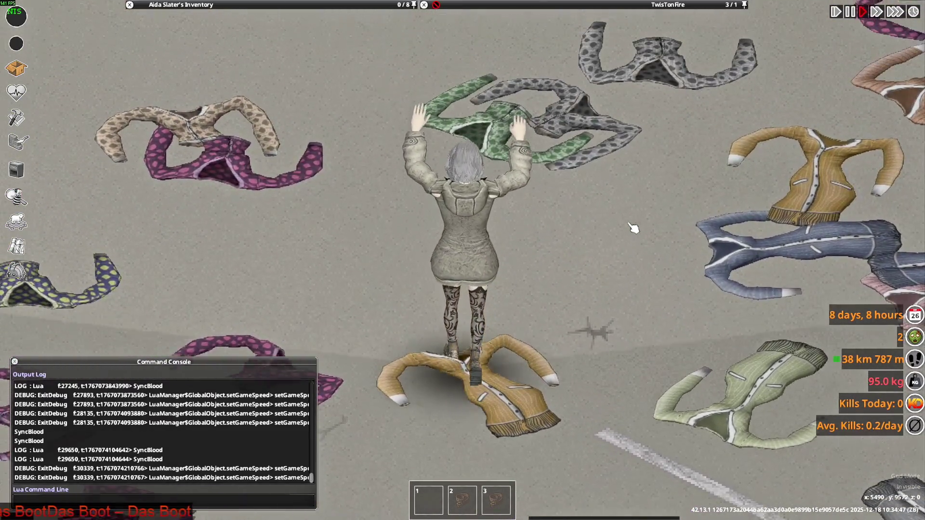
key(alt+Tab)
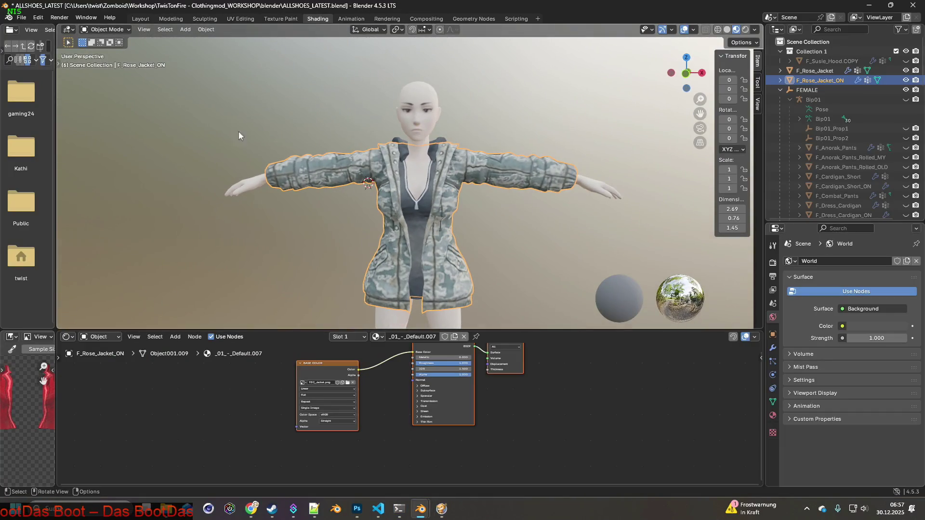
- Deselect everything and switch to the Layout workspace
click(110, 30)
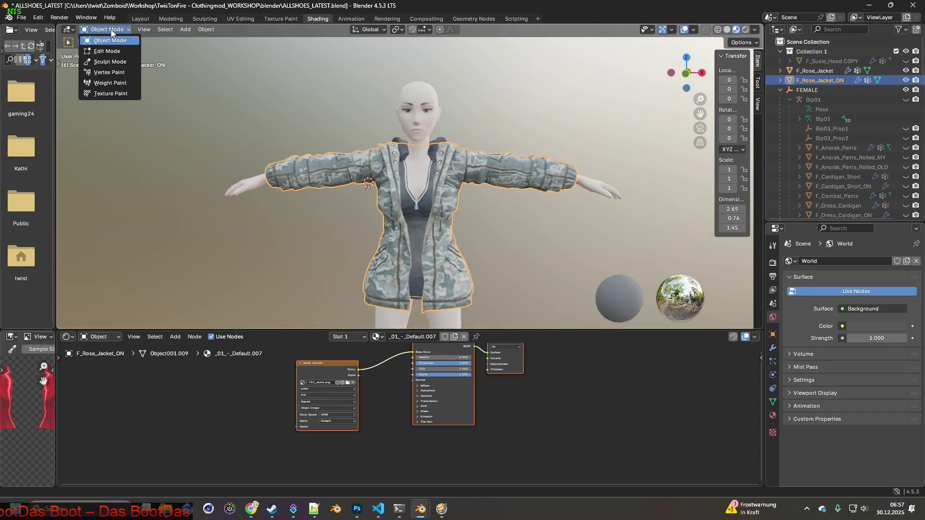
click(418, 95)
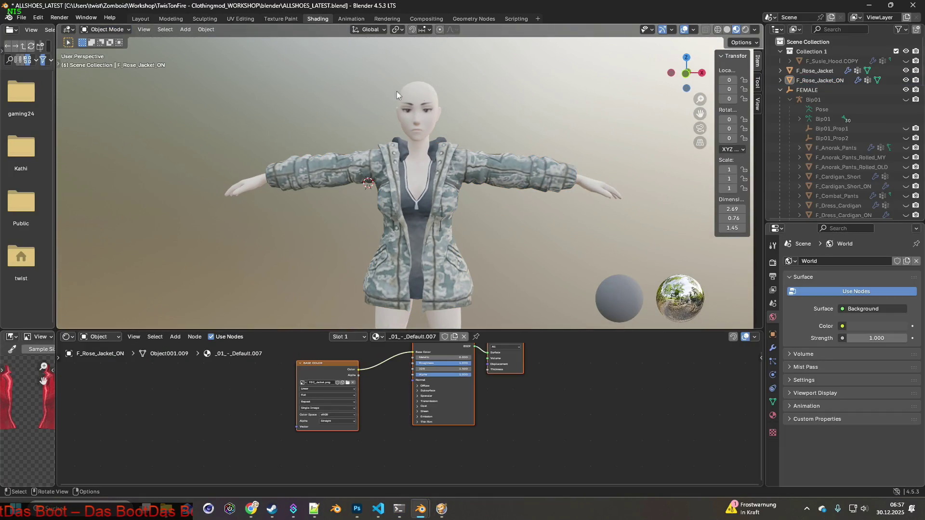
click(140, 19)
mouse_move(396, 216)
middle_down()
mouse_move(556, 217)
mouse_move(488, 208)
mouse_move(469, 218)
mouse_move(277, 218)
mouse_move(296, 235)
mouse_move(465, 223)
mouse_move(507, 226)
mouse_move(430, 236)
mouse_move(509, 234)
middle_up()
- Remove the Armature modifier from both F_Rose_Jacket and F_Rose_Jacket_ON
click(785, 71)
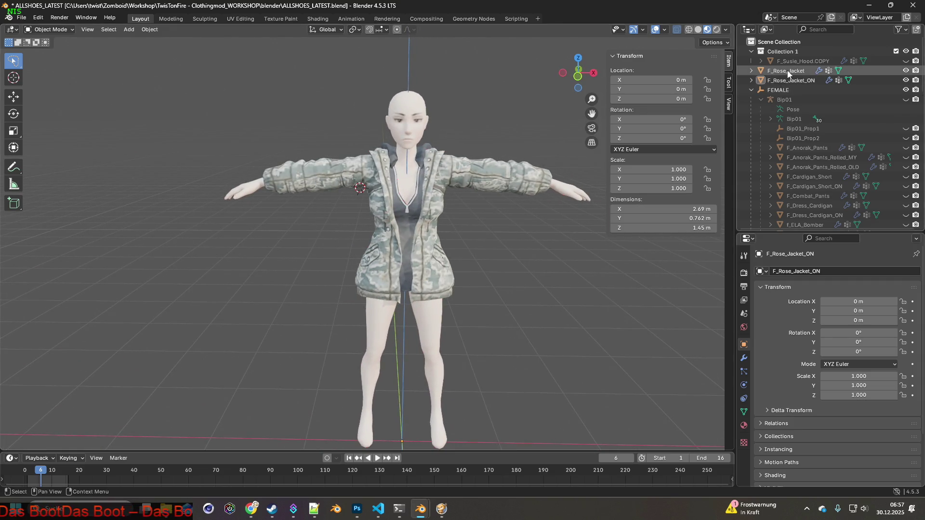
click(743, 358)
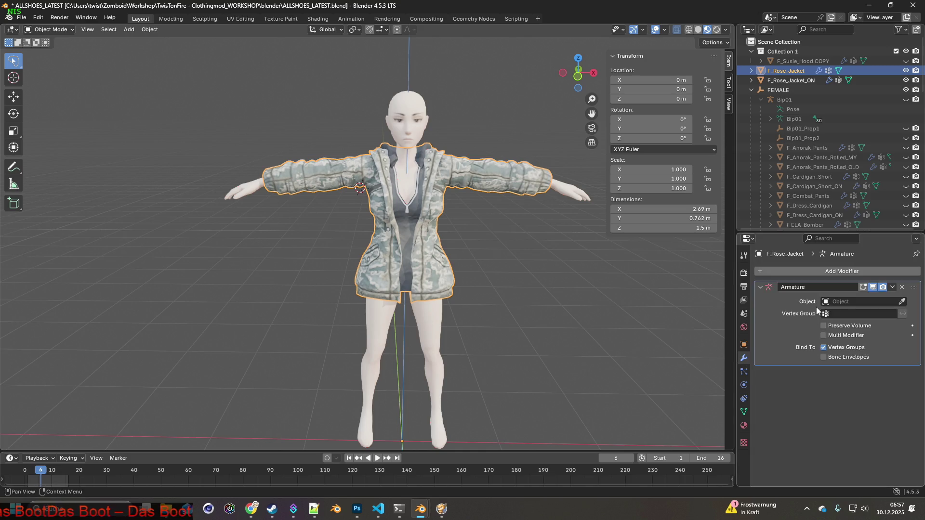
click(902, 287)
click(790, 81)
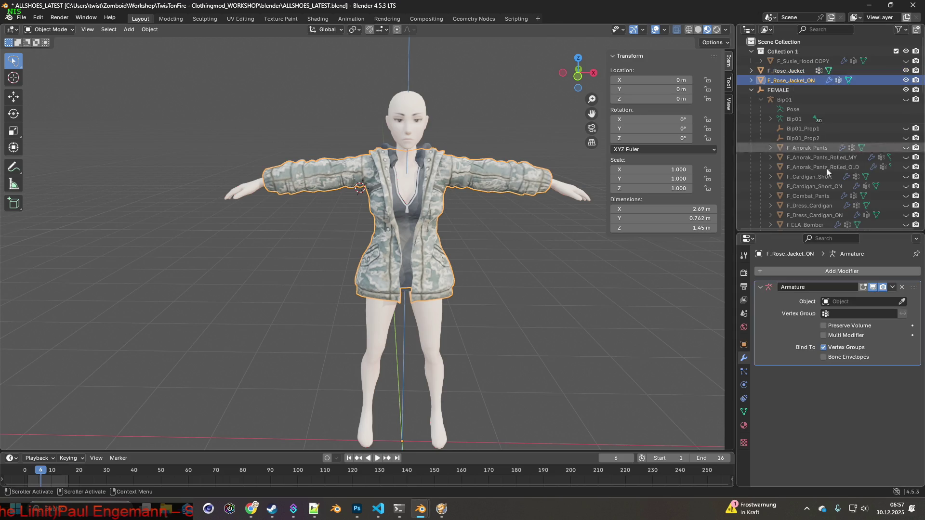
click(901, 287)
- Delete all four vertex groups from F_Rose_Jacket
click(786, 71)
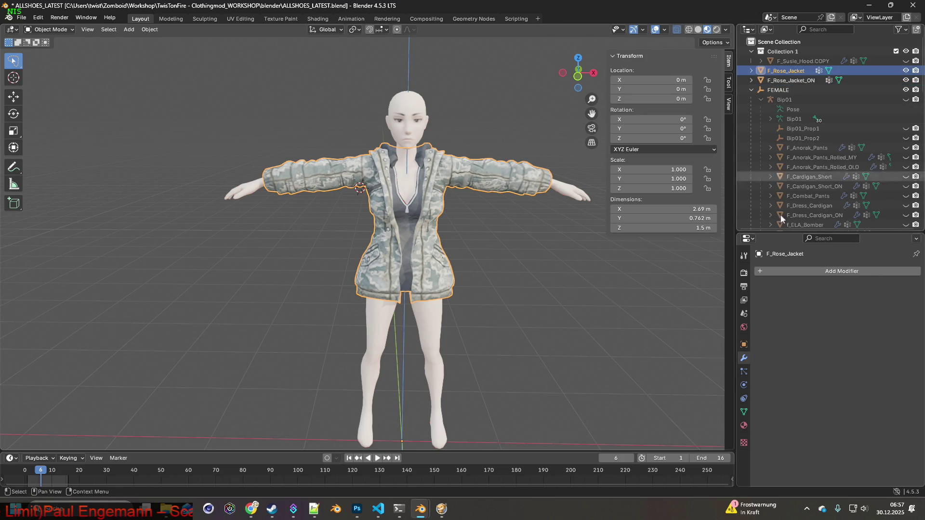
click(743, 412)
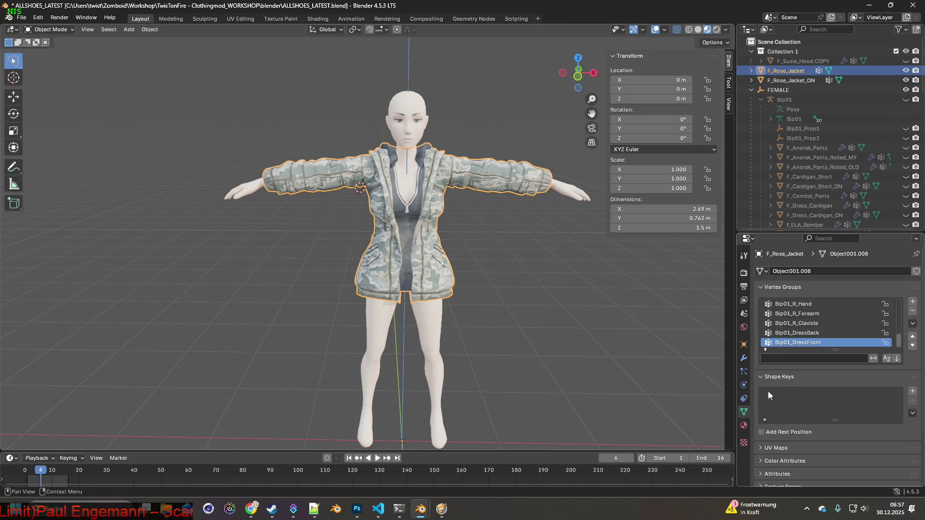
click(913, 312)
click(912, 312)
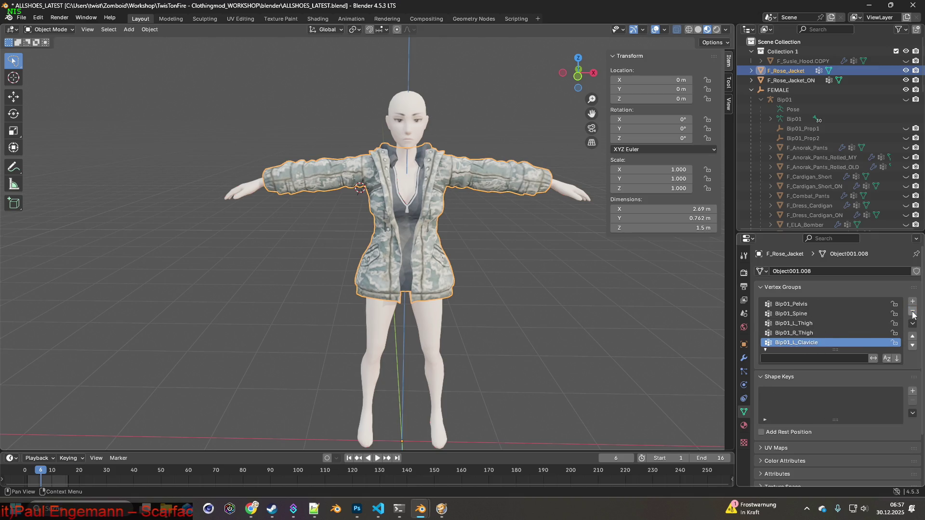
click(913, 312)
click(912, 312)
click(912, 312)
click(912, 312)
click(912, 312)
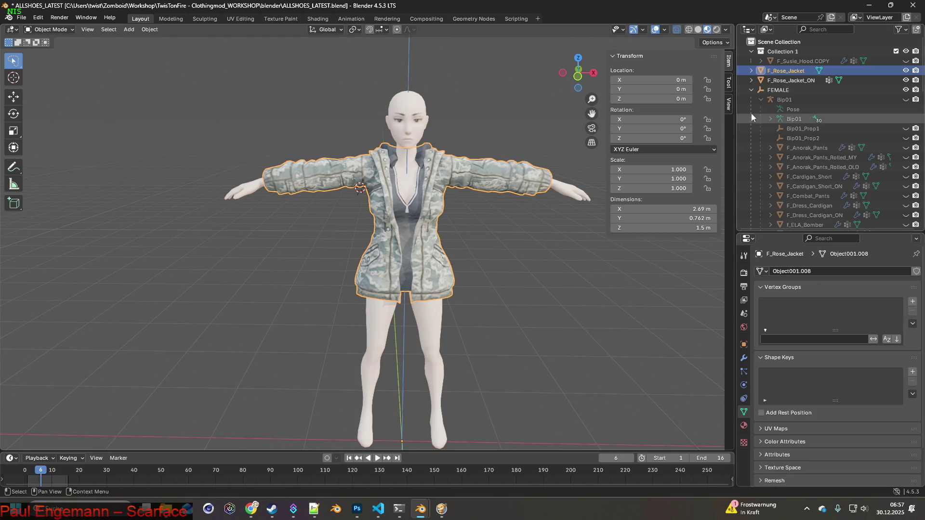
- Delete all four vertex groups from F_Rose_Jacket_ON and recheck its modifiers
click(790, 80)
click(912, 313)
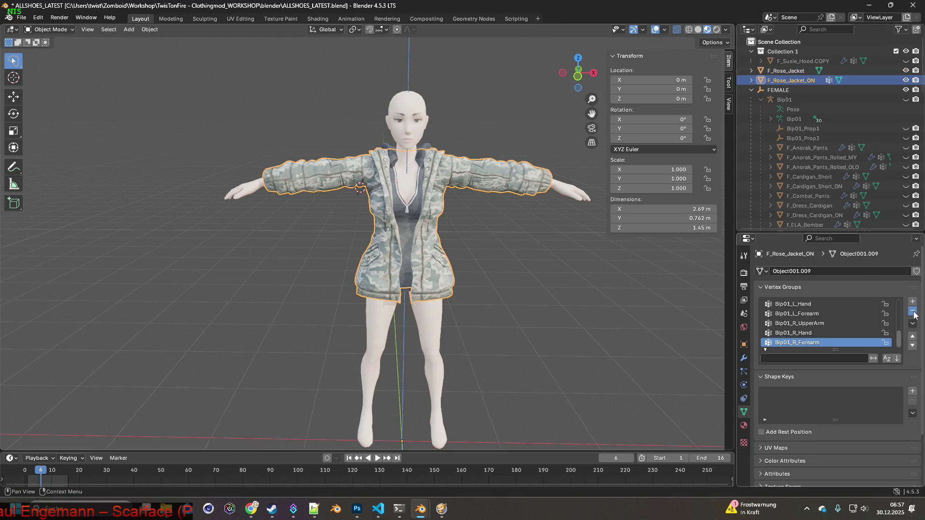
click(914, 313)
click(914, 312)
click(914, 312)
click(914, 312)
click(914, 312)
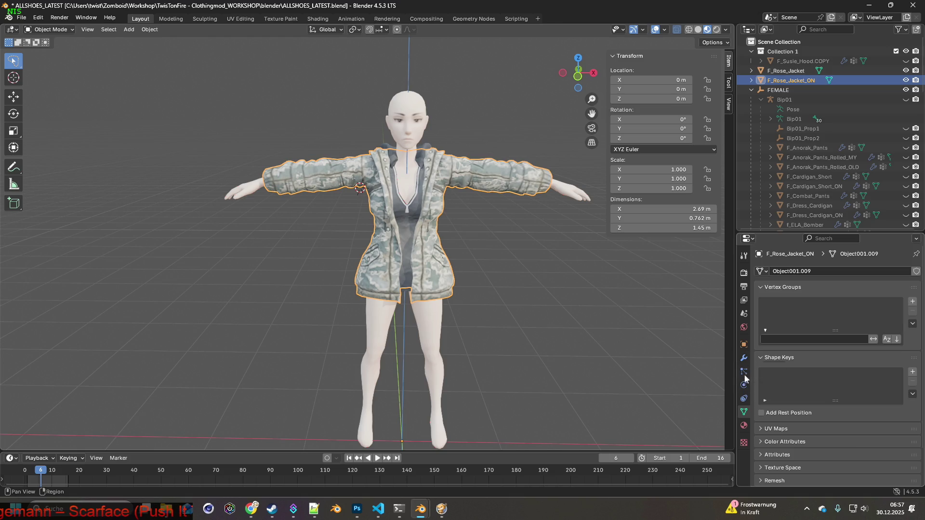
click(744, 358)
- Add a Data Transfer modifier to the first Rose jacket, copying vertex groups from Female
click(843, 272)
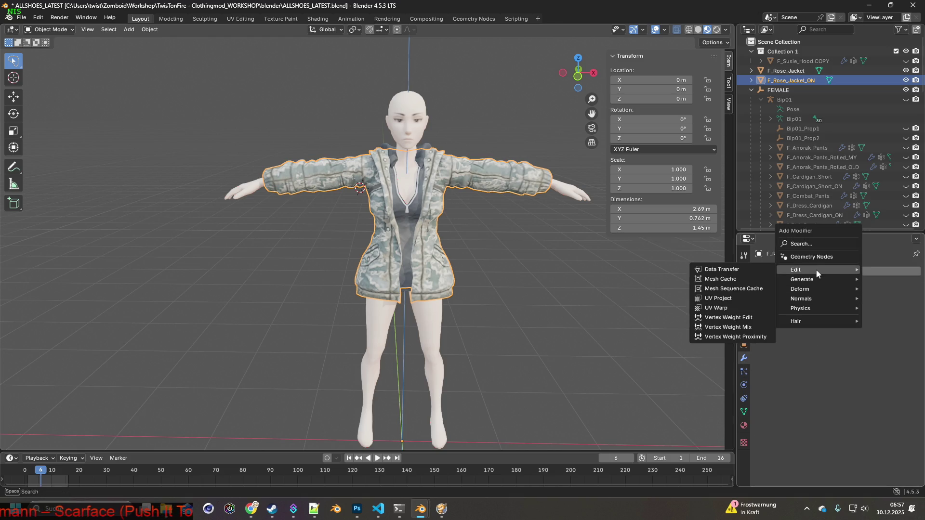
mouse_move(801, 273)
click(723, 271)
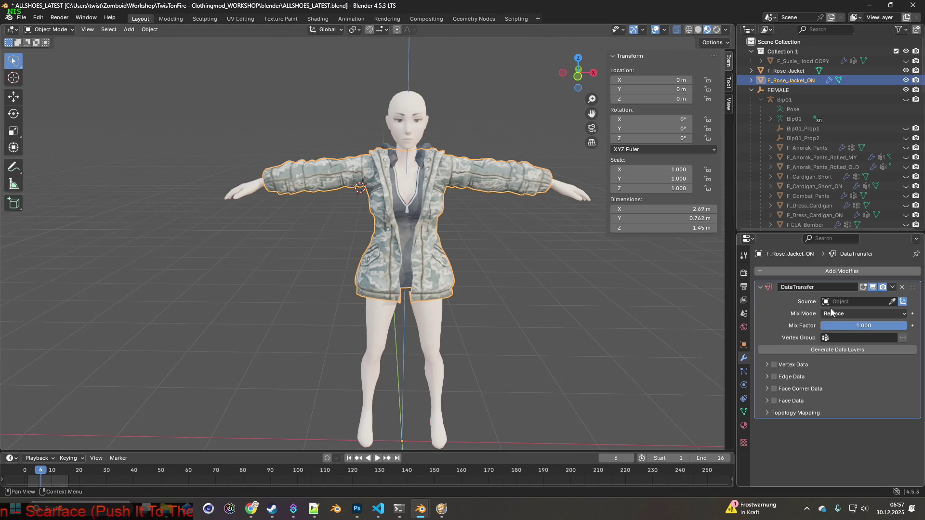
click(848, 302)
scroll(841, 370, down, 5)
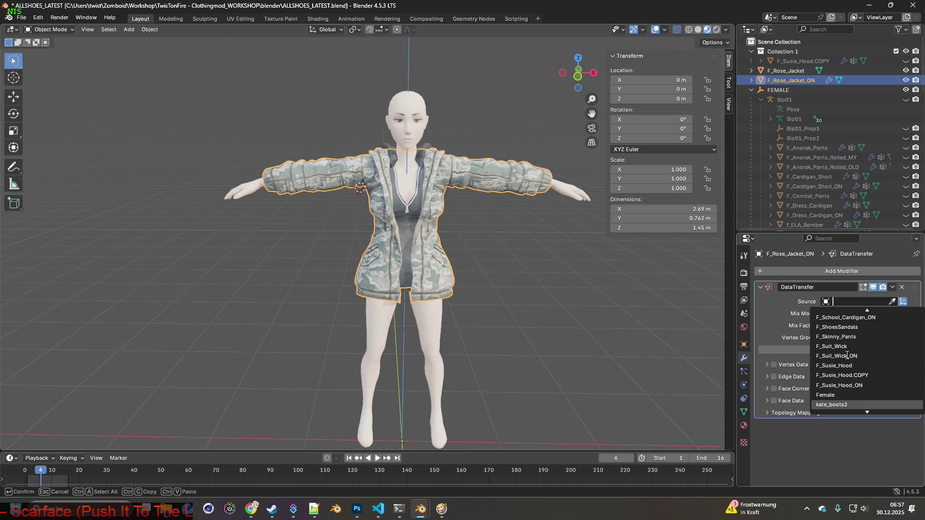
click(836, 375)
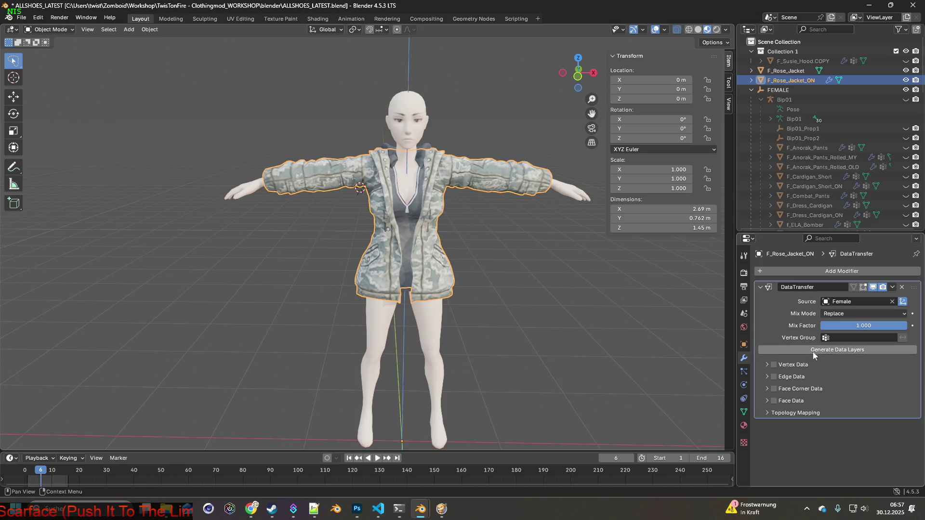
click(767, 364)
click(773, 364)
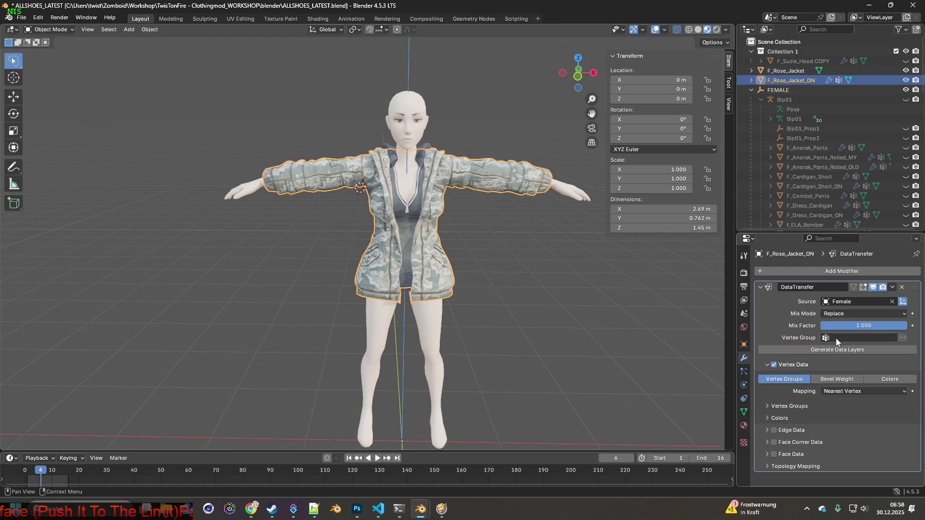
- Give F_Rose_Jacket the same Female vertex-group Data Transfer and unhide the Bip01 armature
click(797, 74)
click(799, 269)
mouse_move(797, 270)
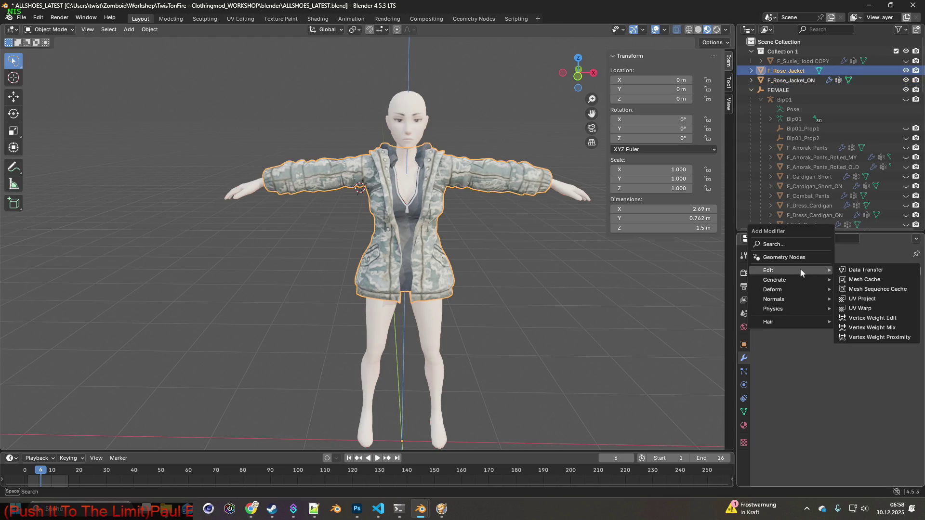
click(857, 270)
click(845, 301)
scroll(838, 344, down, 10)
click(837, 346)
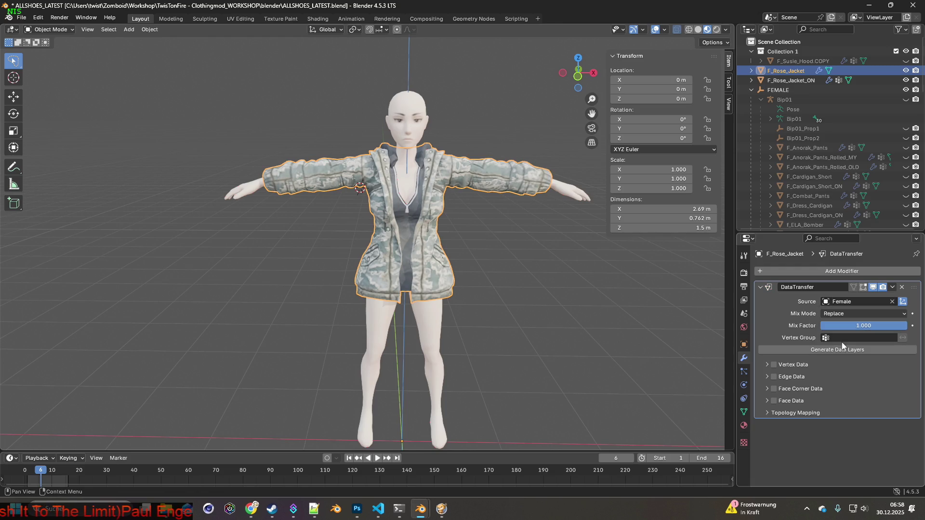
click(777, 365)
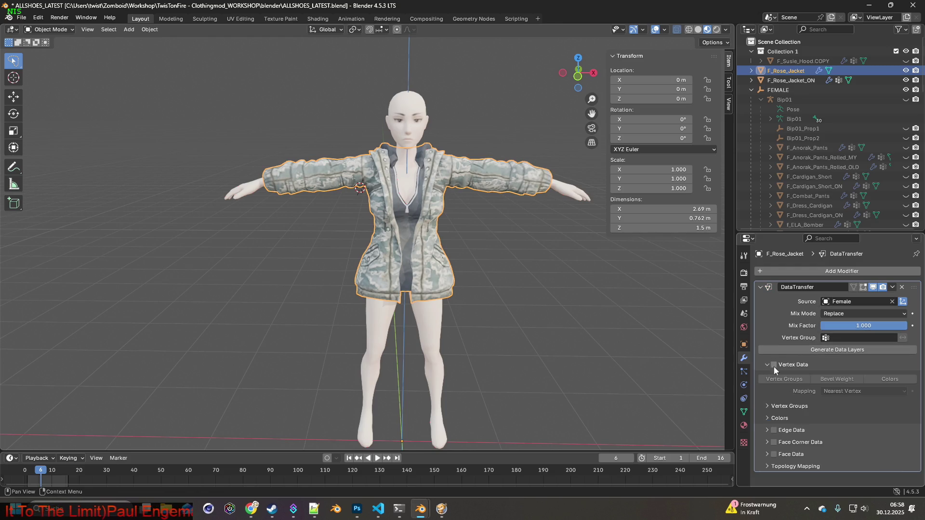
click(778, 375)
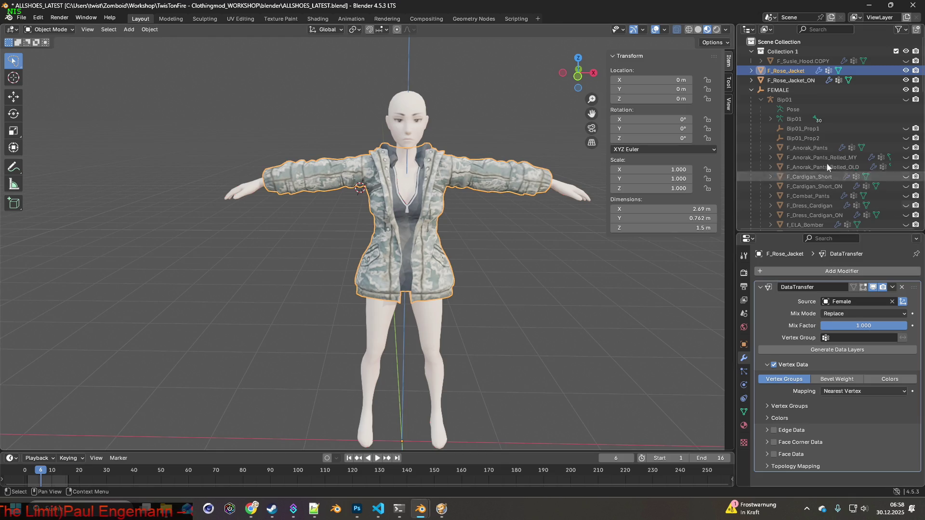
click(905, 100)
mouse_move(568, 207)
middle_down()
mouse_move(554, 210)
mouse_move(564, 225)
mouse_move(514, 217)
middle_up()
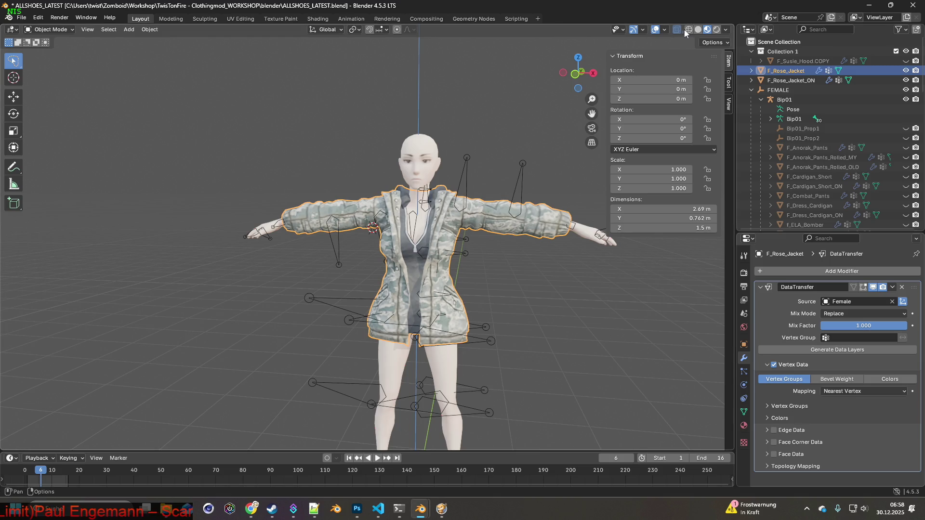
- In solid shading, parent F_Rose_Jacket_ON to the Bip01 armature with empty groups
click(698, 29)
mouse_move(554, 149)
middle_down()
mouse_move(542, 155)
mouse_move(550, 184)
middle_up()
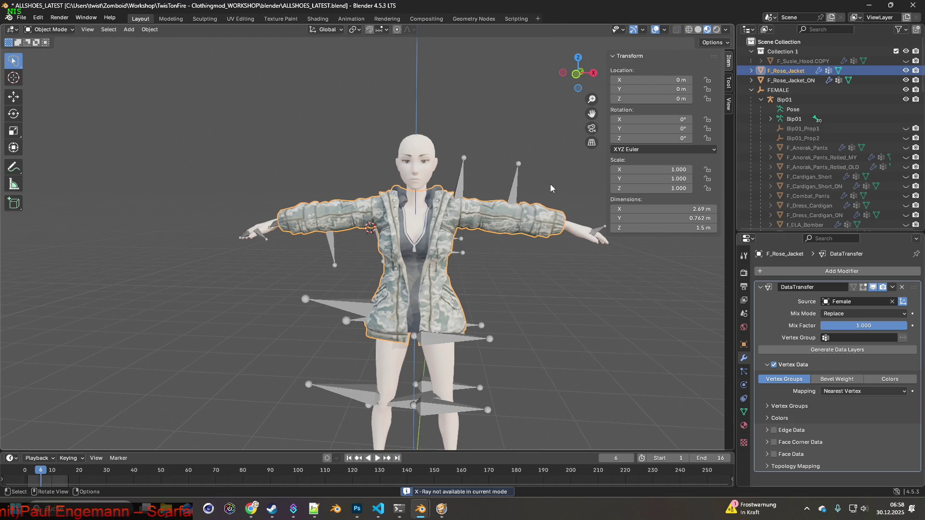
click(790, 81)
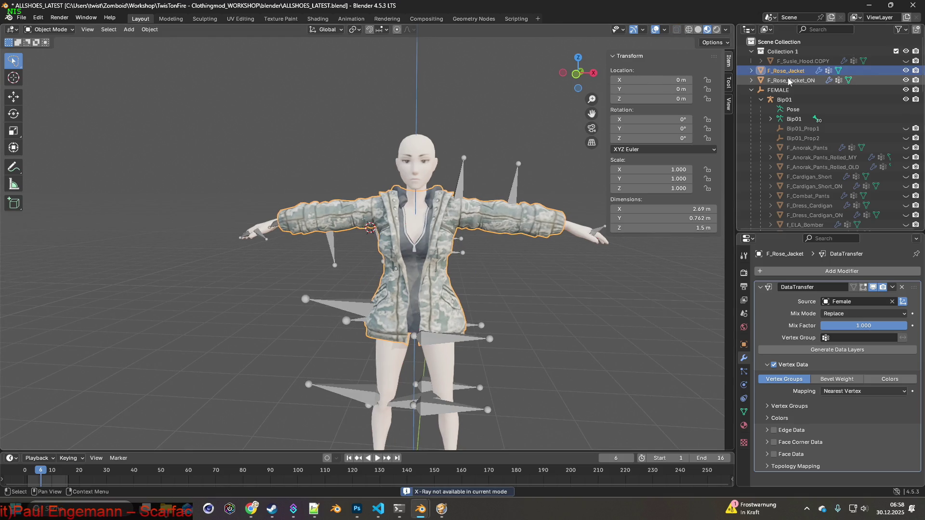
shift+click(467, 178)
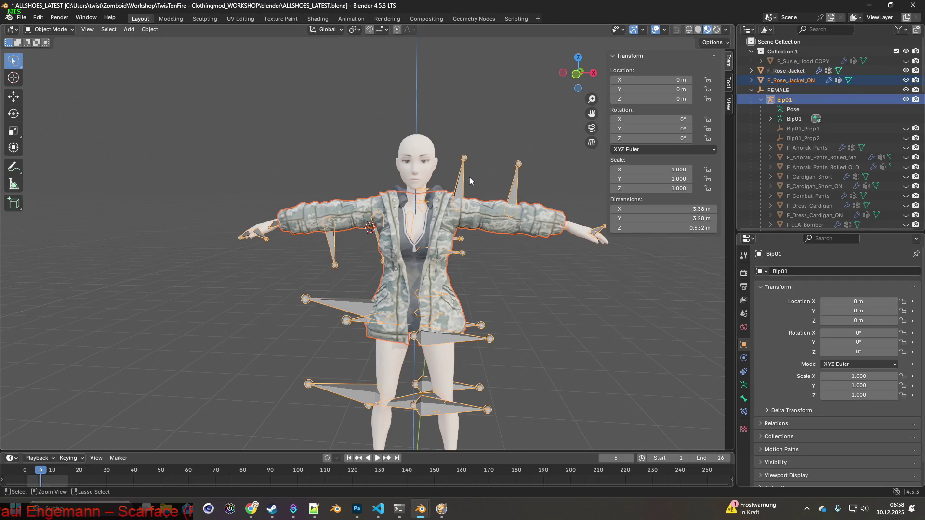
key(ctrl+p)
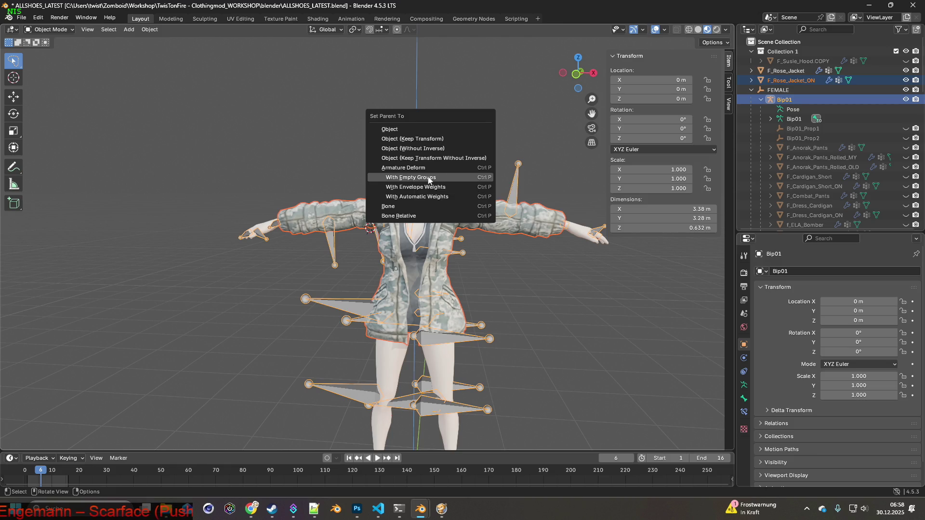
click(429, 180)
- Parent F_Rose_Jacket to the Bip01 armature with empty groups
click(800, 62)
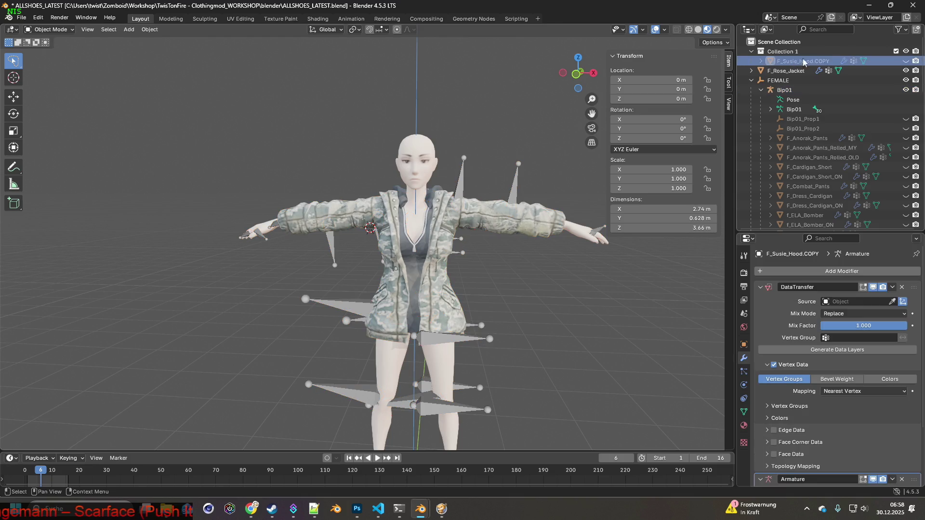
click(817, 71)
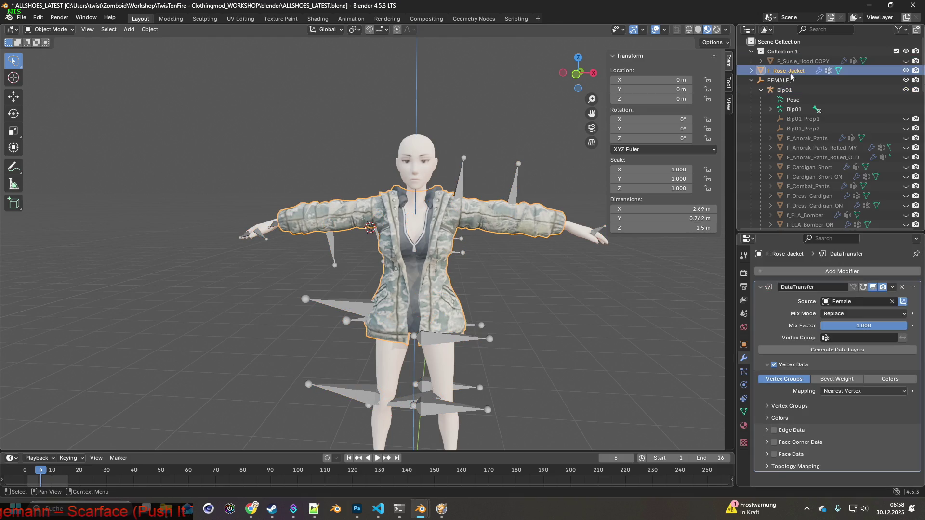
shift+click(462, 189)
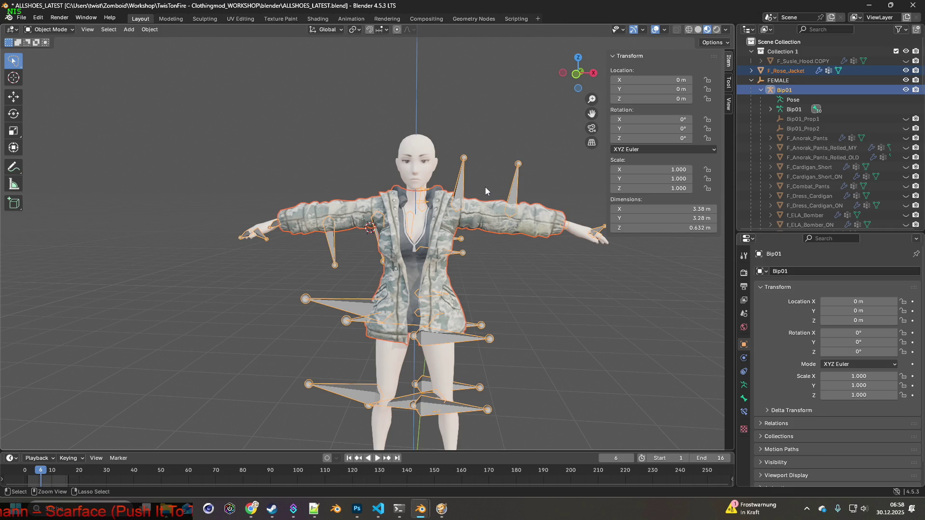
key(ctrl+p)
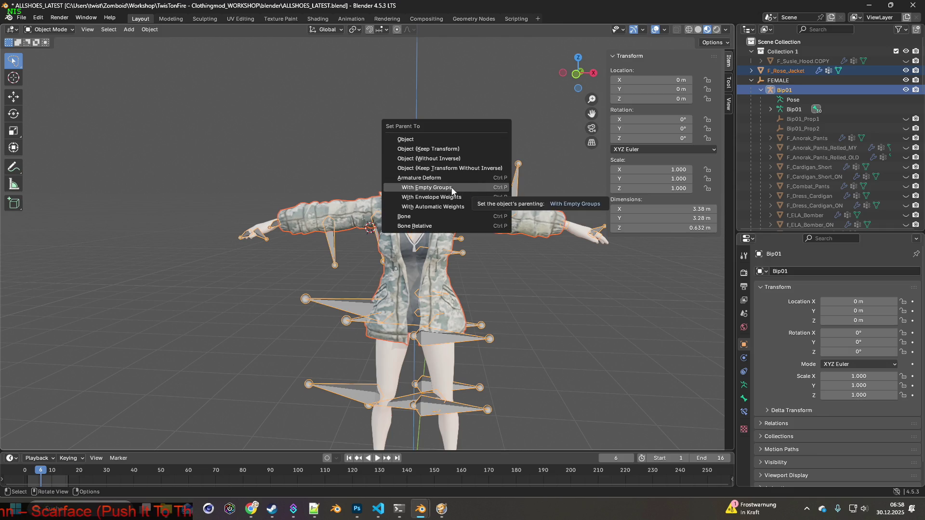
click(452, 189)
- Hide the Female body and the camo jacket, leaving F_Rose_Jacket selected over the rig
scroll(867, 154, down, 8)
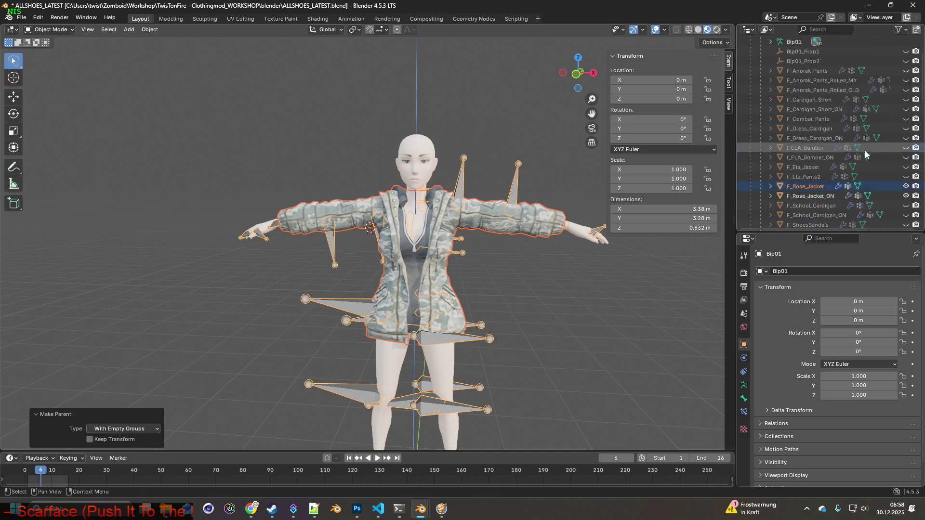
scroll(884, 166, down, 1)
click(905, 167)
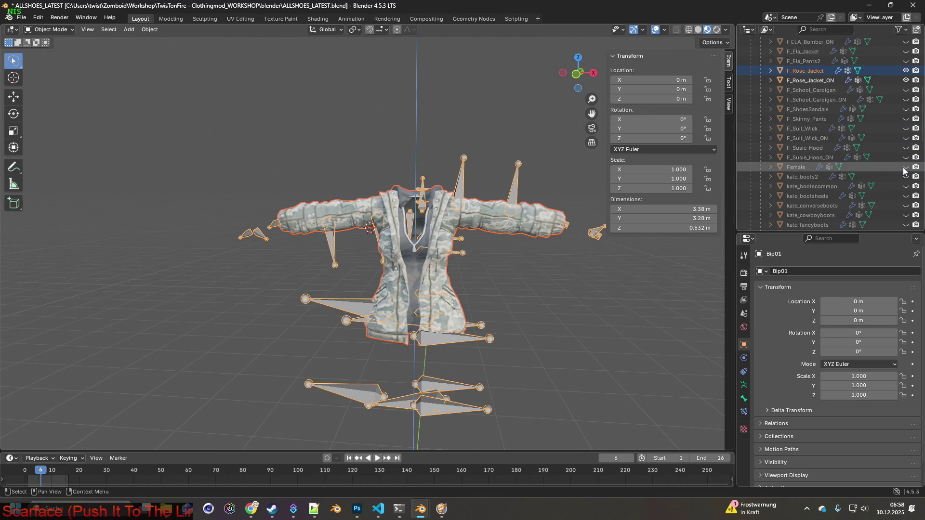
click(906, 80)
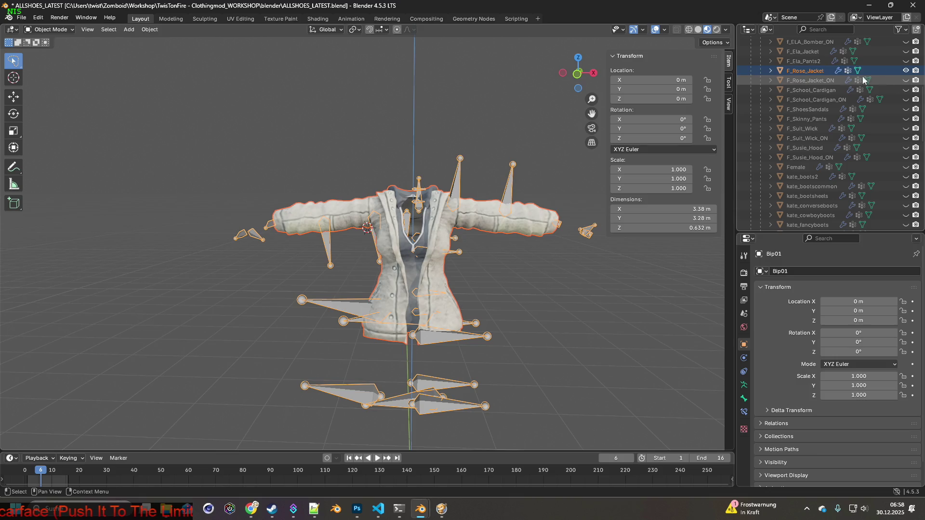
click(810, 80)
click(808, 71)
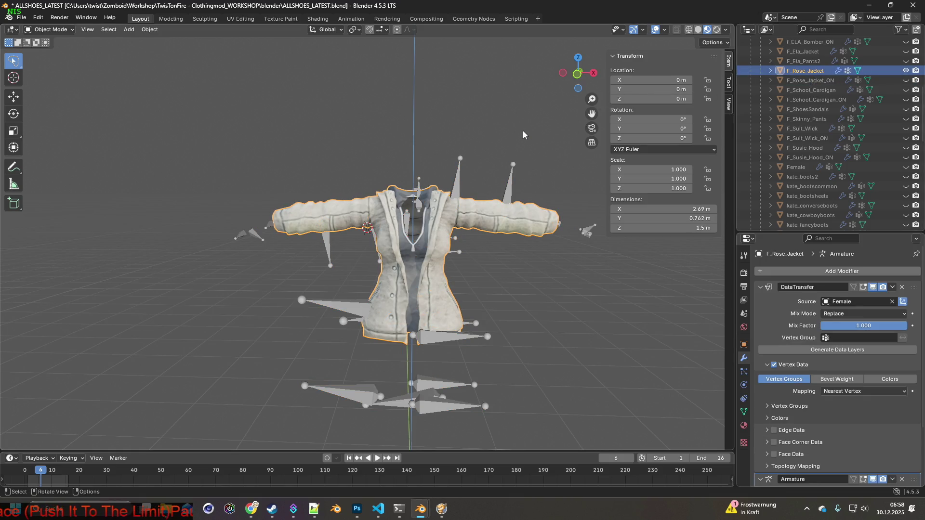
mouse_move(522, 131)
middle_down()
mouse_move(441, 129)
mouse_move(526, 133)
mouse_move(441, 134)
mouse_move(486, 136)
middle_up()
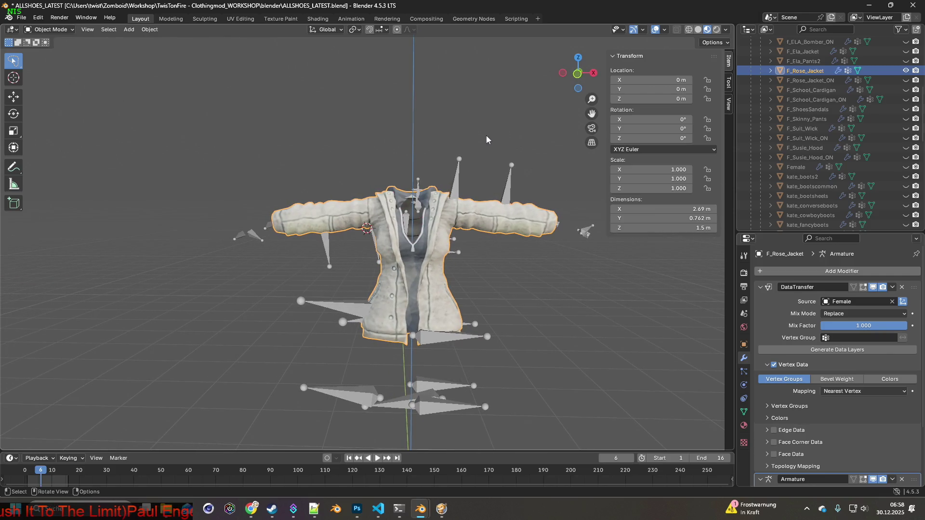
scroll(487, 139, down, 3)
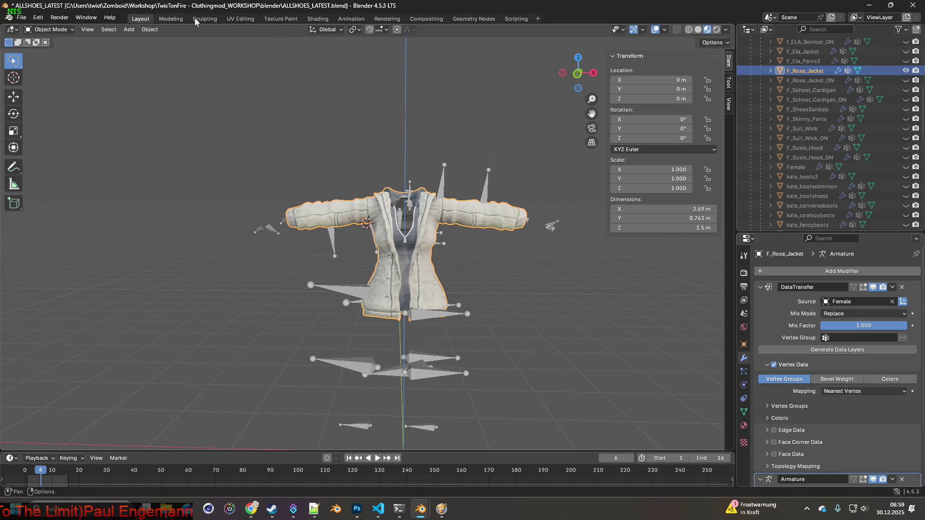
click(281, 20)
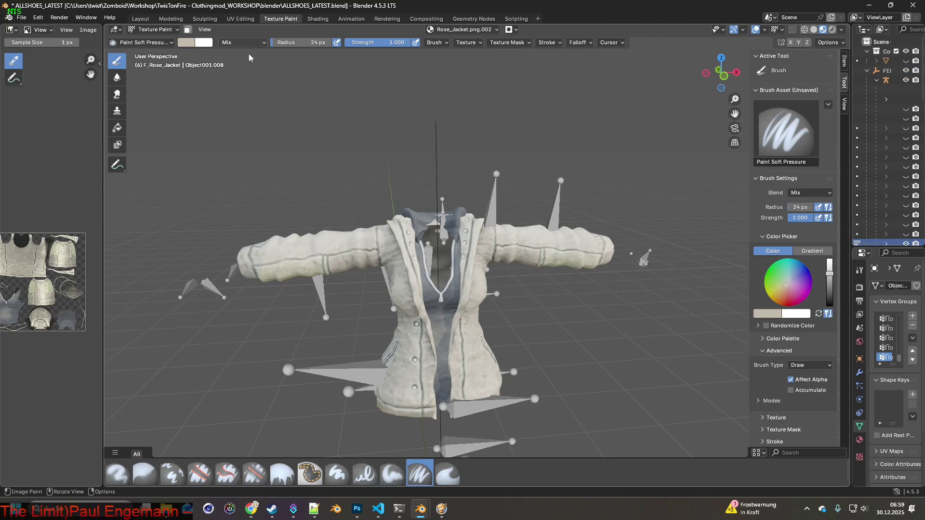
drag(100, 193, 234, 194)
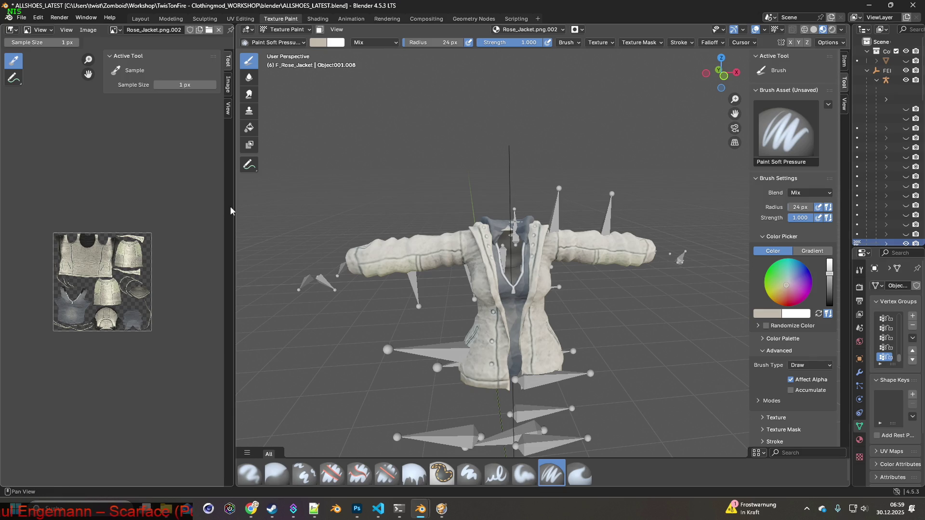
drag(233, 206, 162, 206)
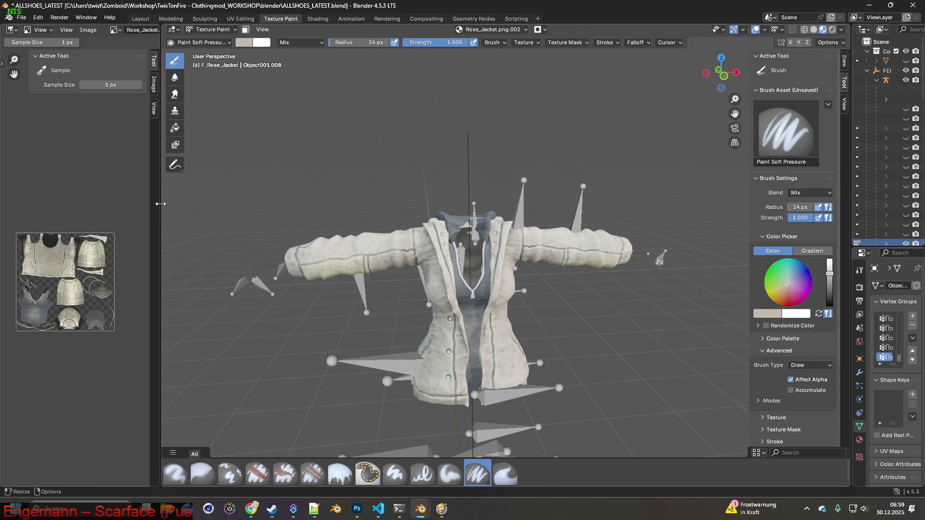
click(140, 18)
mouse_move(436, 123)
middle_down()
mouse_move(476, 111)
mouse_move(428, 119)
middle_up()
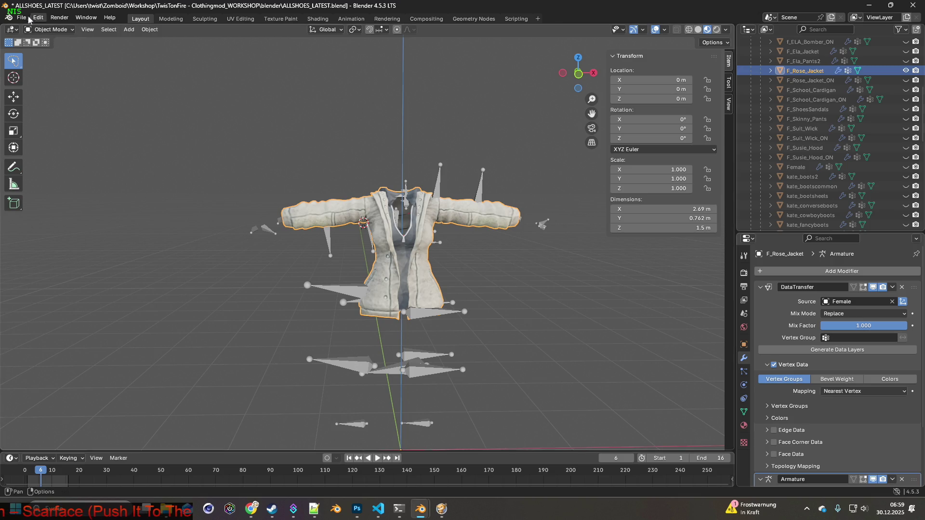
- Save the blend file, keeping the F_Rose_Jacket object name unchanged
double_click(812, 70)
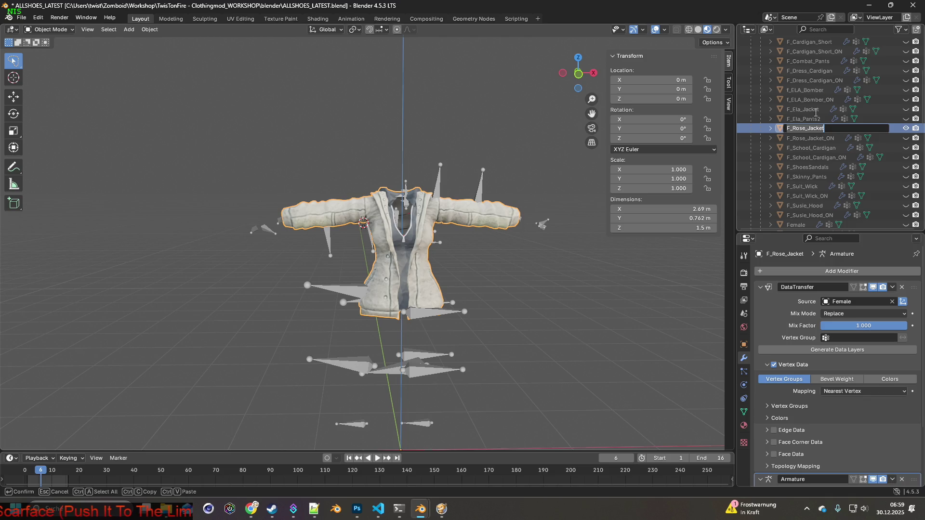
key(Return)
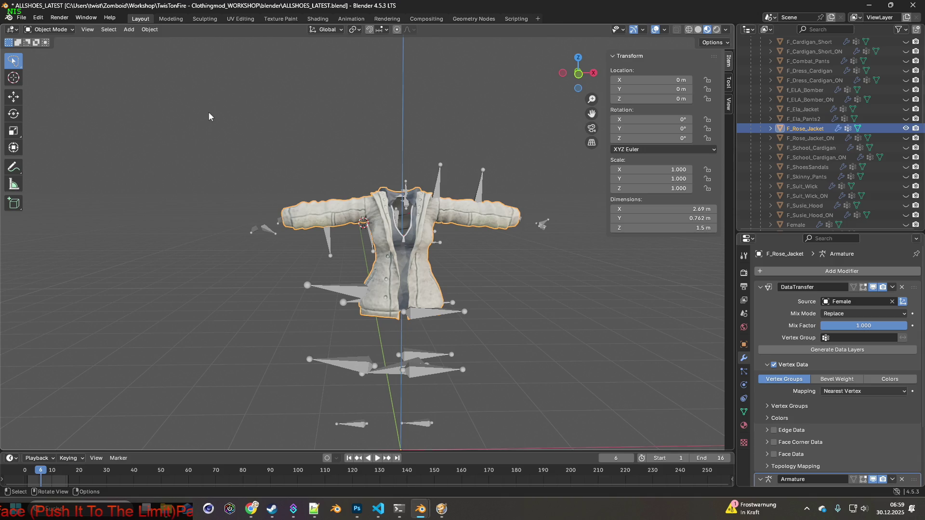
click(22, 20)
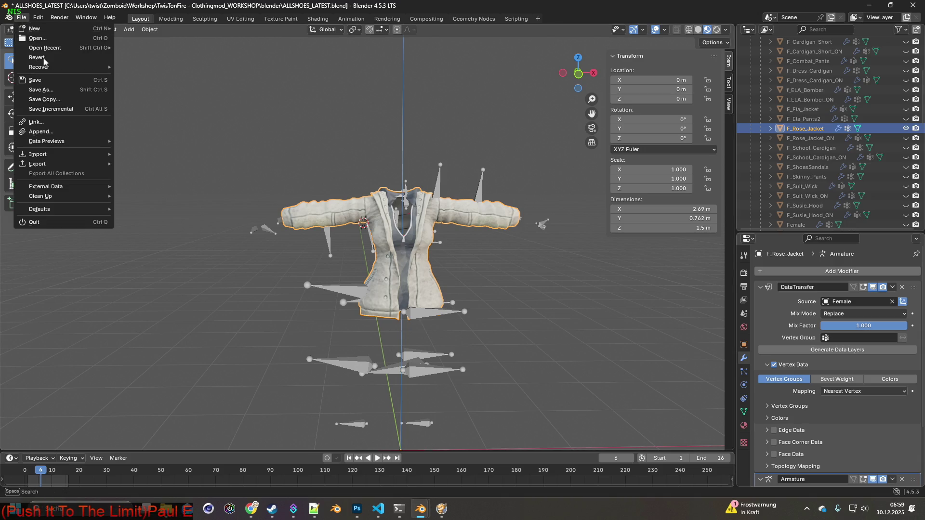
click(51, 83)
- Export the scene as F_Rose_Jacket.fbx, then hide the plain jacket
click(21, 17)
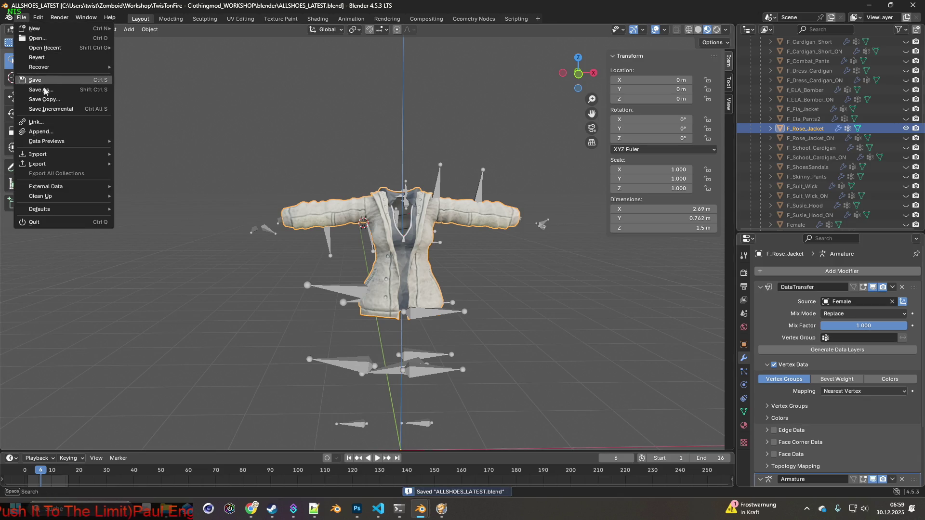
mouse_move(43, 164)
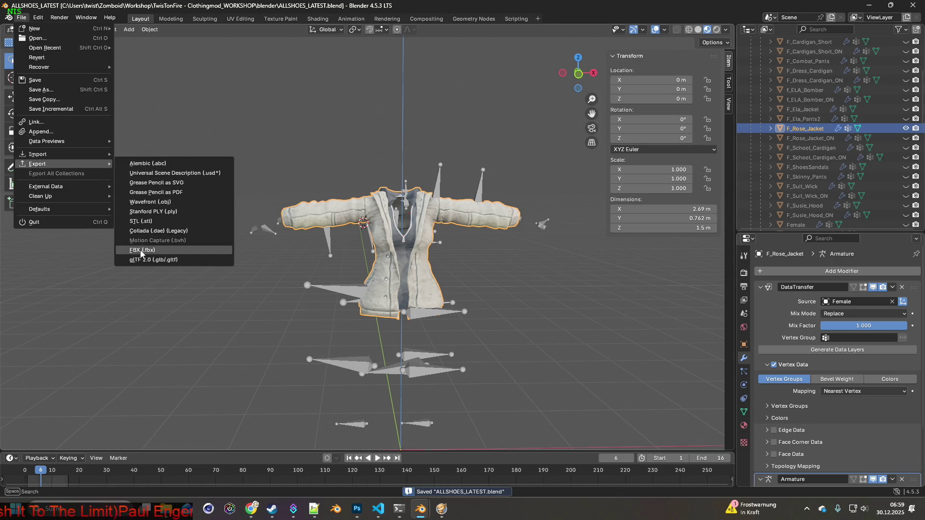
click(140, 249)
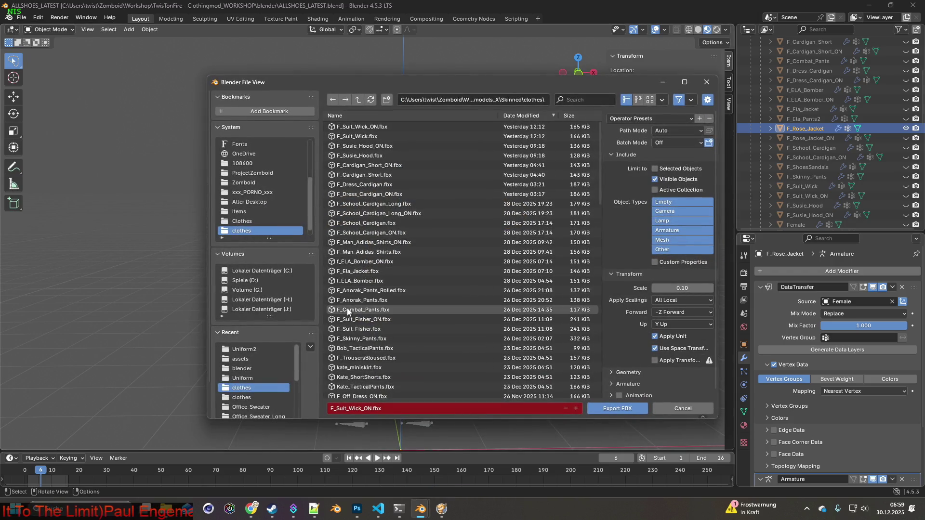
click(369, 408)
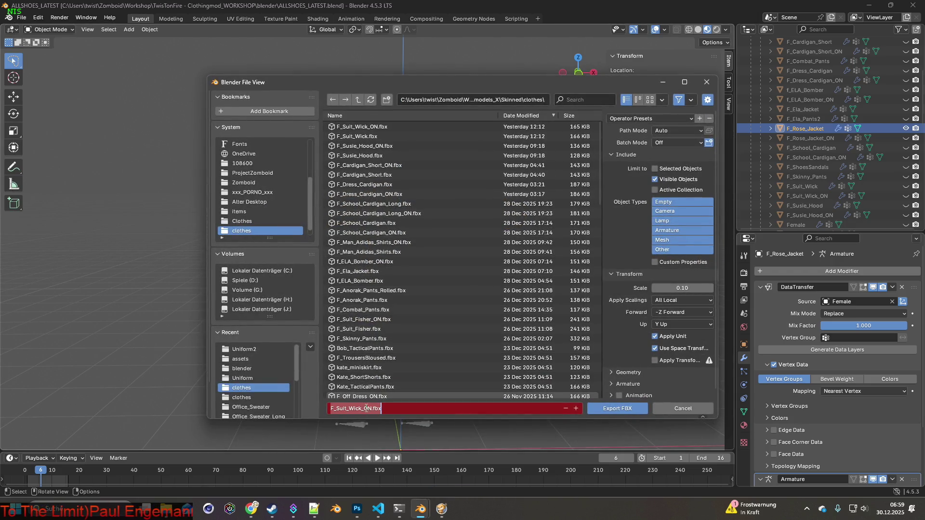
click(372, 409)
text(F_Rose_Jacket)
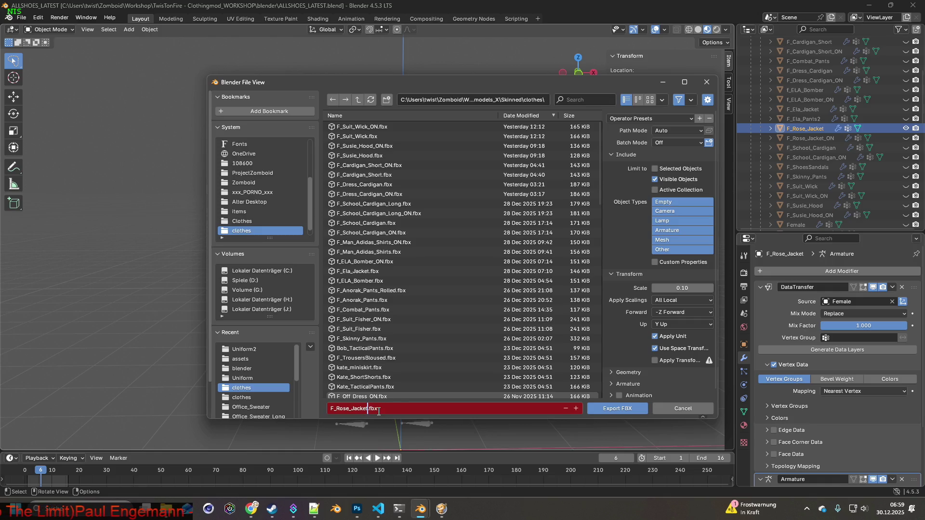
click(608, 225)
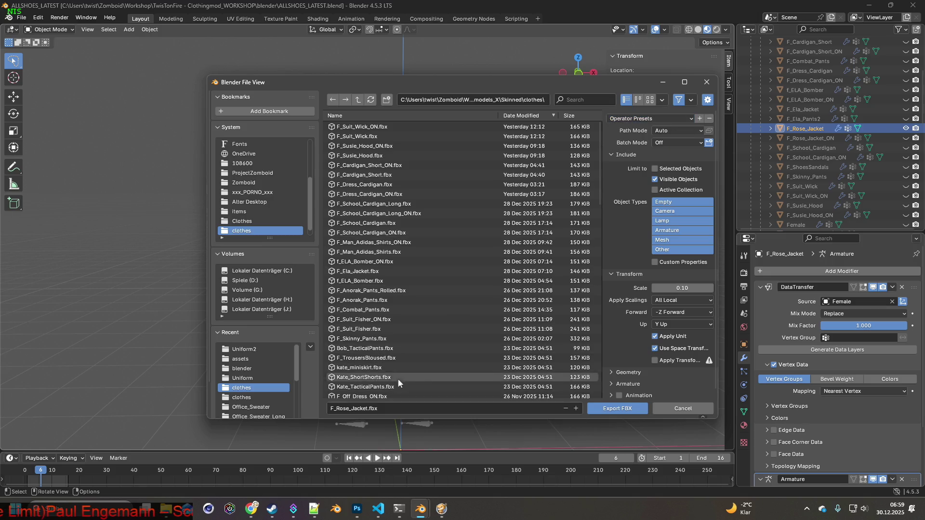
click(387, 408)
key(ctrl+a)
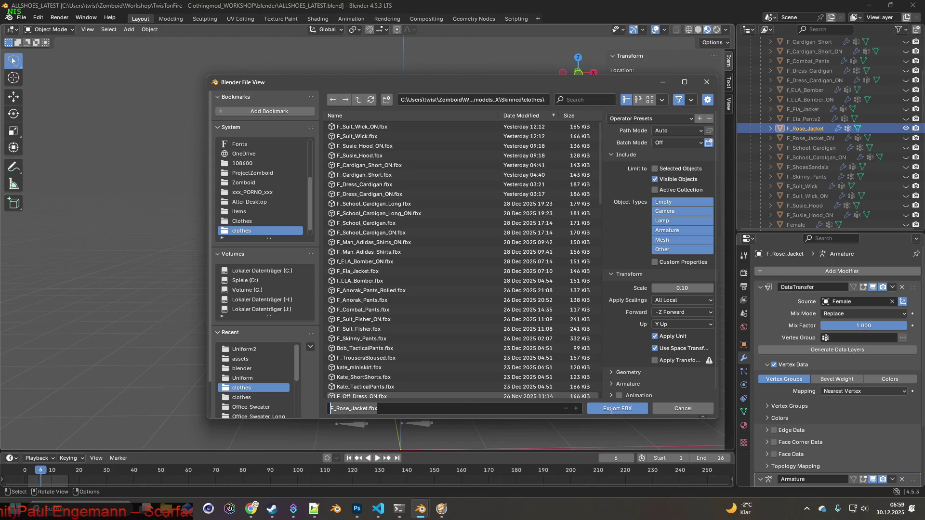
click(611, 409)
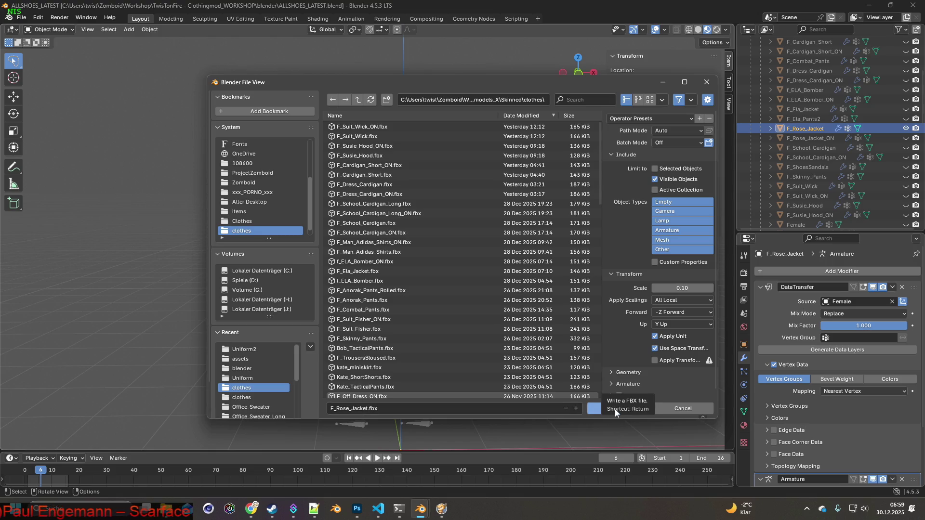
click(614, 411)
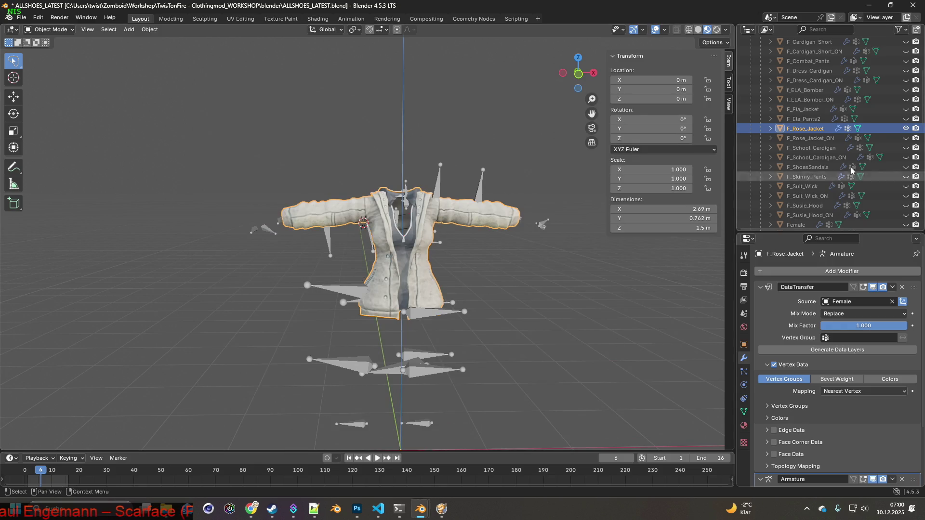
click(906, 128)
- Change TEC_Jacket.xml's female model on line 4 to F_Rose_Jacket.fbx and save it
click(905, 137)
key(alt+Tab)
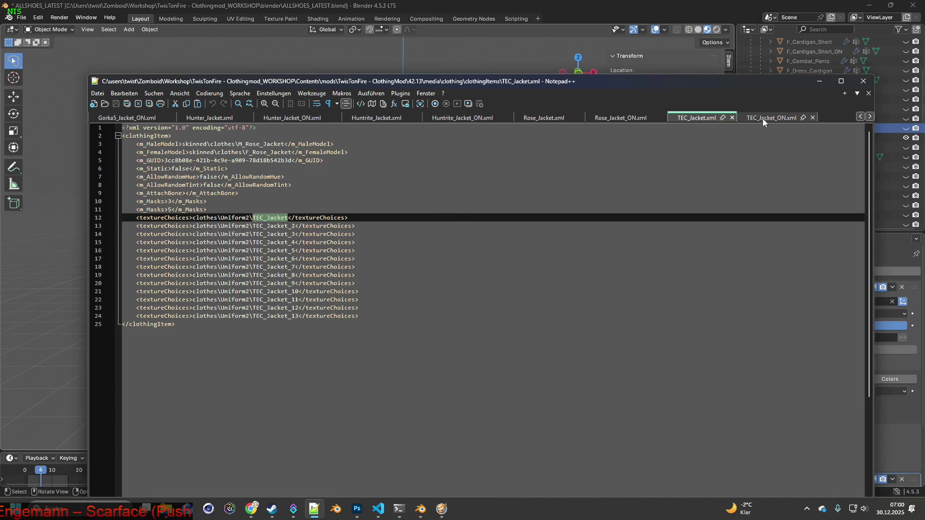
click(771, 118)
drag(247, 153, 302, 154)
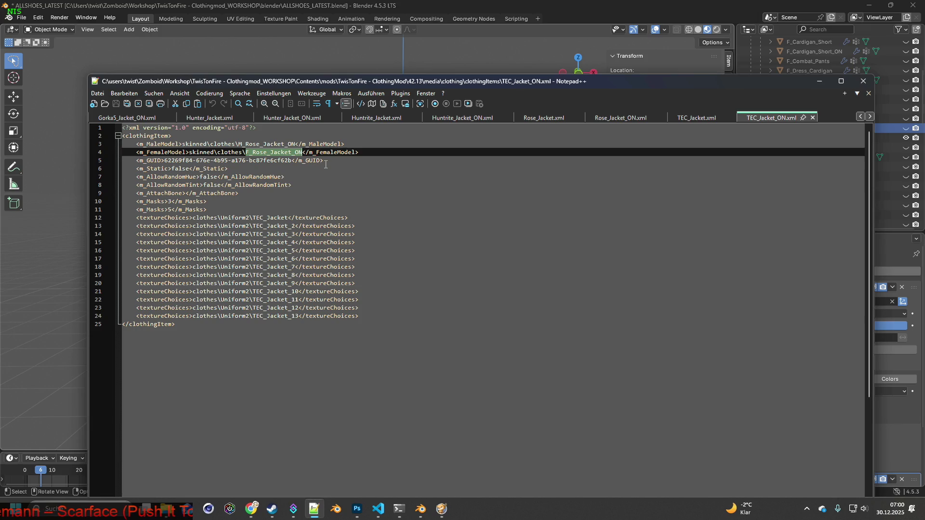
key(ctrl+Tab)
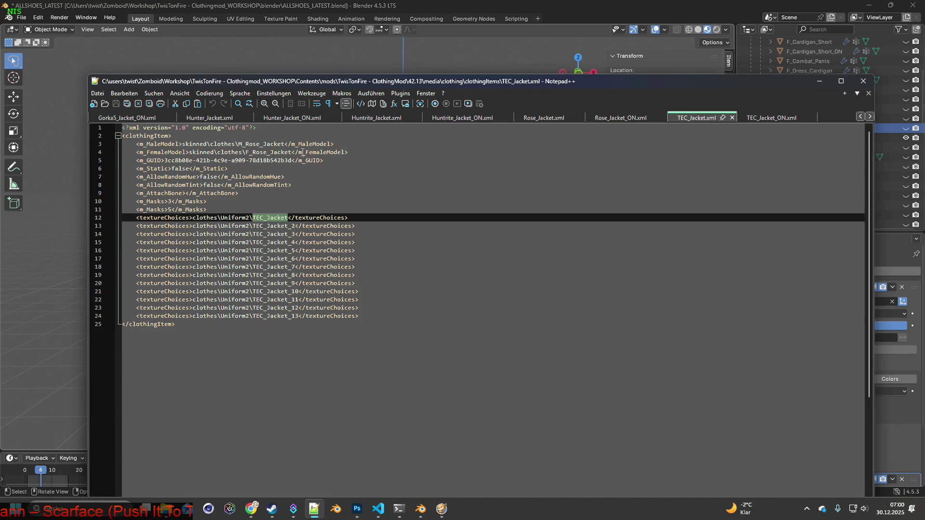
click(293, 152)
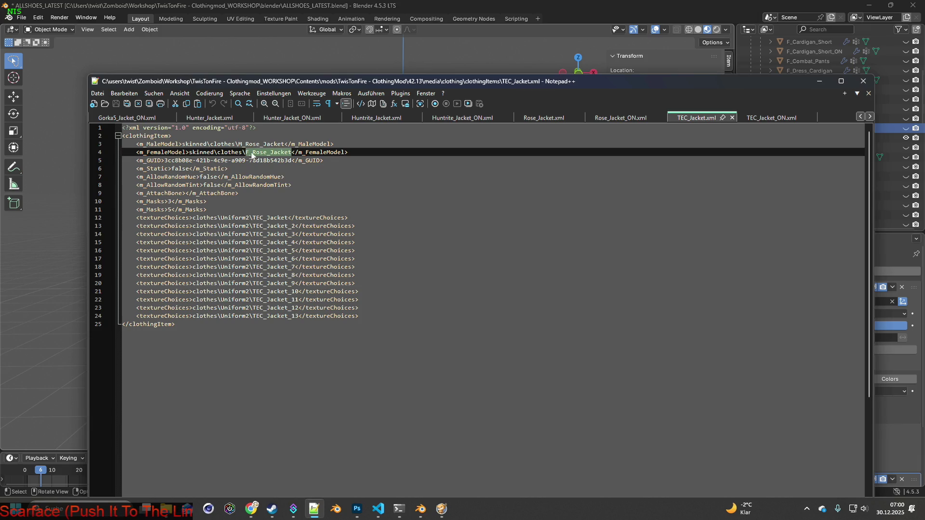
text(.fbx)
drag(304, 152, 245, 152)
key(ctrl+c)
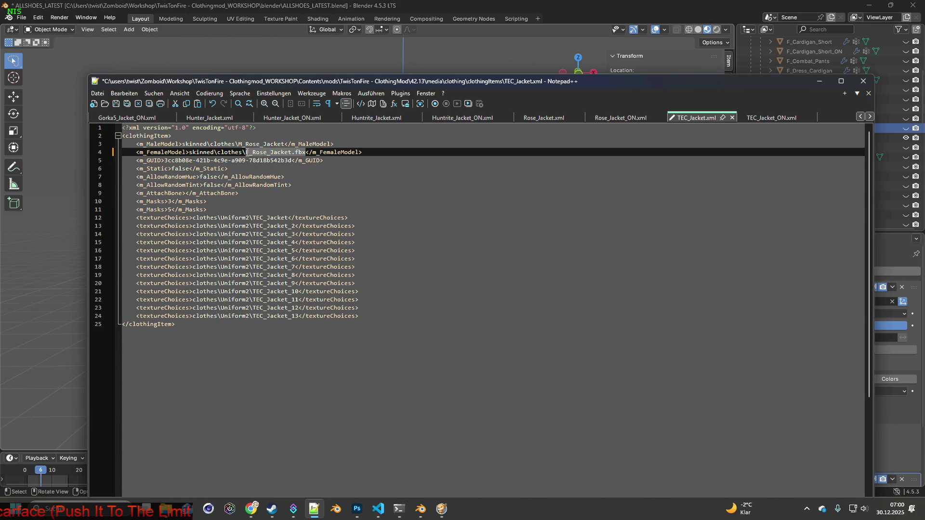
click(127, 104)
- Paste F_Rose_Jacket.fbx as the female model name on line 4 of Rose_Jacket.xml
key(ctrl+Tab)
key(ctrl+shift+Tab)
drag(293, 152, 246, 152)
key(ctrl+v)
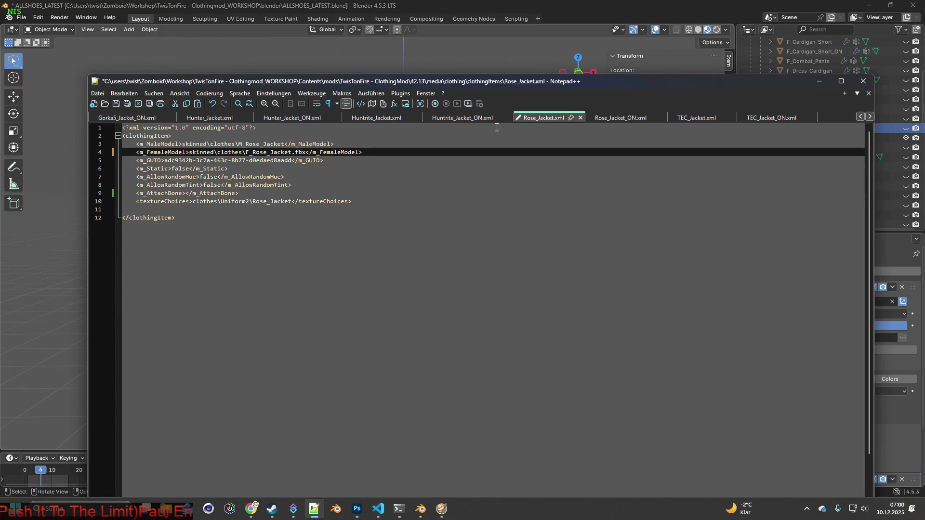
- Save the Rose_Jacket.xml changes
click(465, 119)
click(543, 118)
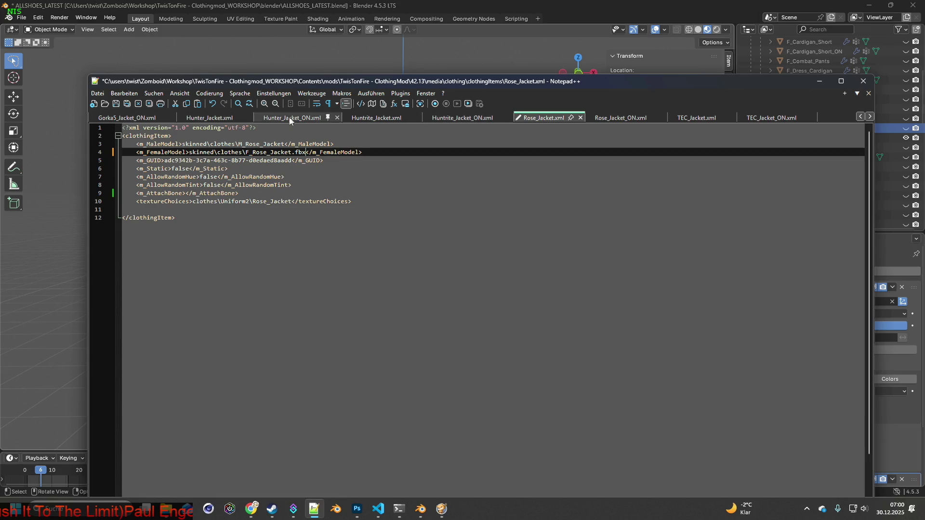
key(ctrl+s)
- Paste F_Rose_Jacket.fbx into Huntrite_Jacket_ON.xml's female model, then undo it
click(472, 119)
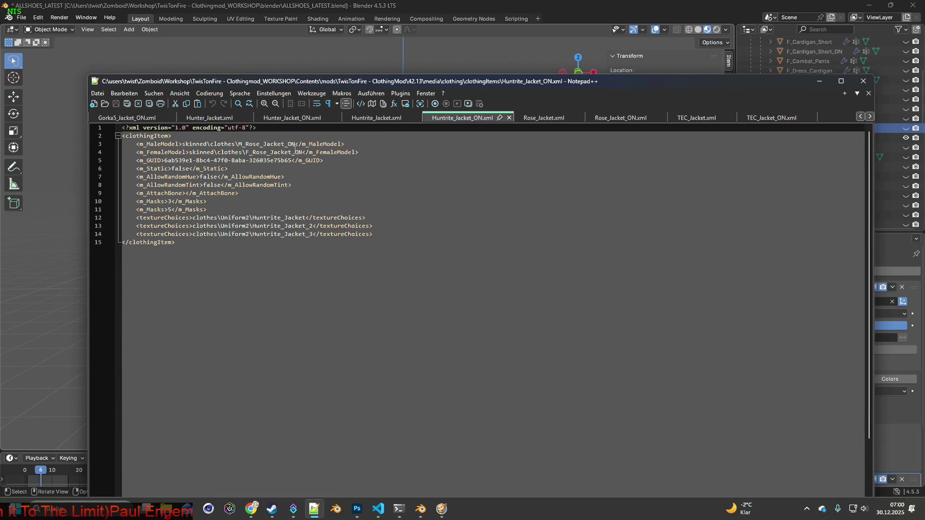
click(303, 153)
drag(304, 153, 244, 152)
key(ctrl+v)
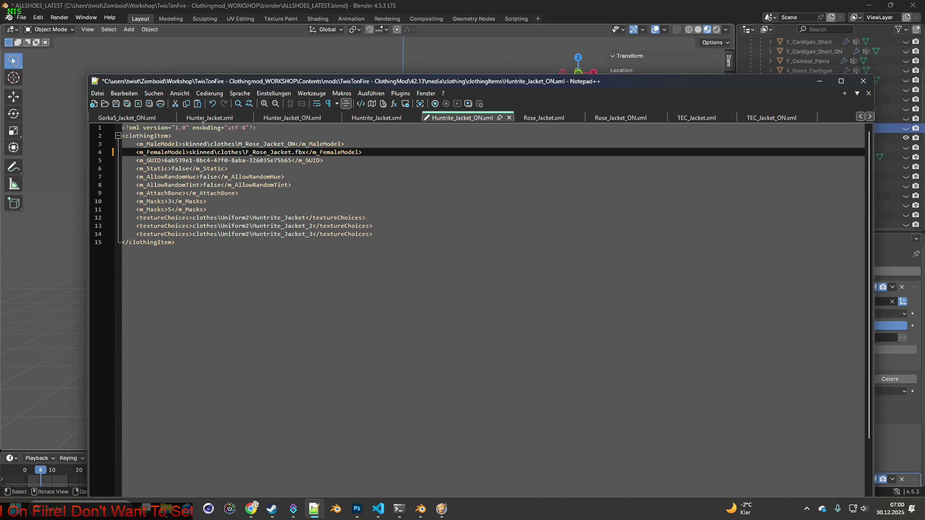
click(116, 104)
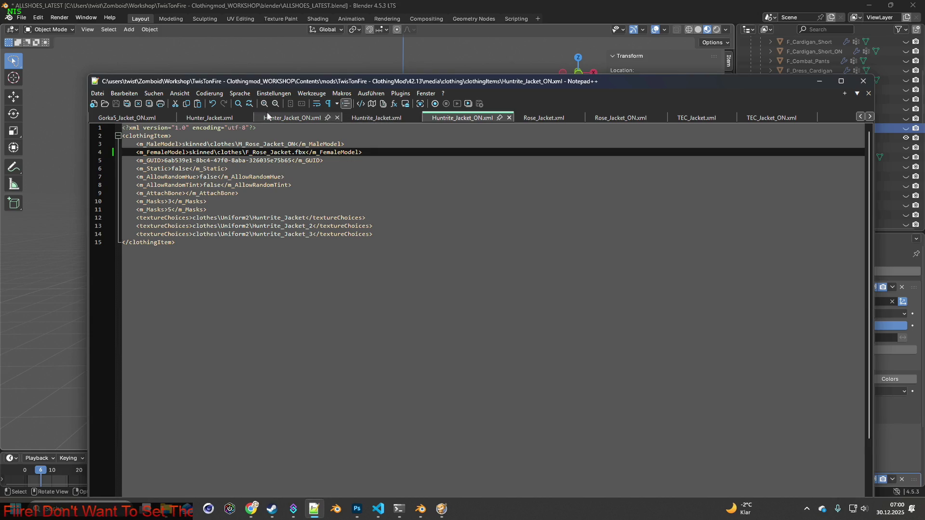
click(217, 105)
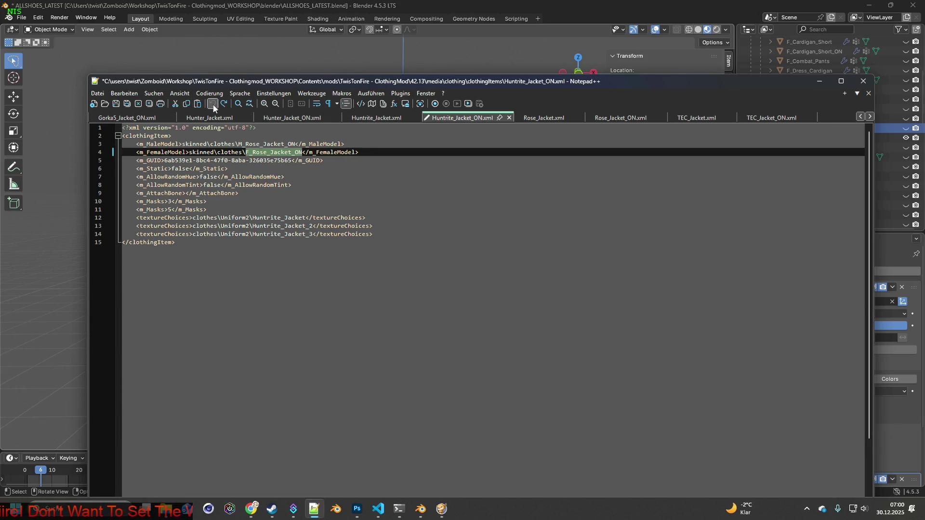
- Append .fbx to the female model name in Hunter_Jacket.xml
click(371, 118)
drag(292, 152, 245, 152)
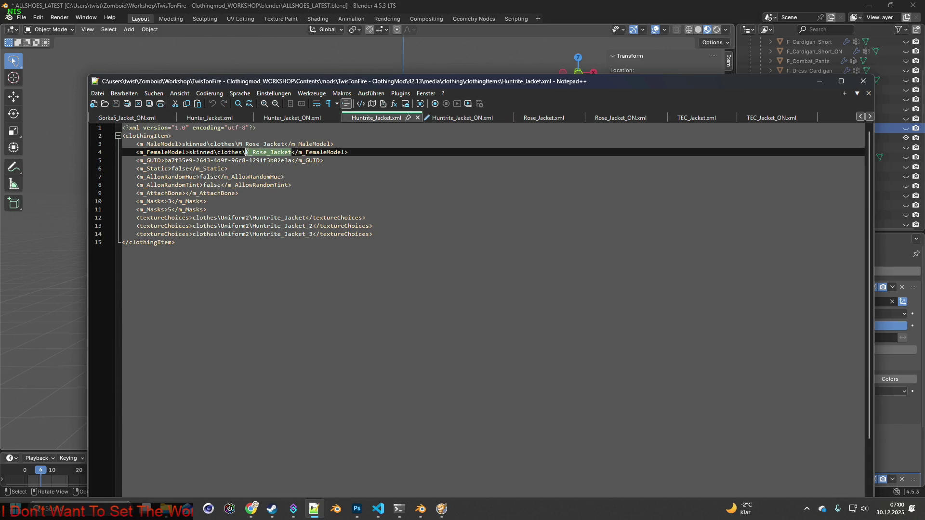
click(214, 119)
click(292, 152)
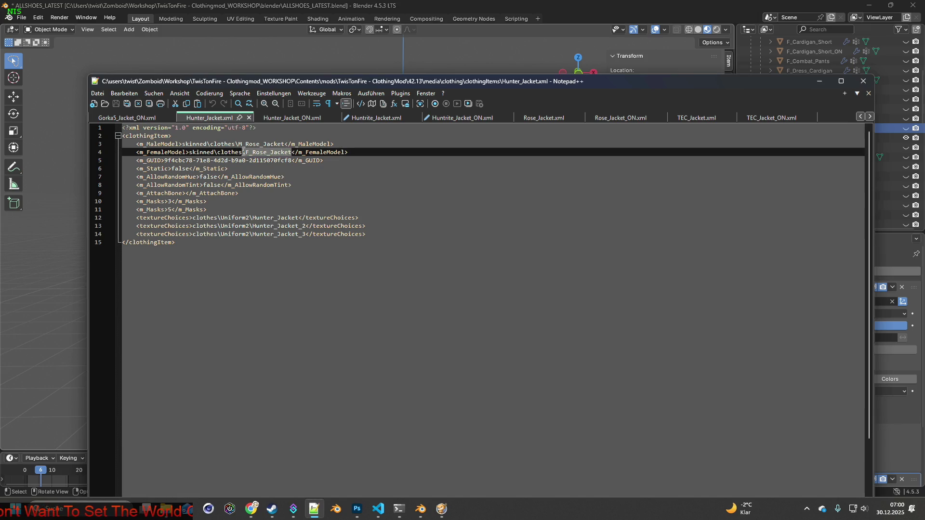
text(.fbx)
- Append .fbx to the female model in Gorka5_Jacket.xml and Chara_Jacket.xml, saving Chara_Jacket.xml
click(126, 119)
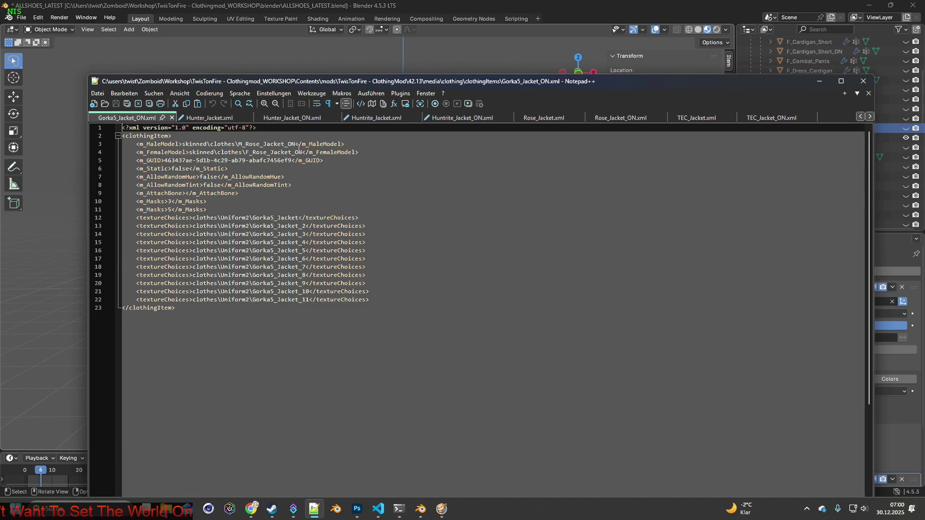
click(859, 118)
click(859, 118)
click(859, 118)
click(859, 117)
click(859, 118)
click(859, 118)
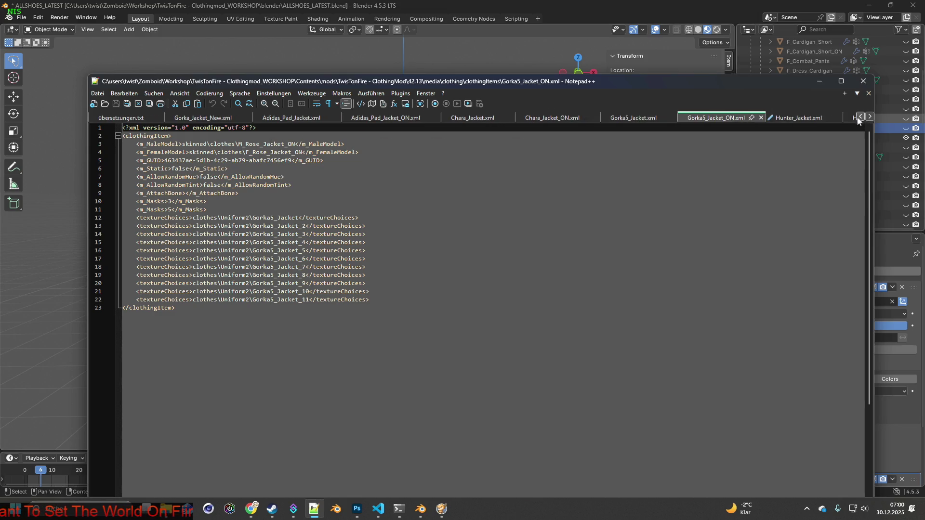
click(632, 118)
click(295, 152)
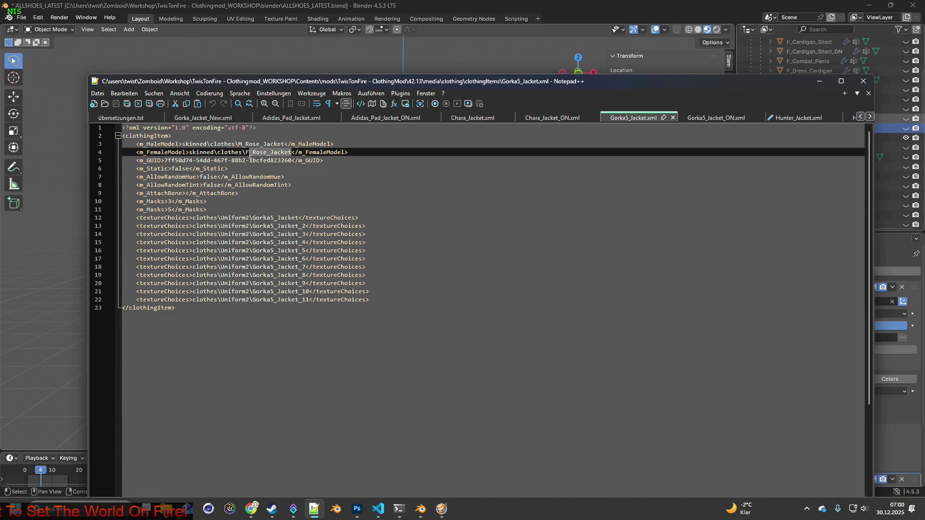
text(.fbx)
click(450, 119)
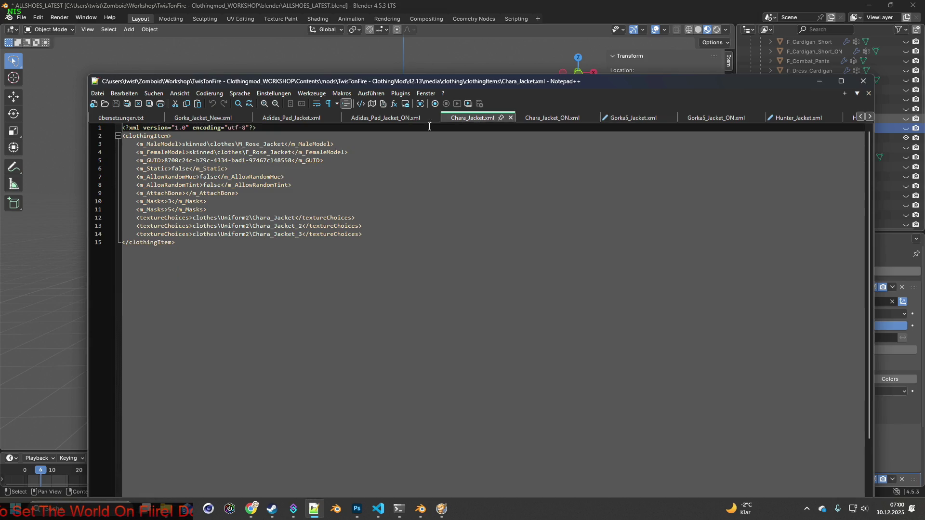
click(295, 152)
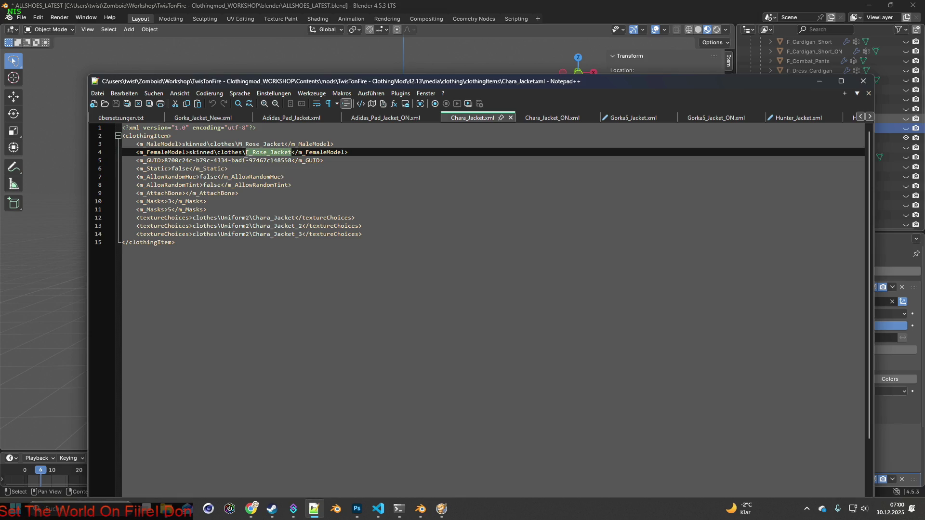
text(.fbx)
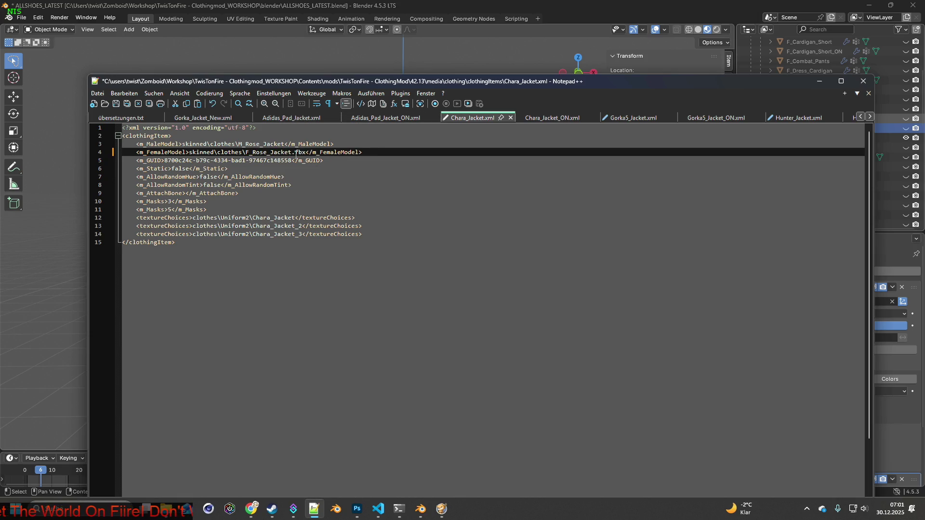
click(118, 106)
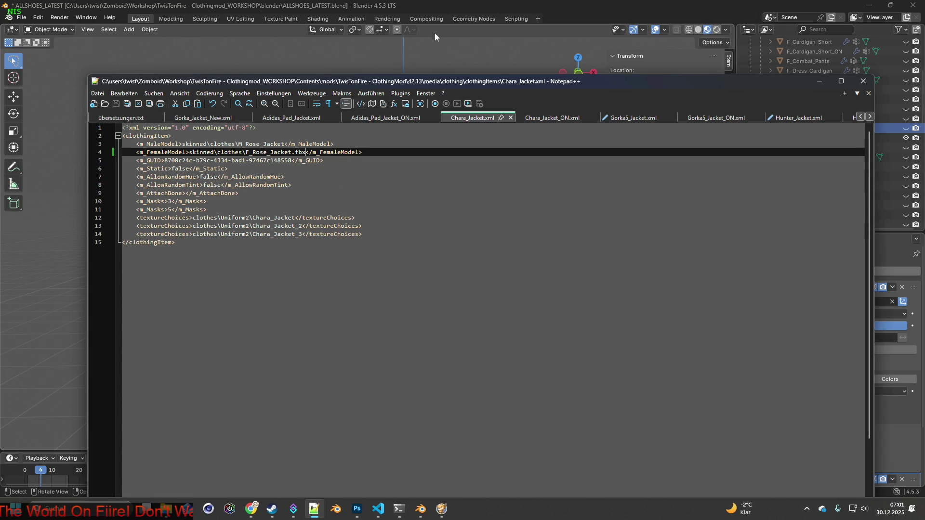
click(456, 5)
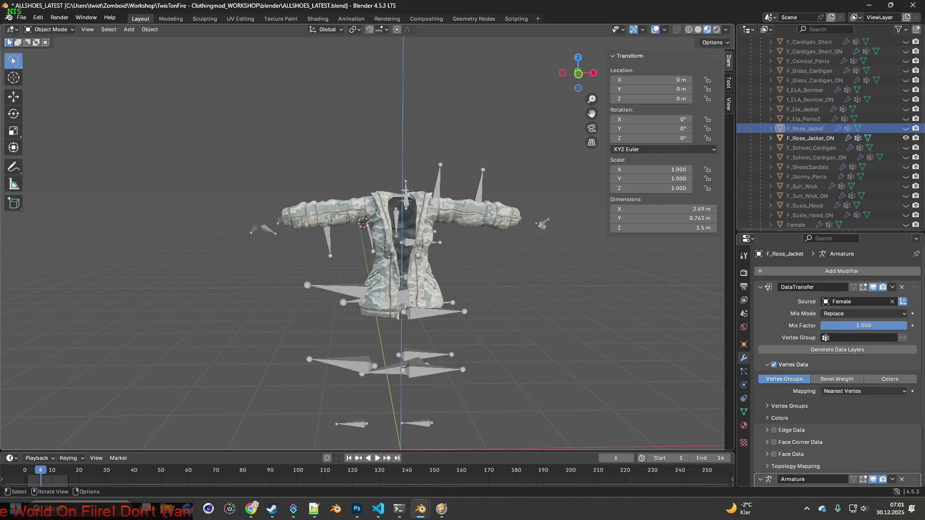
- Select the F_Rose_Jacket_ON object in the Outliner
click(21, 17)
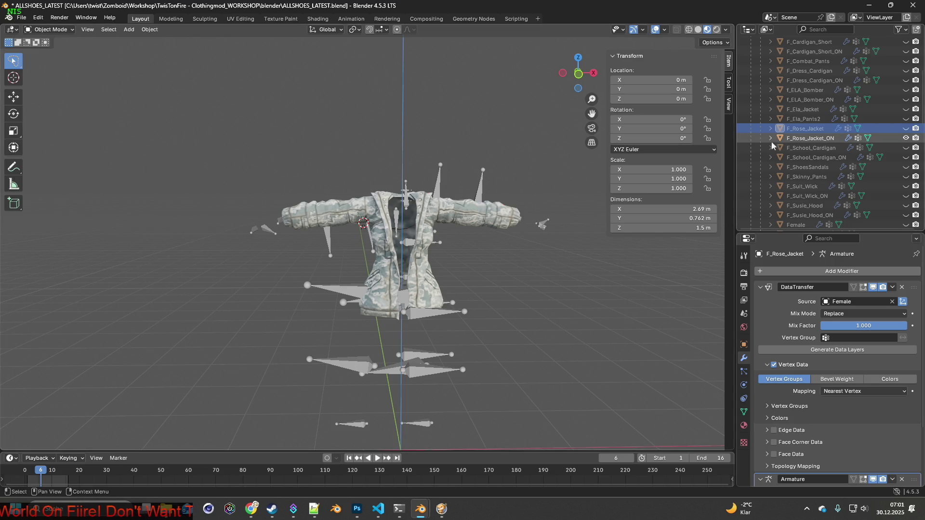
click(817, 139)
scroll(817, 139, down, 1)
double_click(784, 128)
key(ctrl+c)
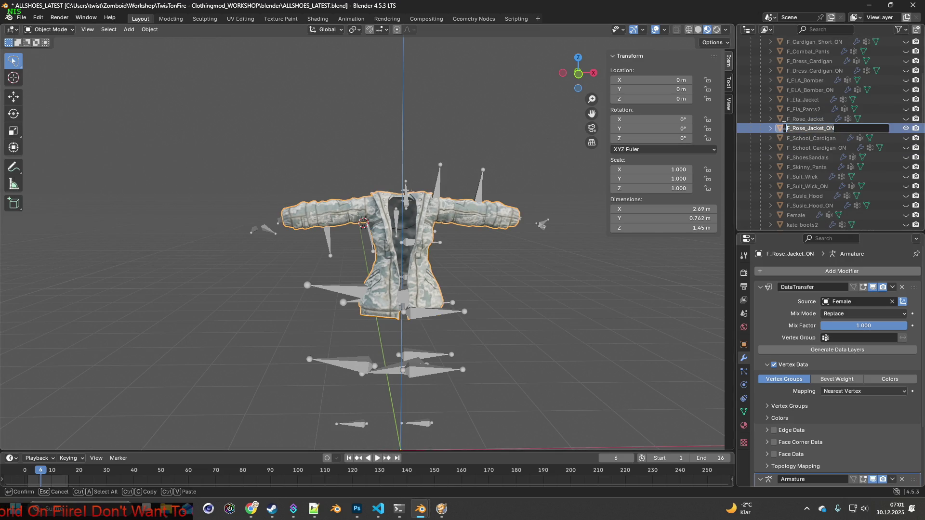
key(Return)
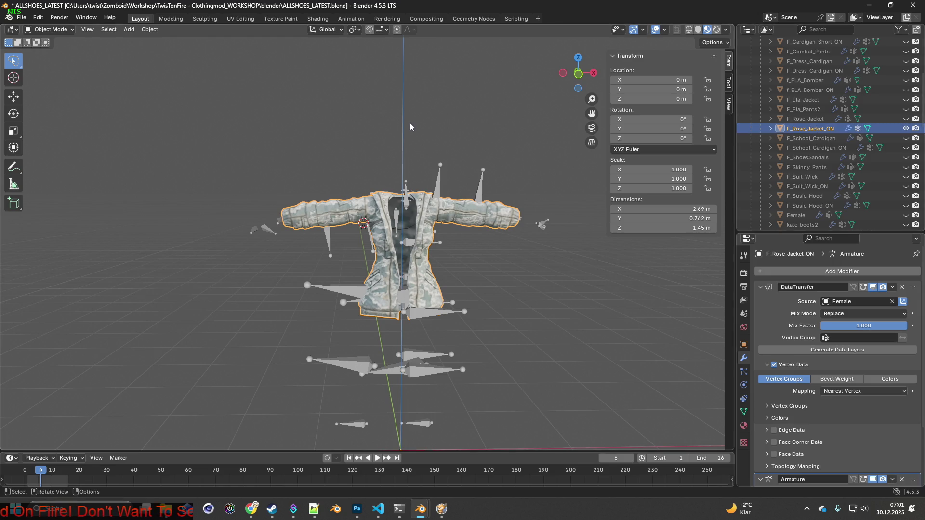
- Export the open jacket as F_Rose_Jacket_ON.fbx, copying the file name
click(22, 17)
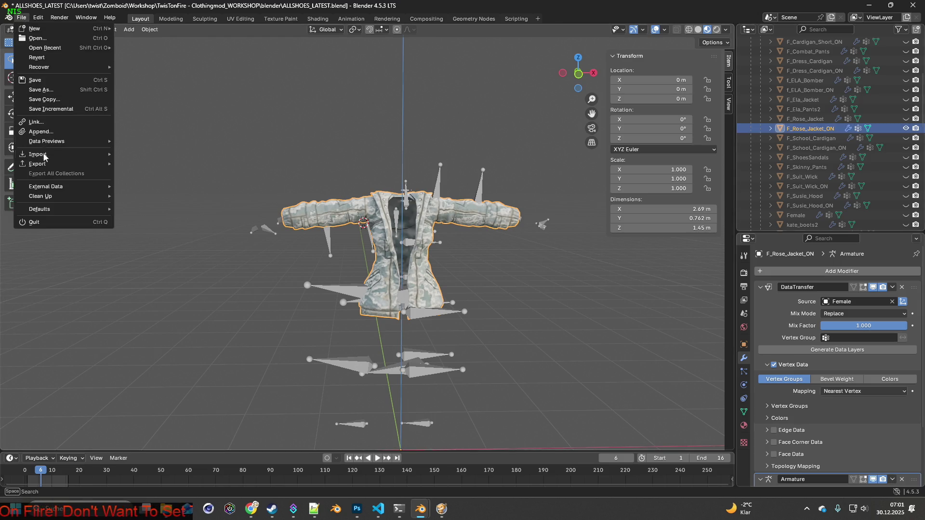
mouse_move(42, 165)
click(148, 250)
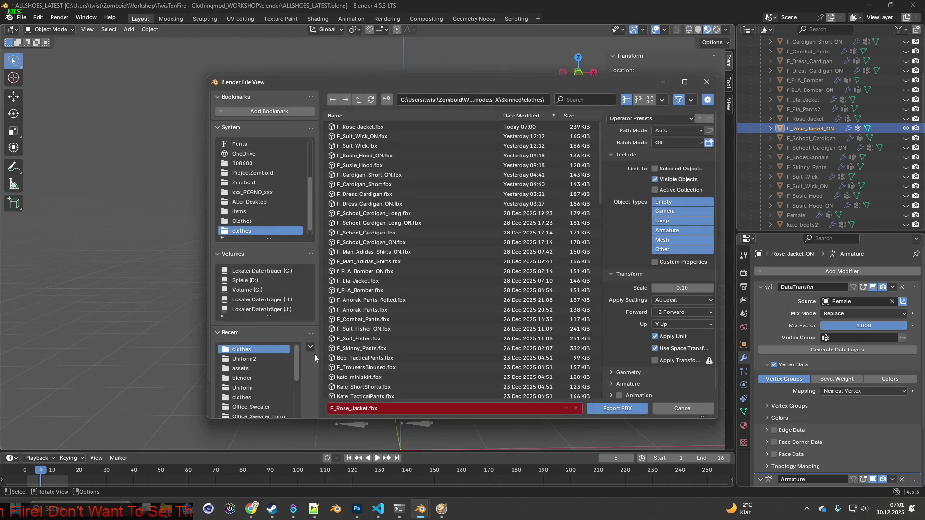
click(373, 408)
drag(367, 409, 326, 408)
key(ctrl+v)
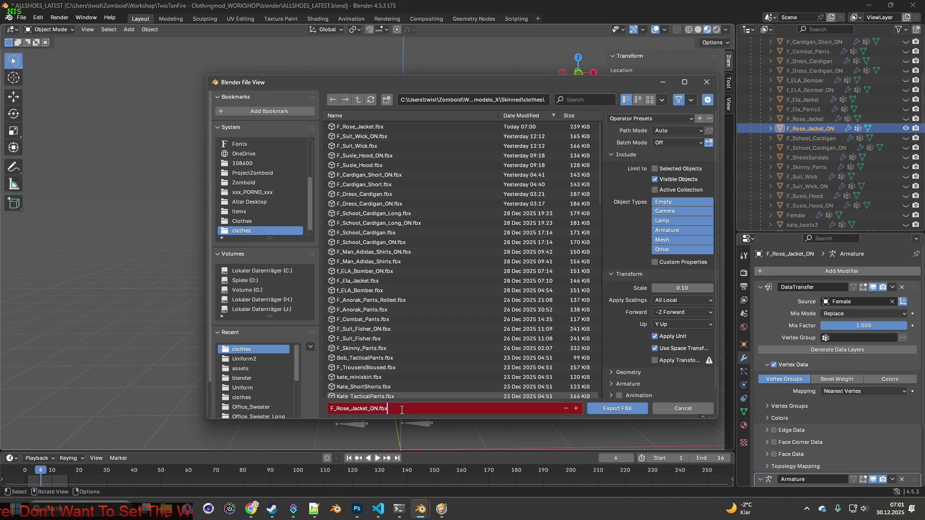
drag(404, 410, 325, 408)
key(ctrl+c)
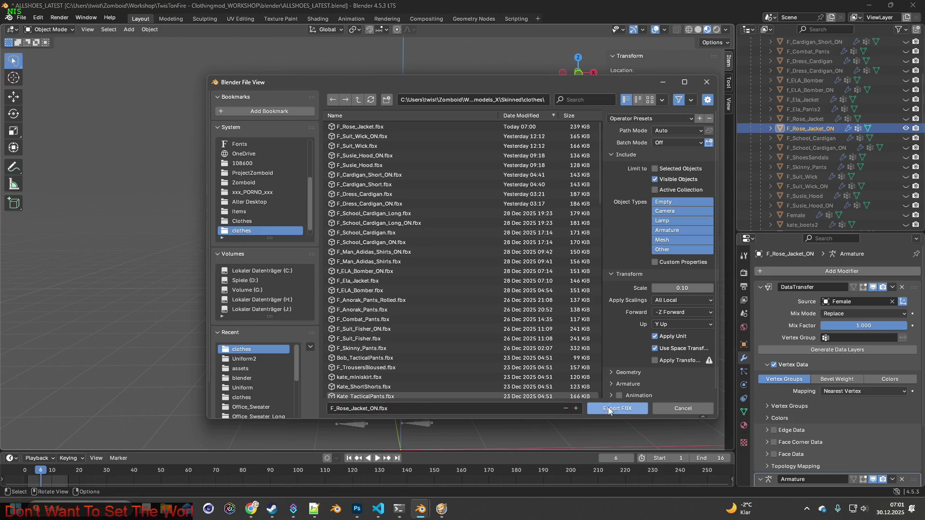
click(609, 409)
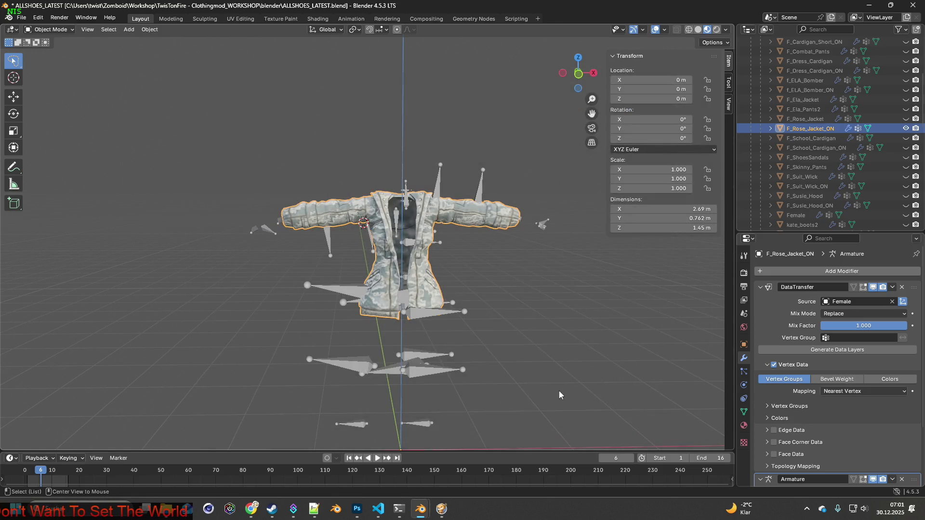
key(alt+Tab)
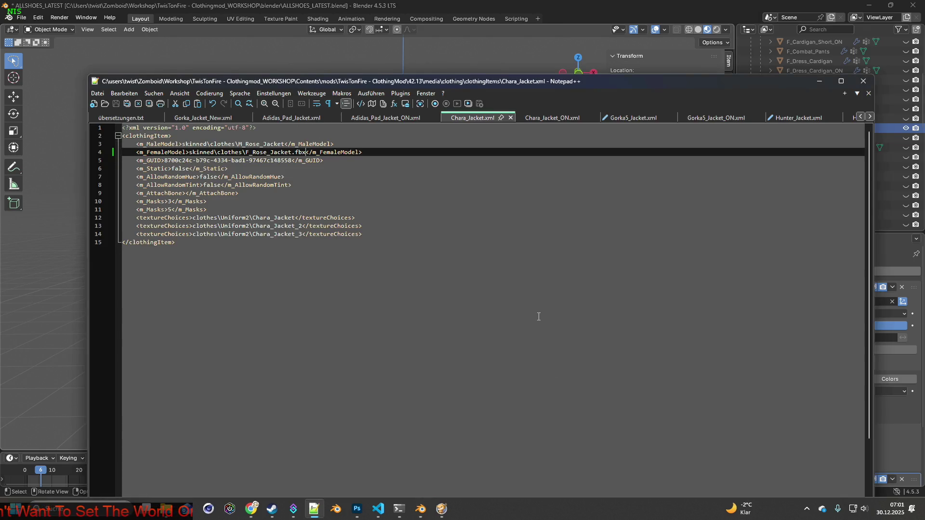
- Set Chara_Jacket_ON.xml's female model to F_Rose_Jacket_ON.fbx and save it
click(556, 121)
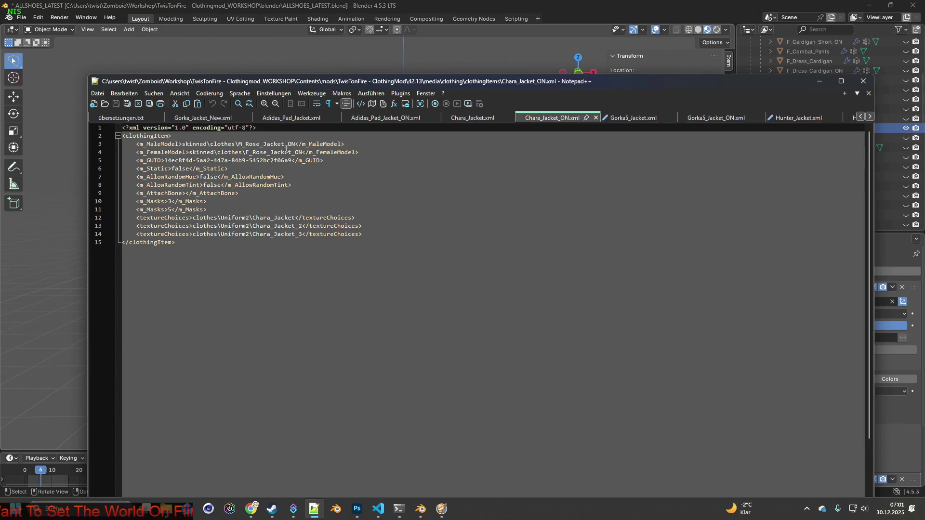
drag(302, 152, 247, 153)
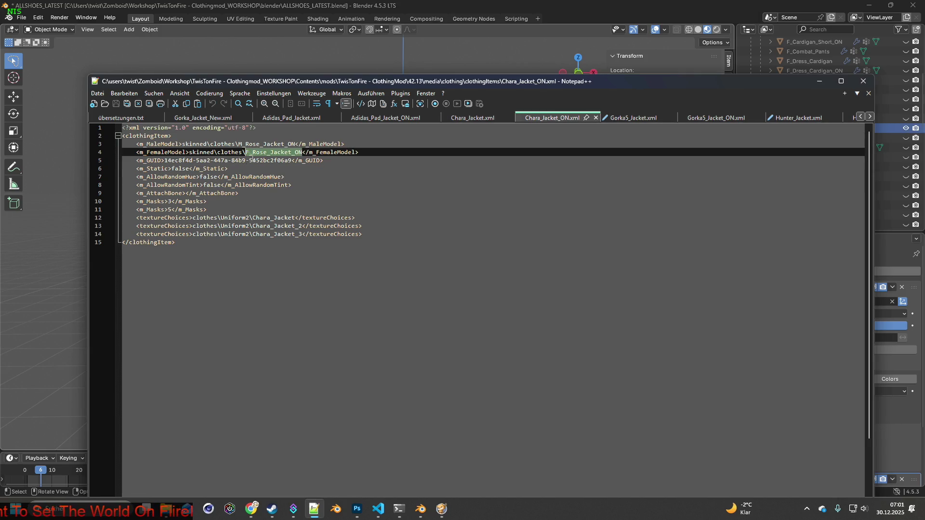
key(ctrl+v)
click(116, 105)
- Set Gorka5_Jacket_ON.xml's female model to F_Rose_Jacket_ON.fbx and save it
click(622, 118)
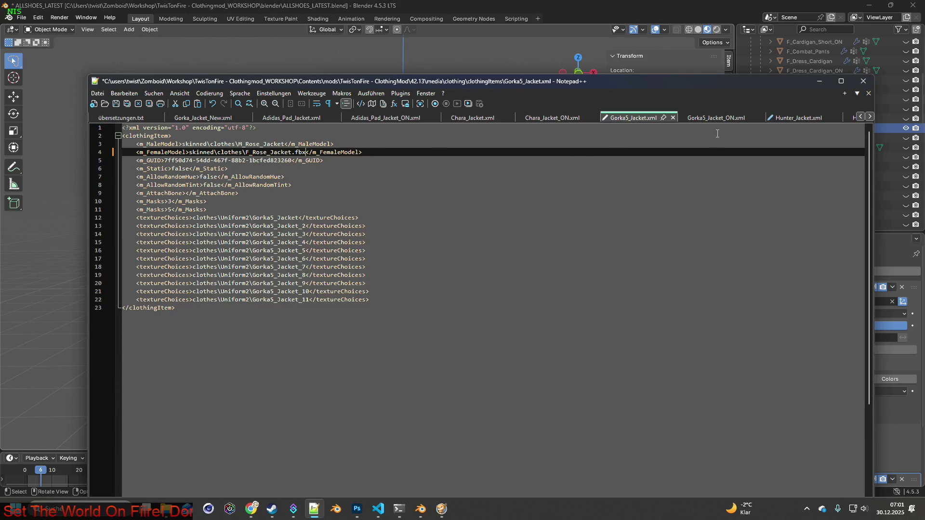
click(716, 118)
drag(302, 152, 246, 152)
key(ctrl+v)
click(116, 104)
click(869, 117)
click(869, 117)
click(869, 117)
click(869, 117)
click(869, 117)
click(869, 117)
click(870, 117)
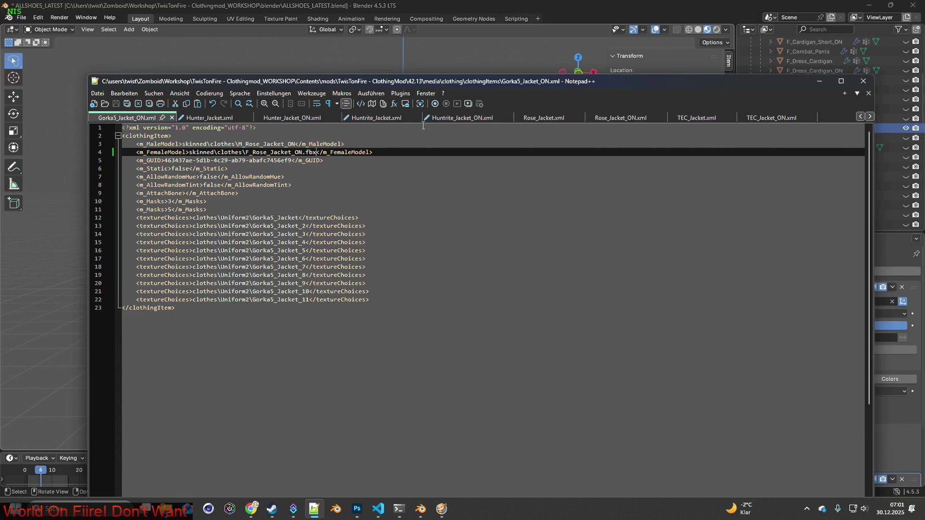
- Append .fbx to F_Rose_Jacket_ON on line 4 of Hunter_Jacket_ON.xml and Huntrite_Jacket_ON.xml, saving both
click(286, 118)
click(305, 153)
drag(300, 152, 245, 152)
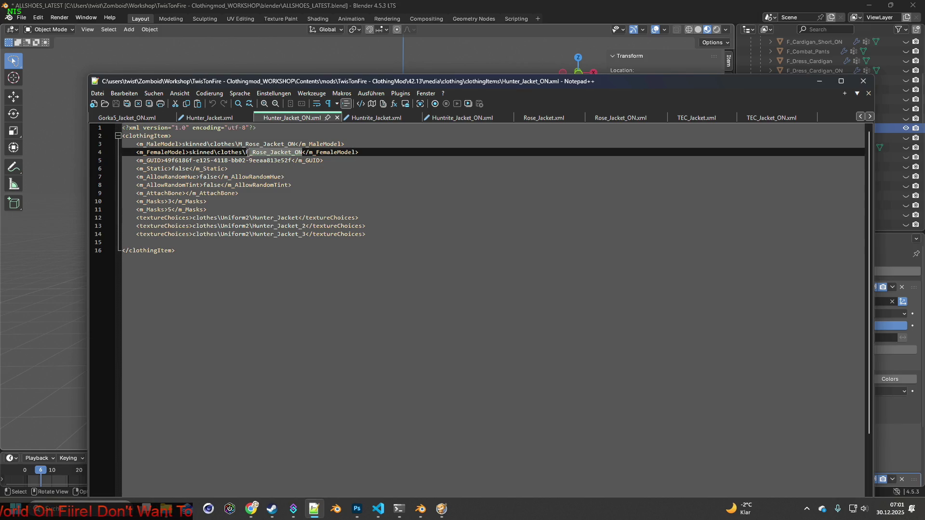
click(305, 152)
text(.fbx)
key(ctrl+s)
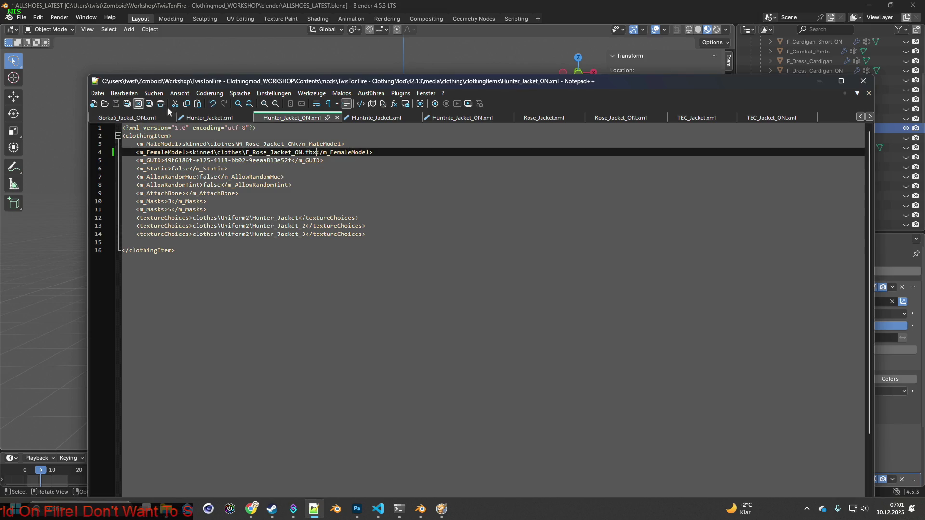
click(462, 118)
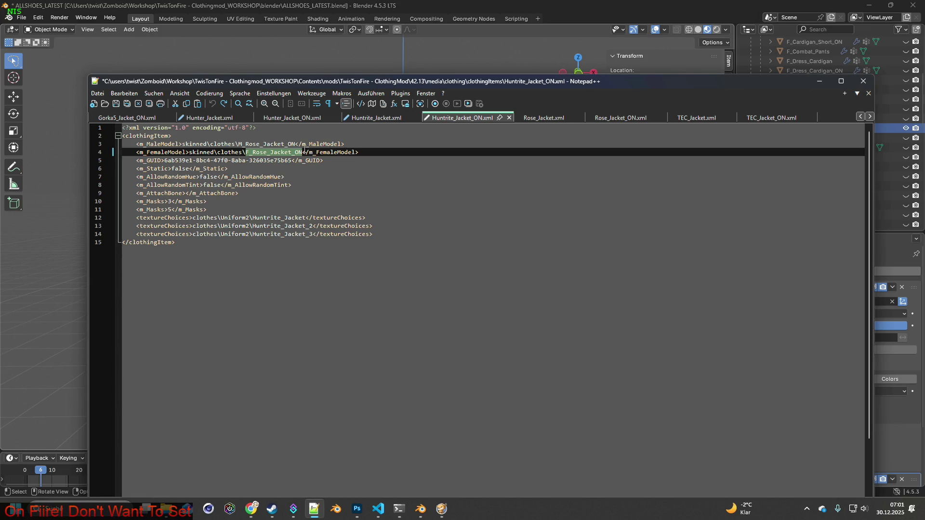
click(278, 152)
drag(302, 152, 245, 152)
click(303, 152)
text(.fbx)
key(ctrl+s)
- Append .fbx to F_Rose_Jacket_ON on line 4 of Rose_Jacket_ON.xml and TEC_Jacket_ON.xml, saving both
click(621, 117)
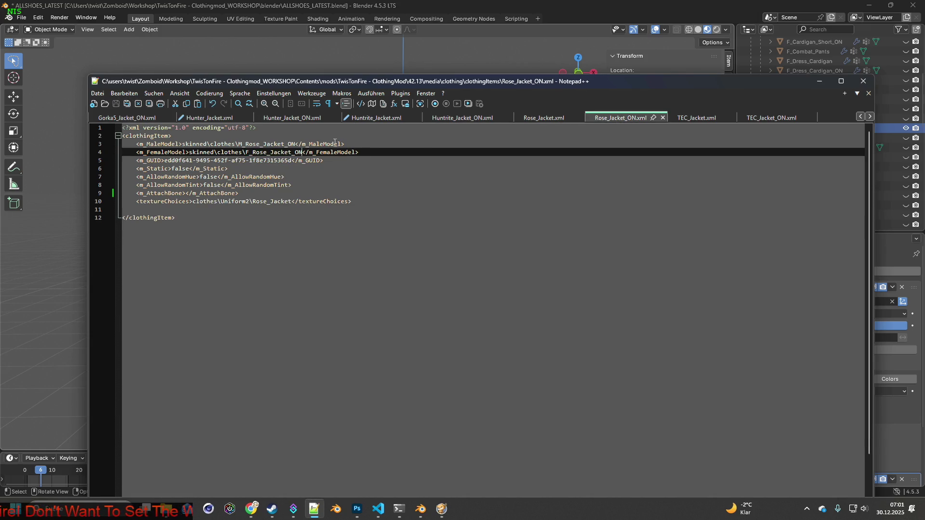
drag(302, 153, 246, 152)
click(304, 152)
text(.fbx)
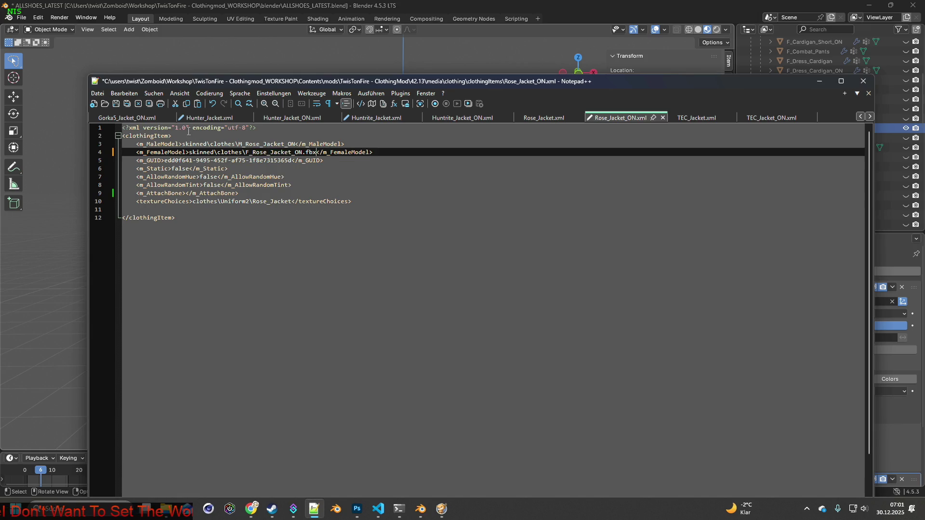
click(124, 107)
click(771, 117)
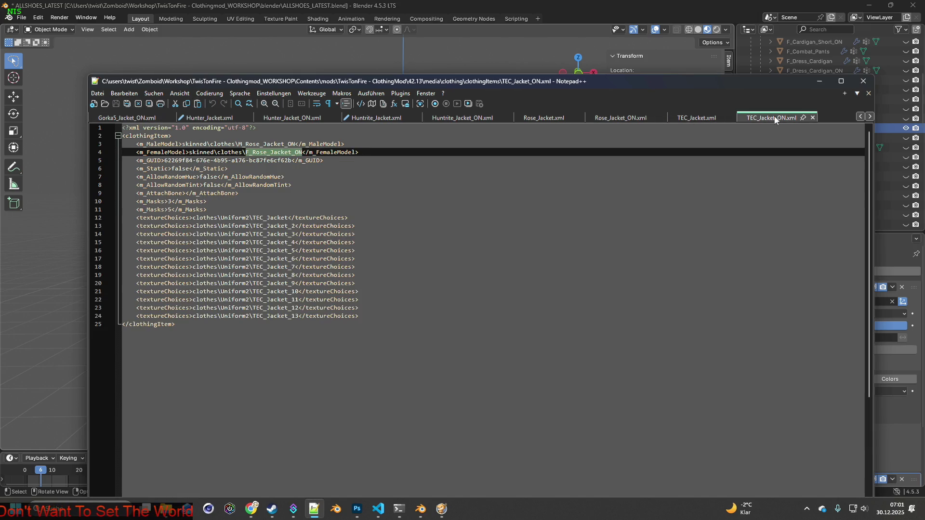
click(301, 152)
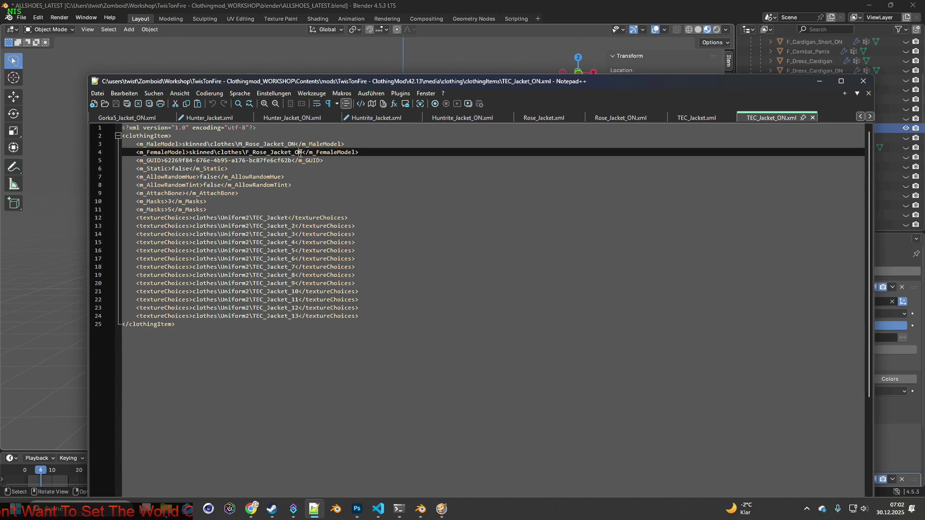
drag(303, 152, 246, 152)
key(Right)
text(.fbx)
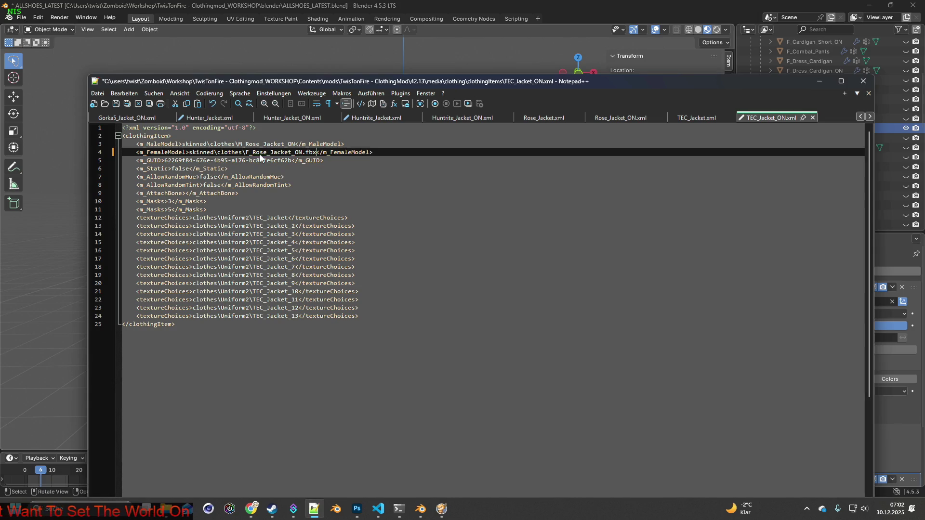
click(117, 104)
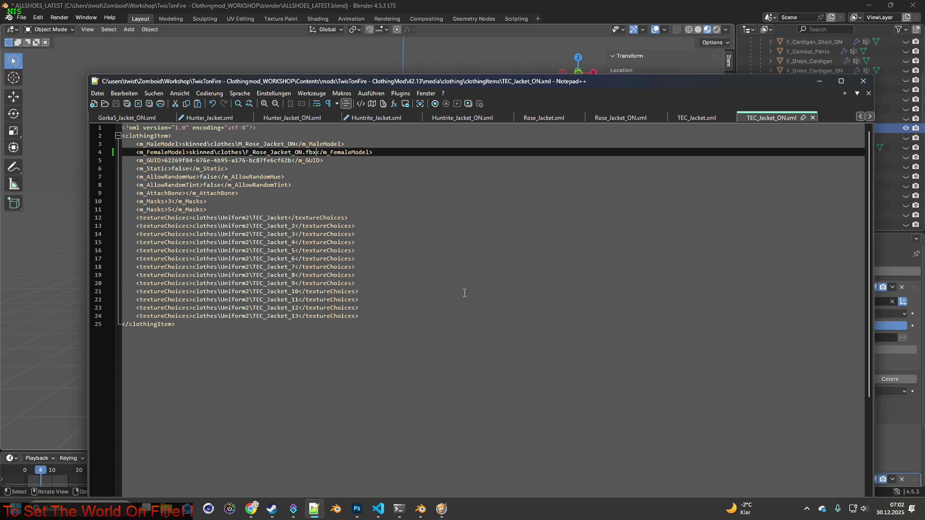
click(442, 509)
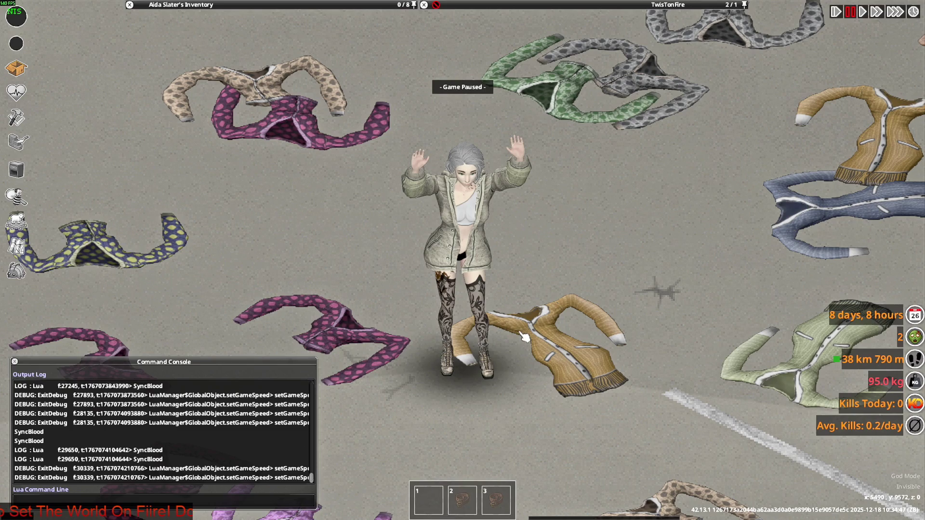
- Quit Project Zomboid to the desktop from the pause menu and bring up the Steam library window
key(Escape)
click(192, 374)
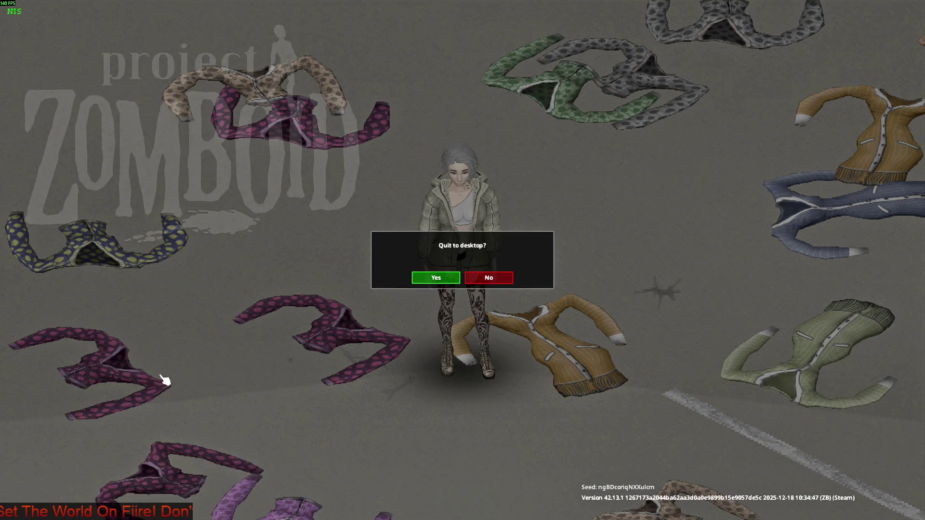
click(444, 278)
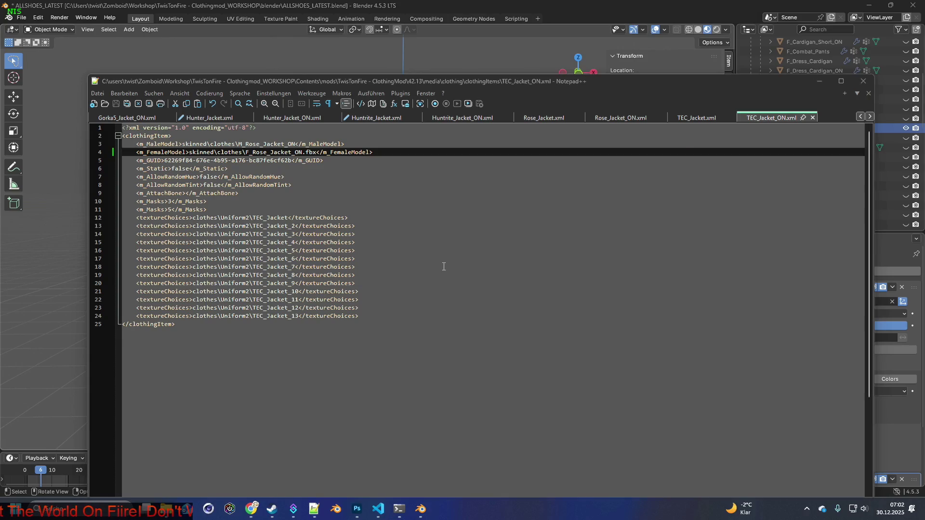
click(272, 508)
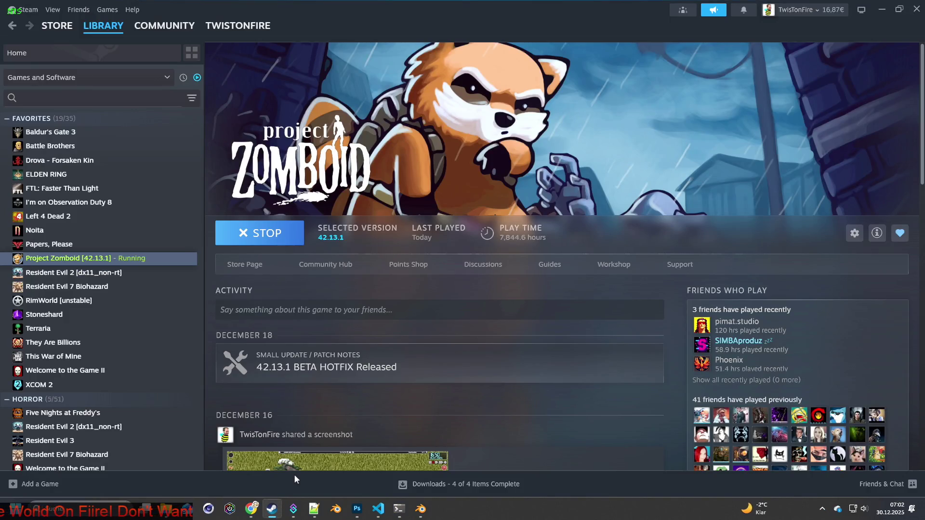
- Relaunch Project Zomboid from its Steam library page with the default 'Play Project Zomboid' option
click(263, 233)
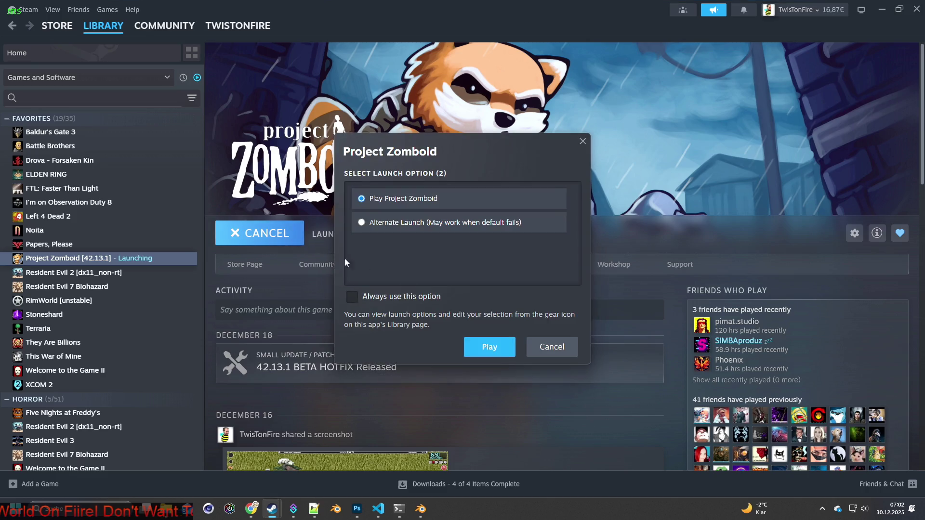
click(482, 347)
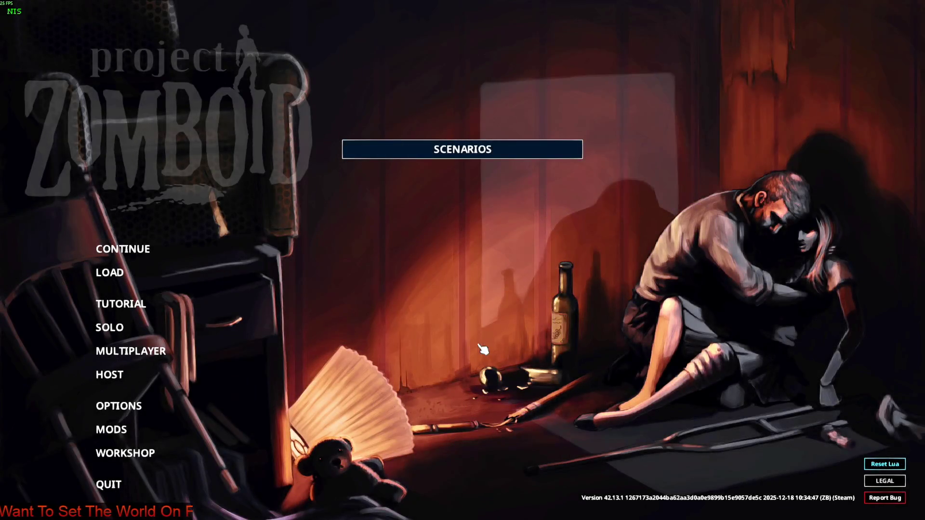
- Continue the most recent saved game and start playing once the world finishes loading
click(146, 254)
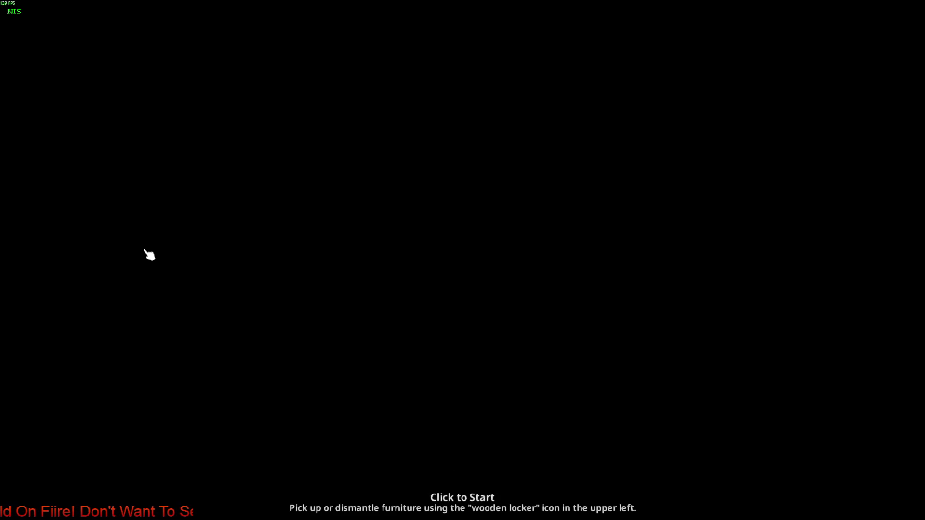
click(145, 252)
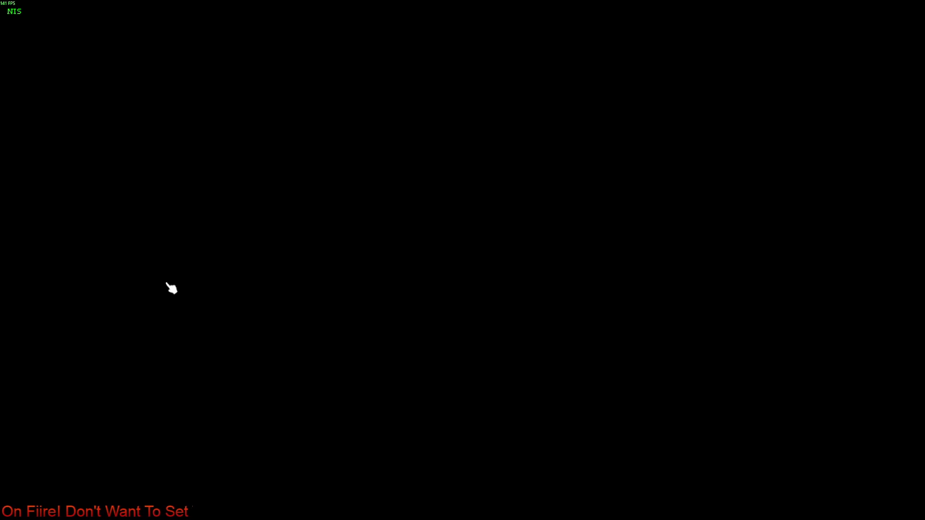
scroll(378, 303, up, 4)
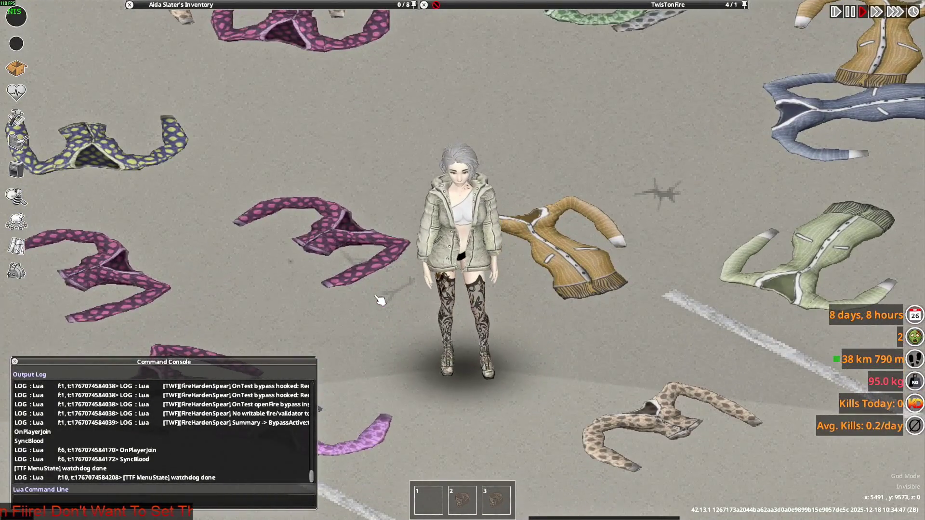
- Walk the character back and forth and swing attacks to check the jacket for clipping
key(w)
key(s)
key(w)
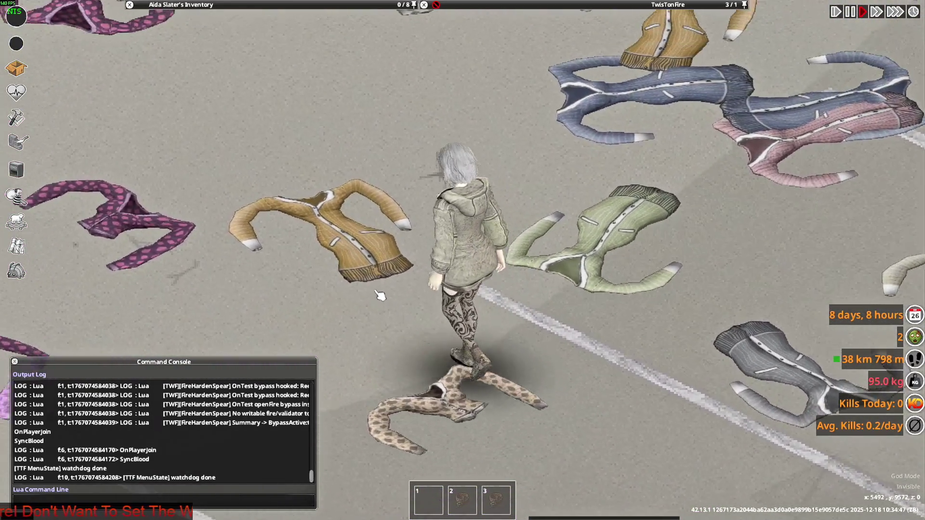
key(s)
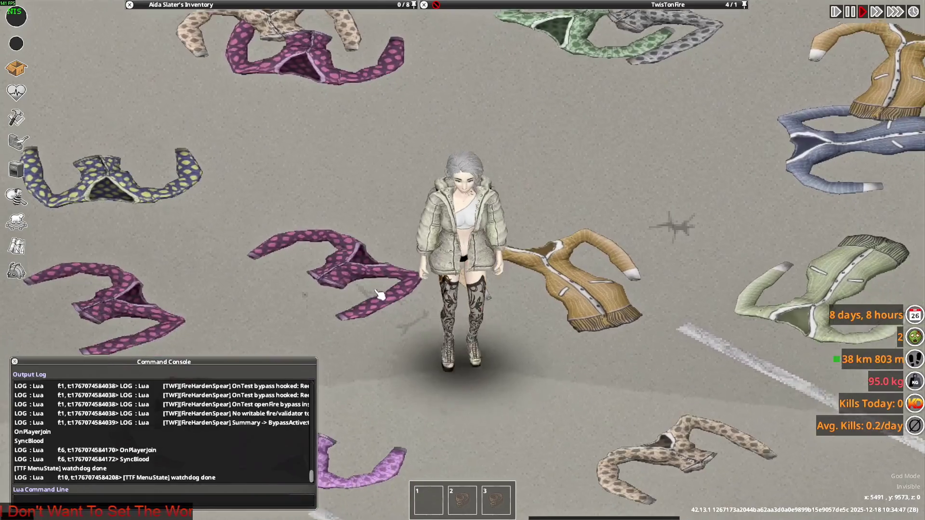
key(space)
key(w)
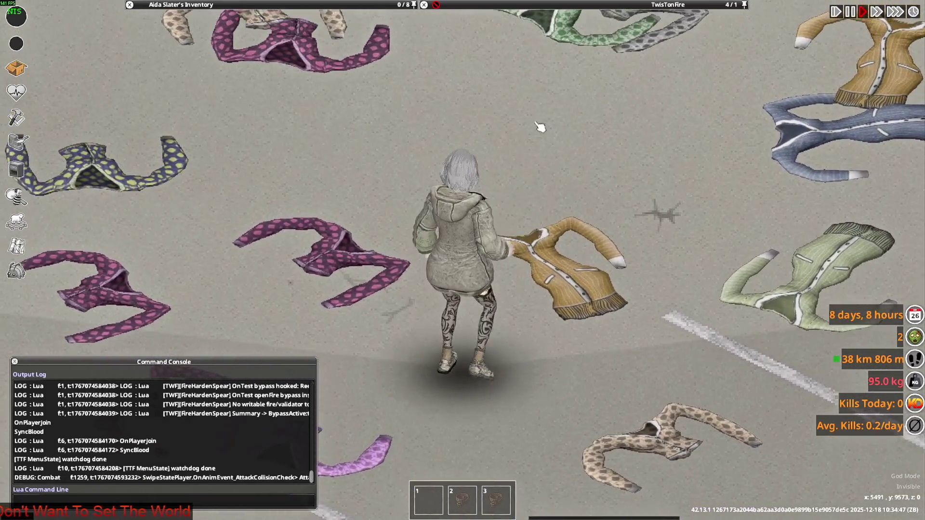
key(space)
key(space)
key(w)
key(space)
key(space)
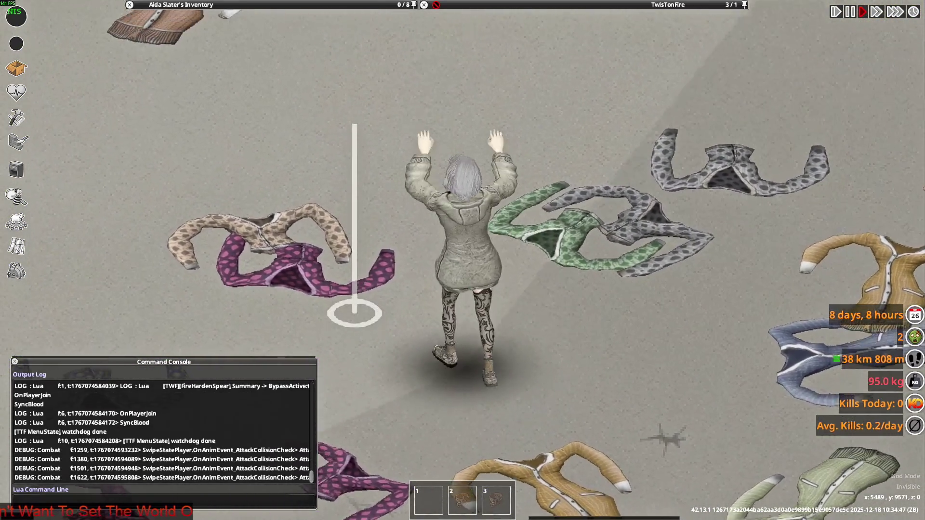
key(space)
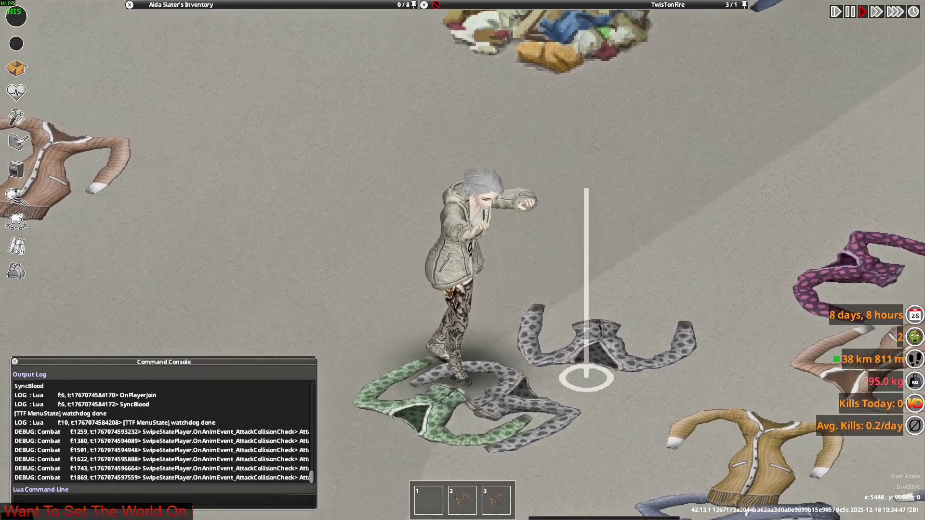
mouse_move(248, 16)
scroll(216, 94, down, 3)
scroll(207, 99, down, 5)
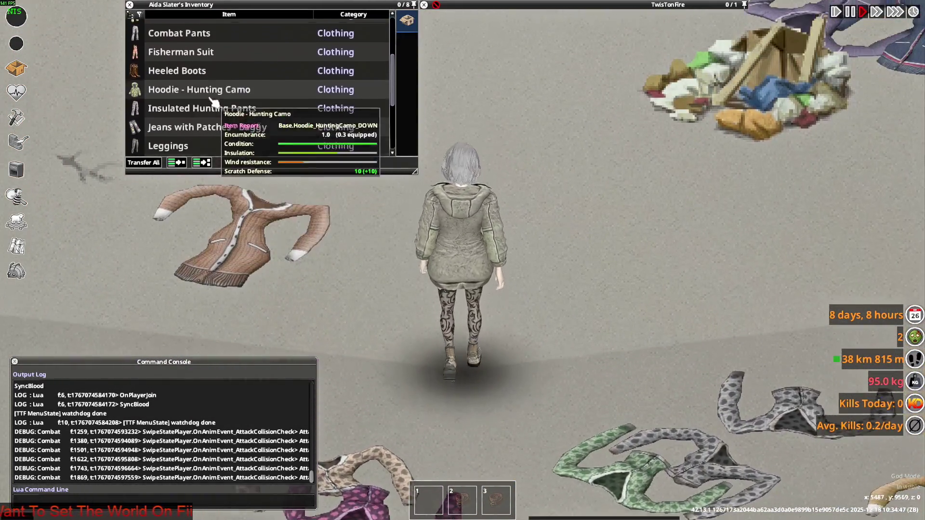
key(space)
scroll(187, 99, up, 5)
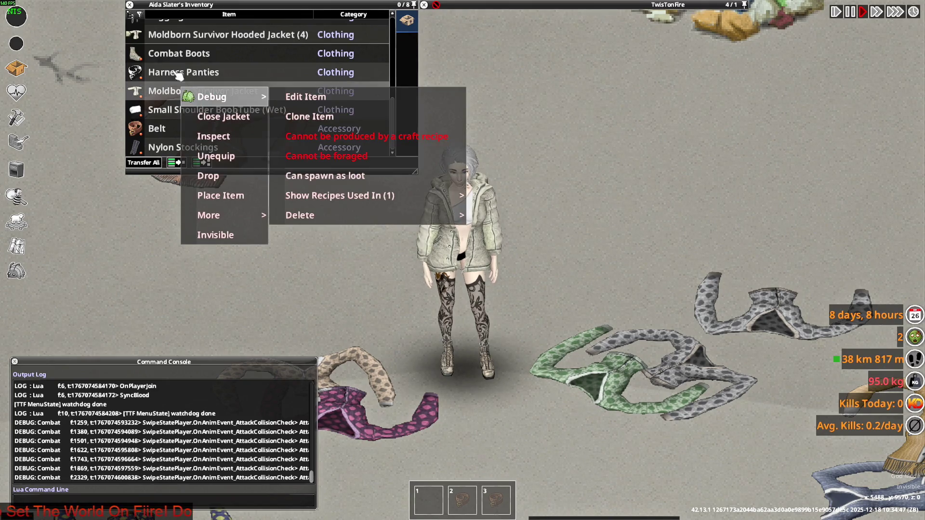
click(180, 98)
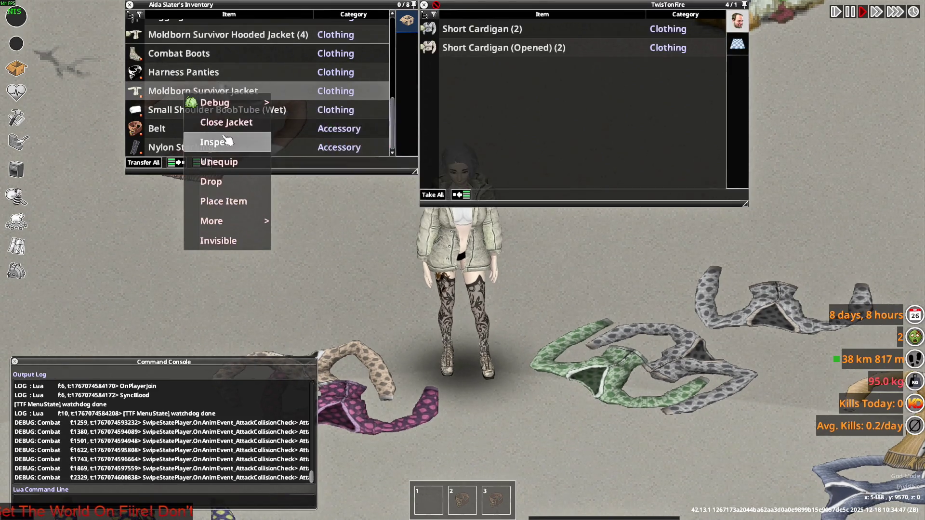
- Walk the character a little and equip the M9 Pistol in the main hand
key(s)
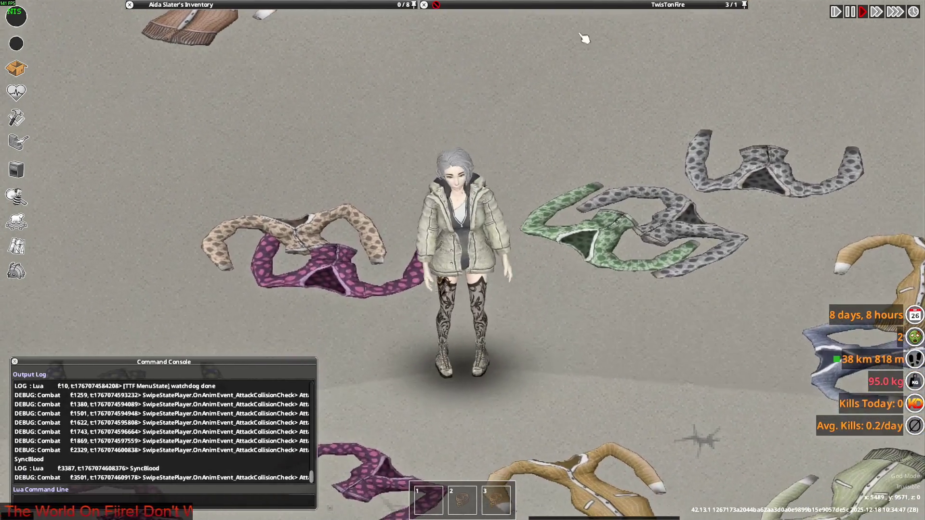
key(w)
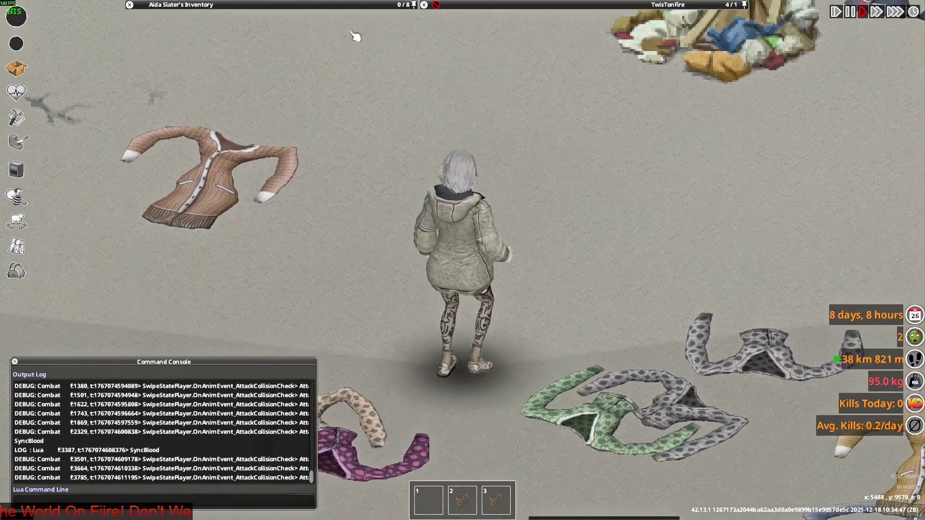
mouse_move(218, 79)
scroll(217, 86, up, 5)
right_click(166, 49)
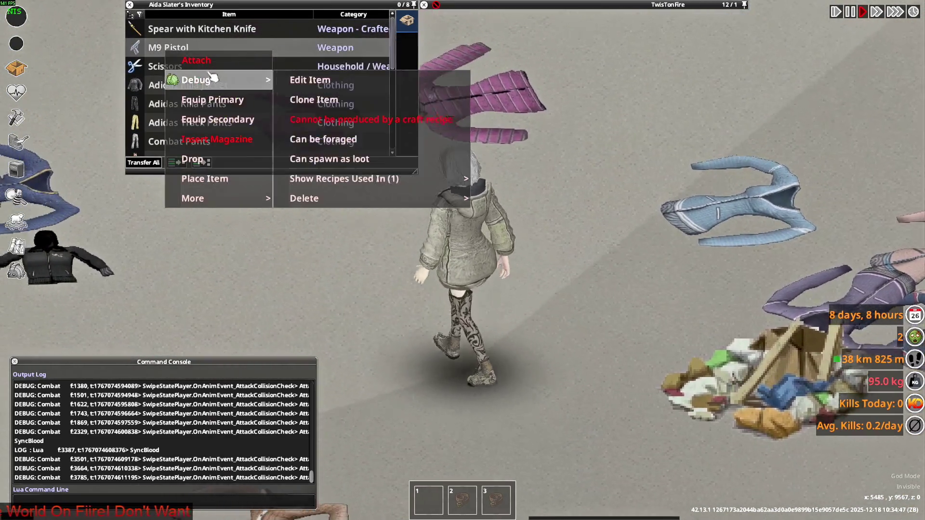
click(217, 99)
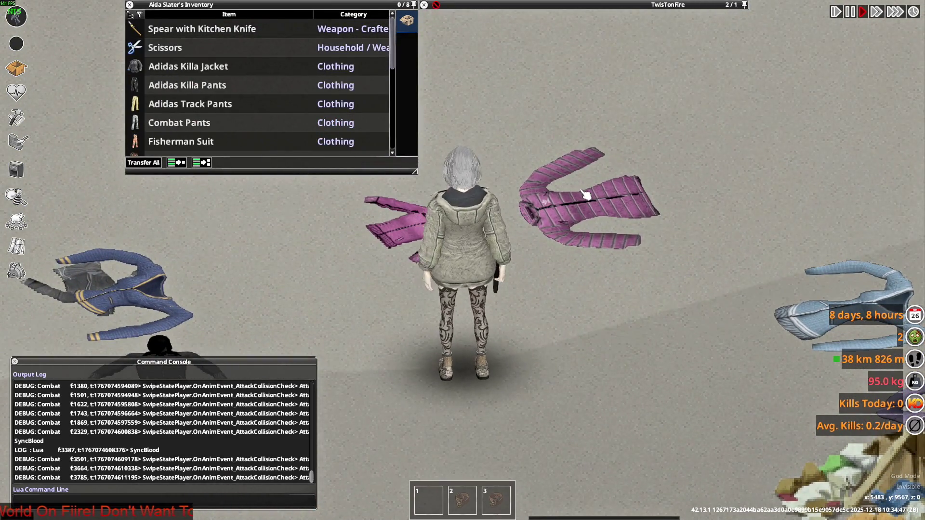
- Aim the M9 Pistol in several directions while walking and fire three shots to test the pose
key(s)
mouse_move(585, 206)
right_down()
mouse_move(600, 121)
mouse_move(522, 133)
right_up()
mouse_move(395, 147)
right_down()
mouse_move(554, 145)
mouse_move(475, 147)
right_up()
key(w)
mouse_move(595, 185)
right_down()
mouse_move(515, 135)
mouse_move(516, 326)
mouse_move(586, 192)
mouse_move(596, 226)
right_up()
click(530, 139)
click(515, 135)
click(585, 192)
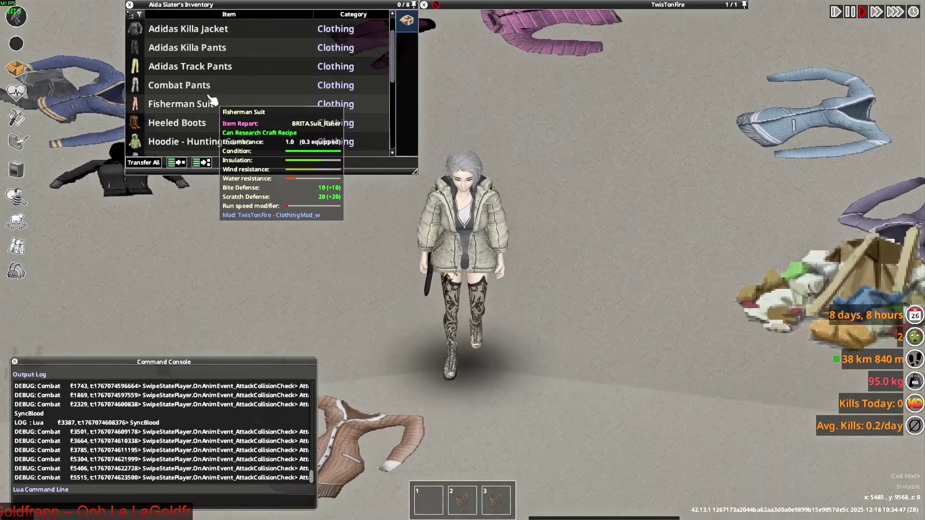
- Wear the Insulated Hunting Pants, walk among the dropped jackets, then aim the pistol again
right_click(207, 107)
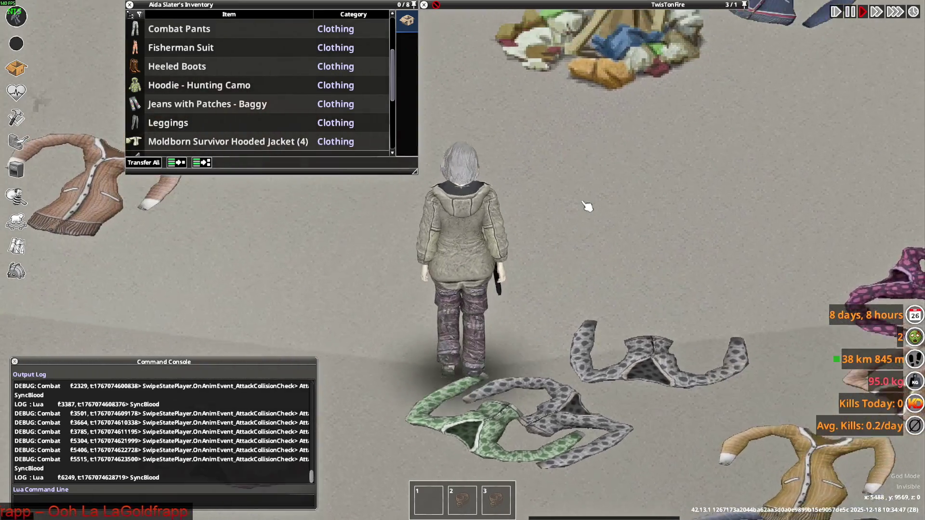
key(s)
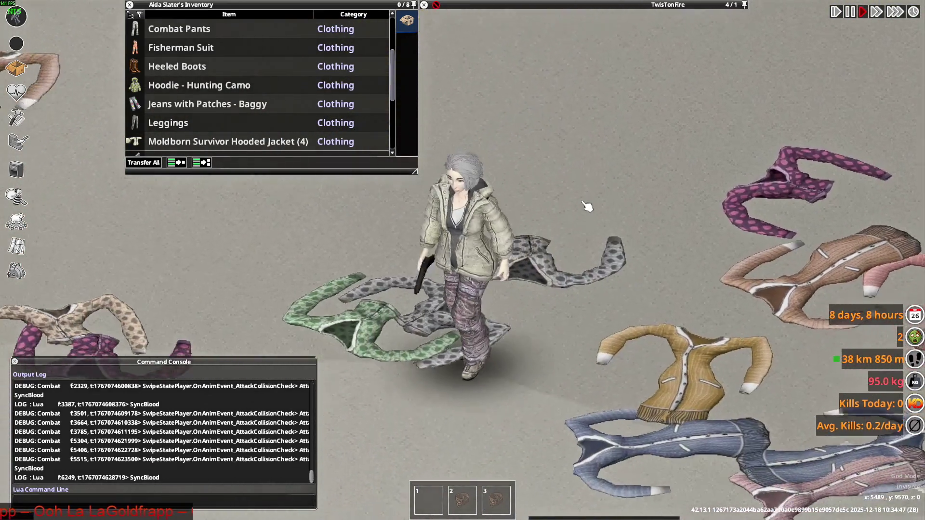
key(s)
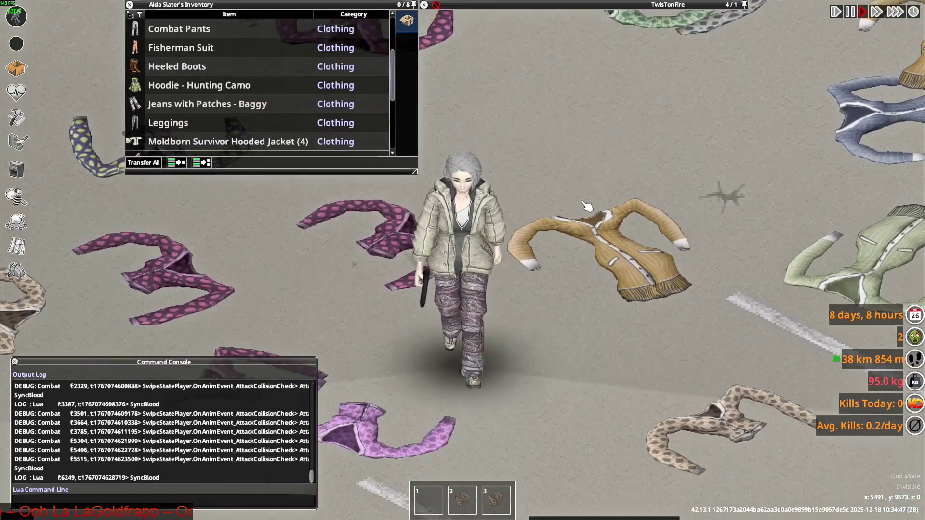
key(s+a)
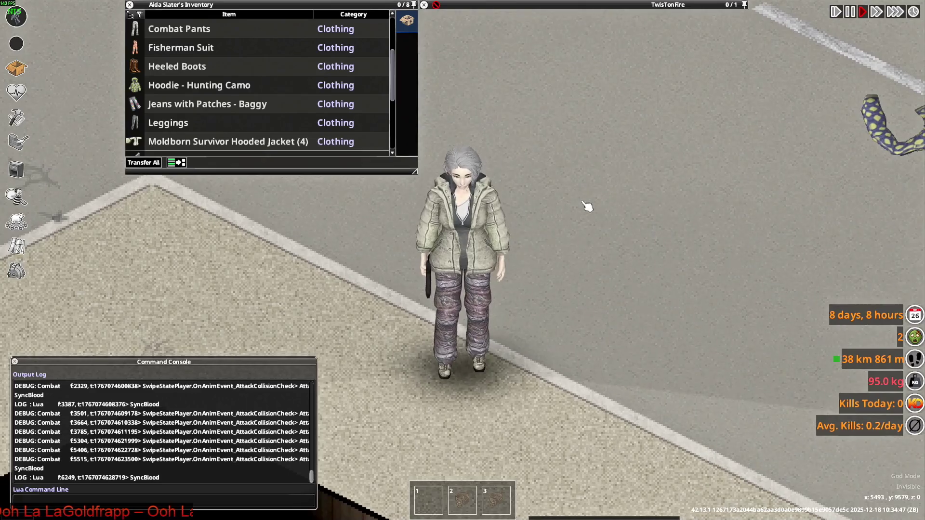
key(s)
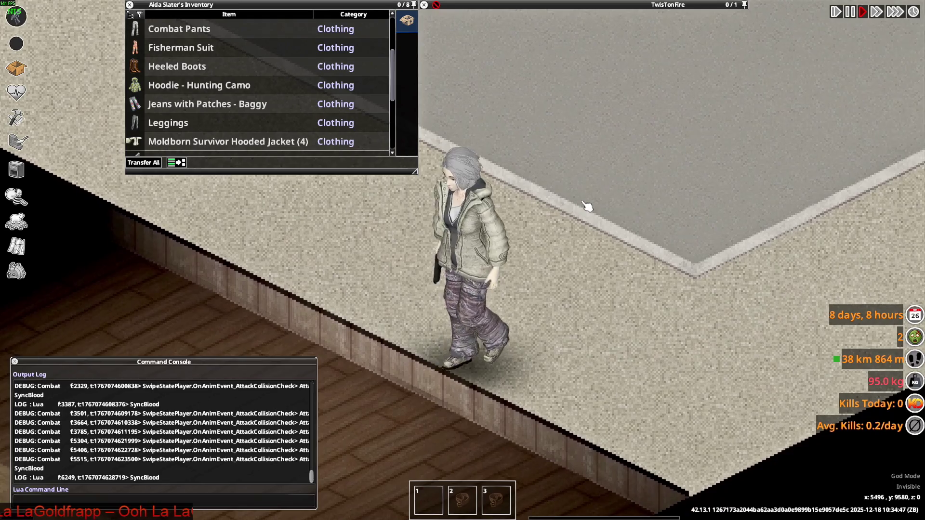
key(w+a)
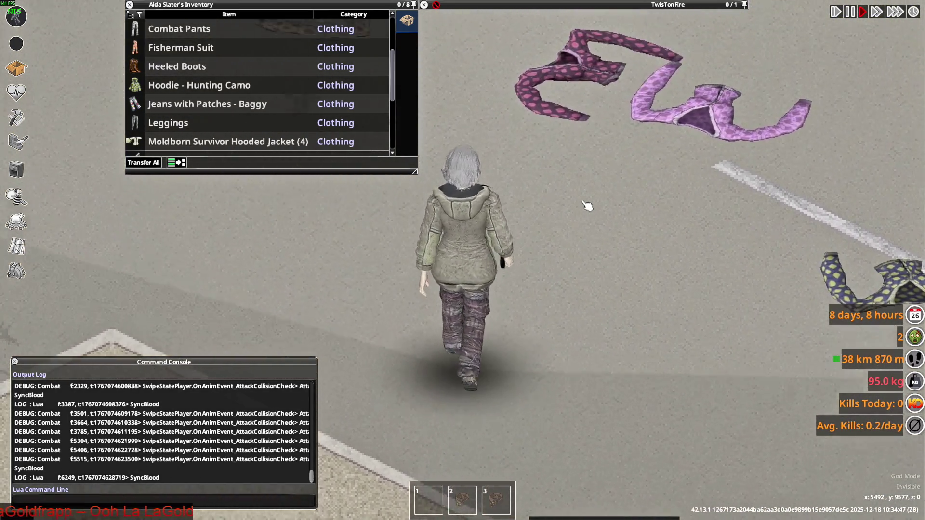
key(s)
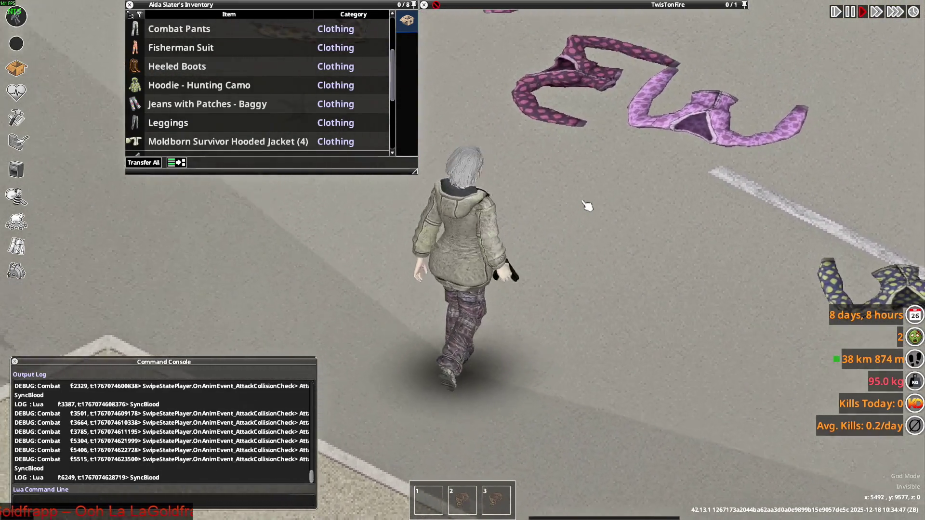
right_drag(588, 205, 581, 227)
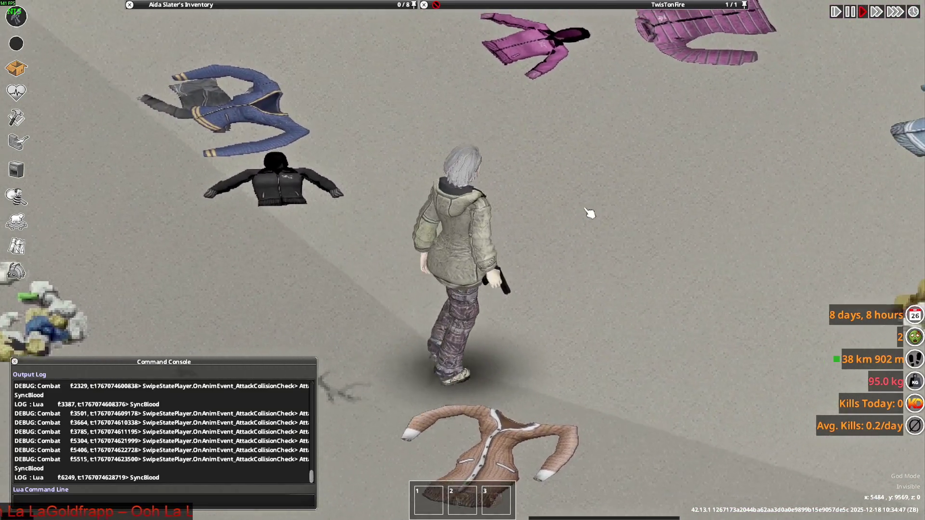
- Walk north toward the pink jackets while aiming the pistol up-screen and ahead
key(s+d)
key(w+d)
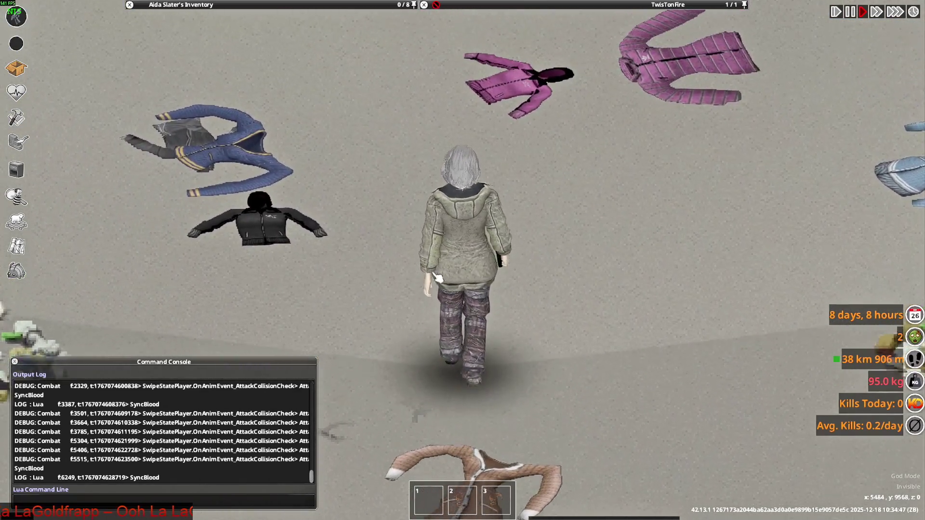
key(w)
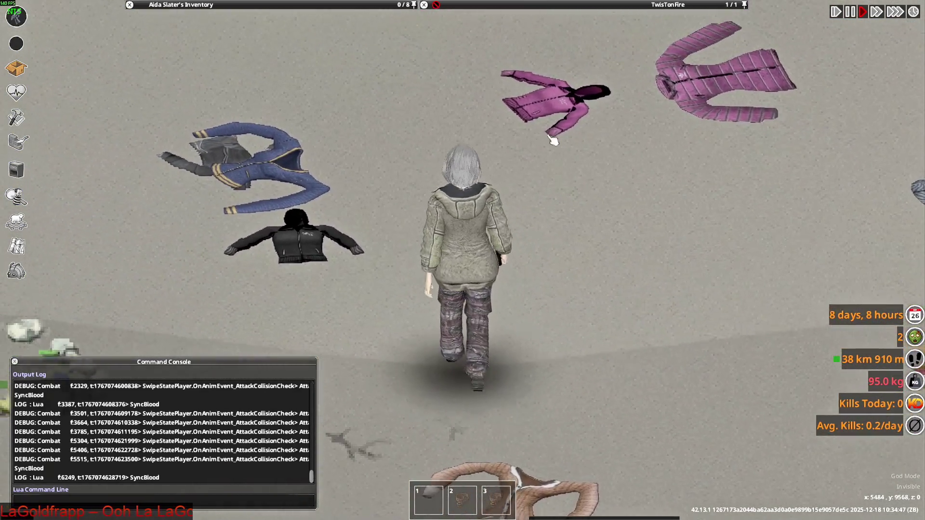
key(w)
mouse_move(594, 178)
right_down()
mouse_move(479, 96)
mouse_move(429, 118)
mouse_move(502, 124)
mouse_move(289, 160)
mouse_move(381, 157)
mouse_move(355, 154)
mouse_move(414, 135)
mouse_move(423, 161)
right_up()
key(w)
key(w)
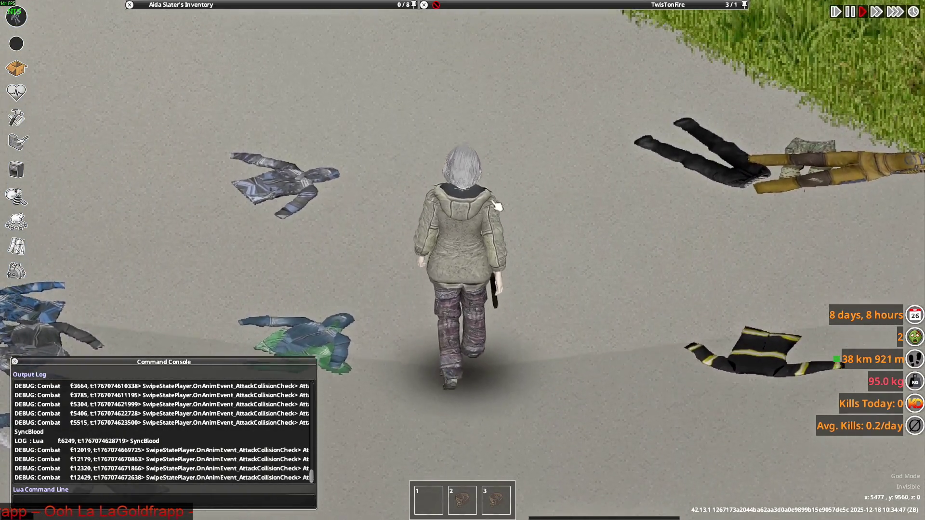
mouse_move(532, 188)
right_down()
mouse_move(498, 101)
mouse_move(473, 111)
mouse_move(481, 119)
right_up()
key(w)
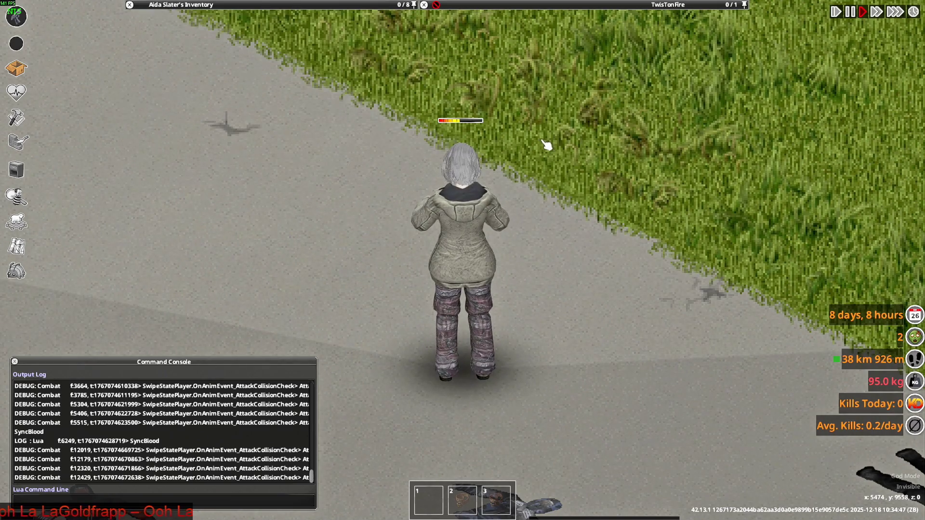
- Equip the spear and attack with it several times toward the upper right
key(2)
click(531, 119)
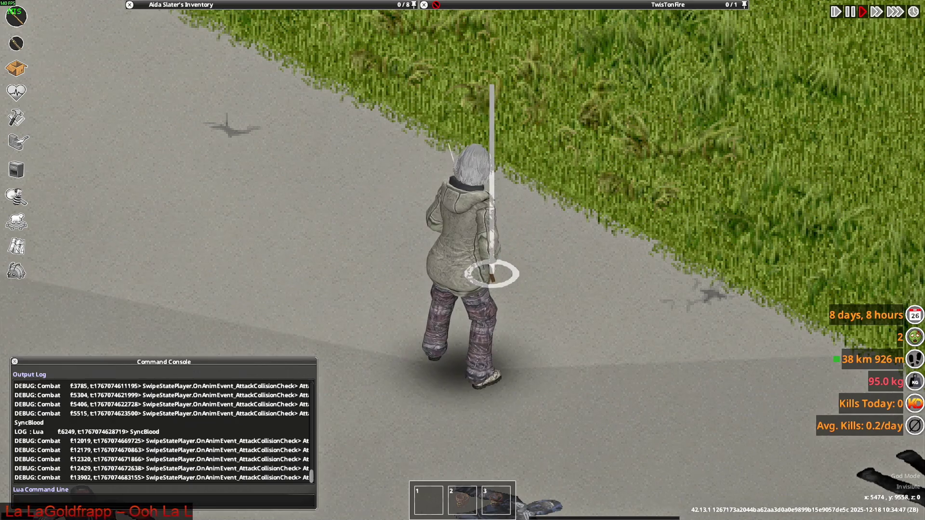
click(531, 119)
click(531, 120)
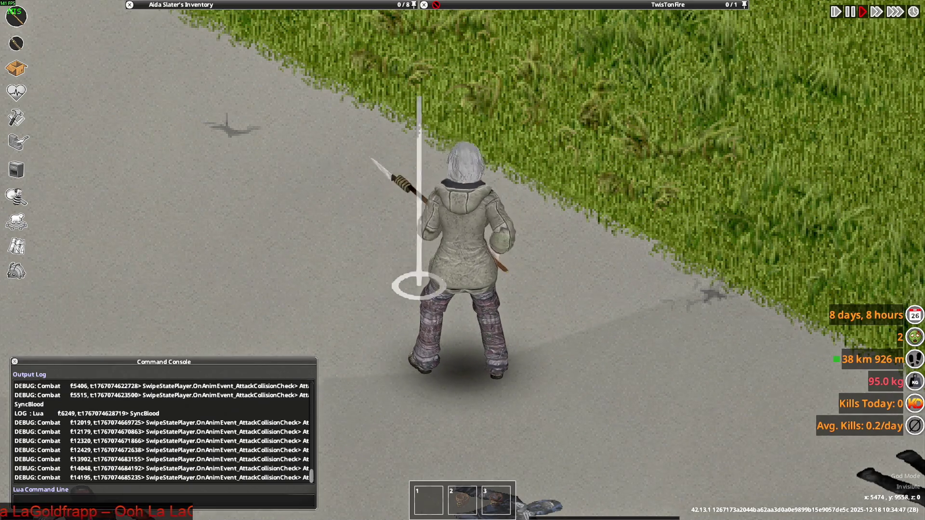
key(a)
click(531, 120)
click(512, 104)
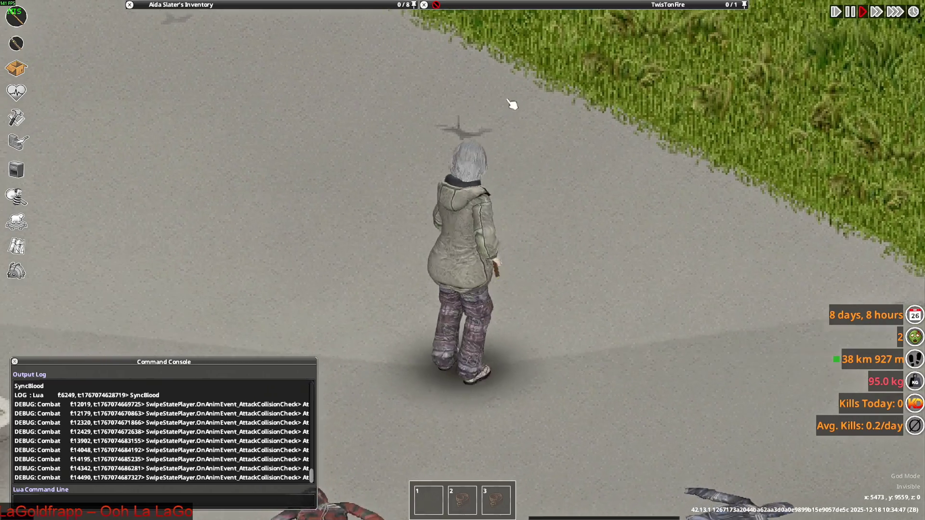
- Play the Surrender emote, then equip the M9 Pistol as primary and aim it up-right
mouse_move(226, 5)
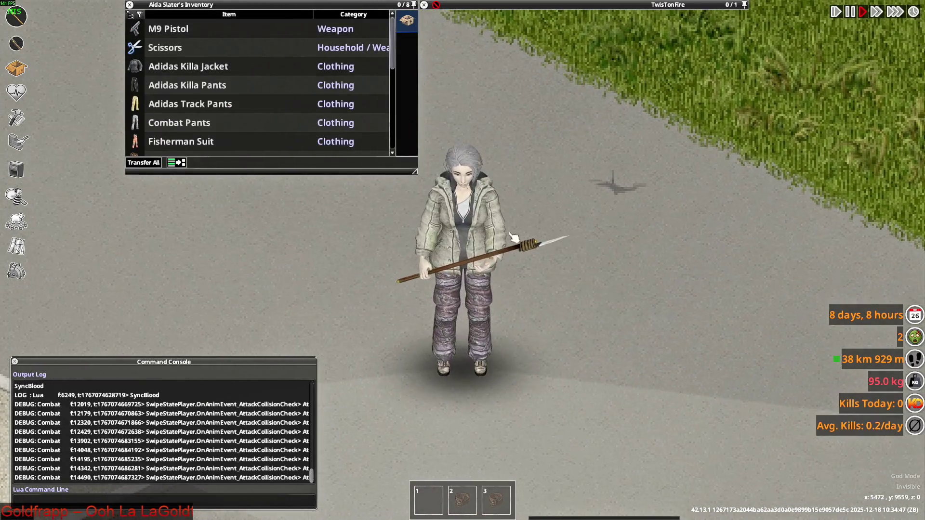
key(q)
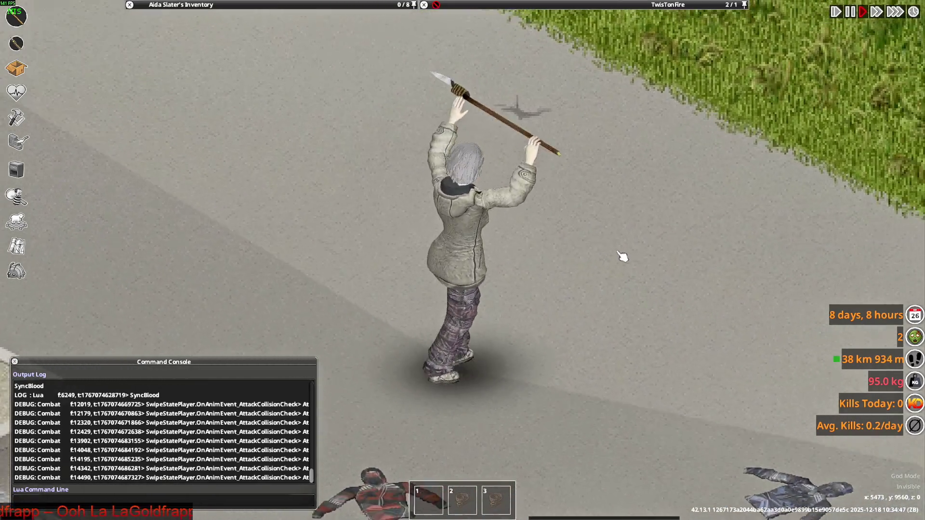
mouse_move(231, 91)
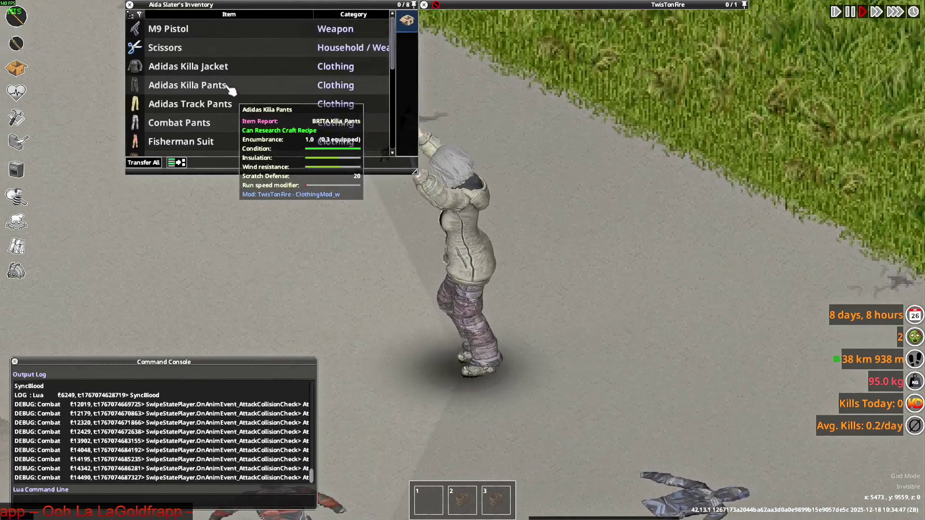
right_click(188, 31)
click(229, 138)
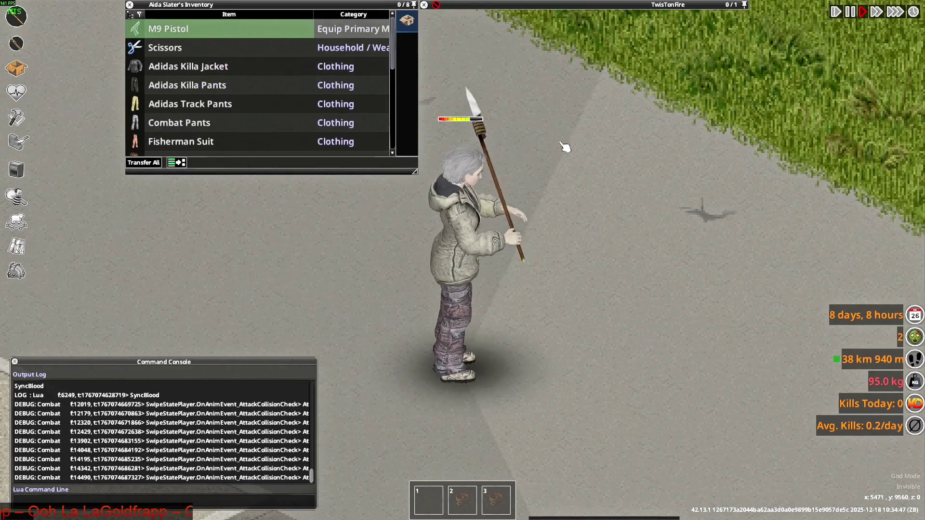
mouse_move(585, 128)
right_down()
mouse_move(541, 96)
mouse_move(527, 103)
mouse_move(549, 154)
mouse_move(589, 166)
mouse_move(565, 140)
mouse_move(527, 129)
right_up()
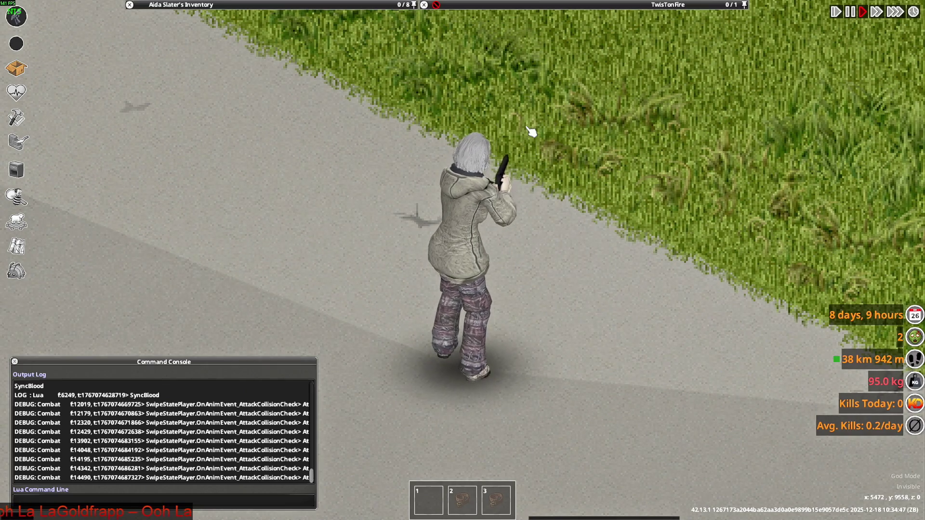
- Switch to Blender, orbit and zoom on the jacket, and hide the Bip01 armature bones
key(super+Tab)
click(526, 129)
mouse_move(521, 140)
middle_down()
mouse_move(582, 167)
mouse_move(432, 202)
mouse_move(448, 203)
mouse_move(409, 196)
mouse_move(351, 218)
mouse_move(480, 210)
middle_up()
scroll(424, 197, up, 5)
scroll(818, 130, up, 6)
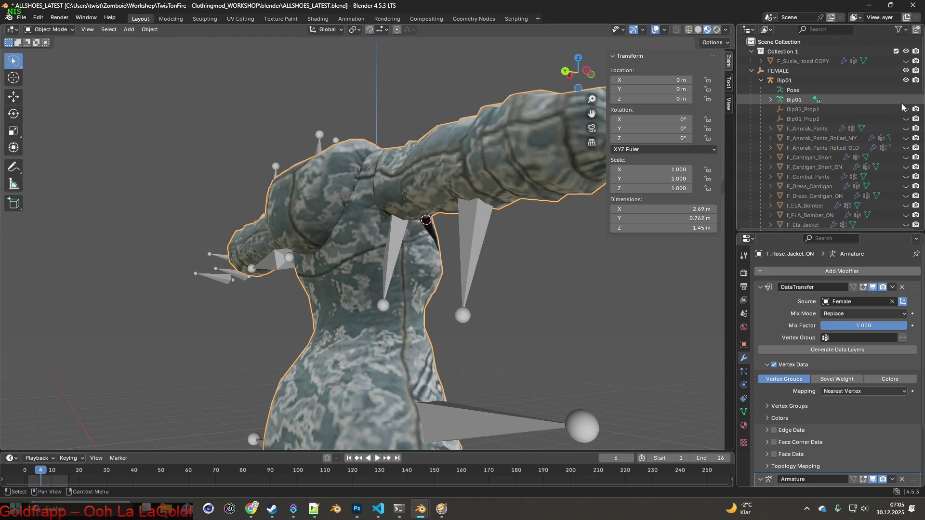
click(905, 80)
- Back in the game, aim the pistol up-right, pause mid-aim, and return to Blender
key(alt+Tab)
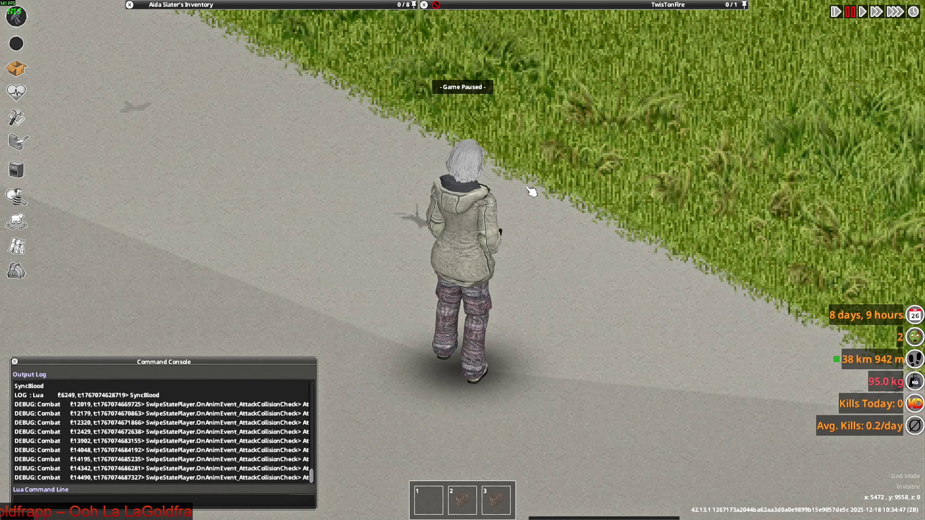
key(space)
right_drag(492, 219, 549, 102)
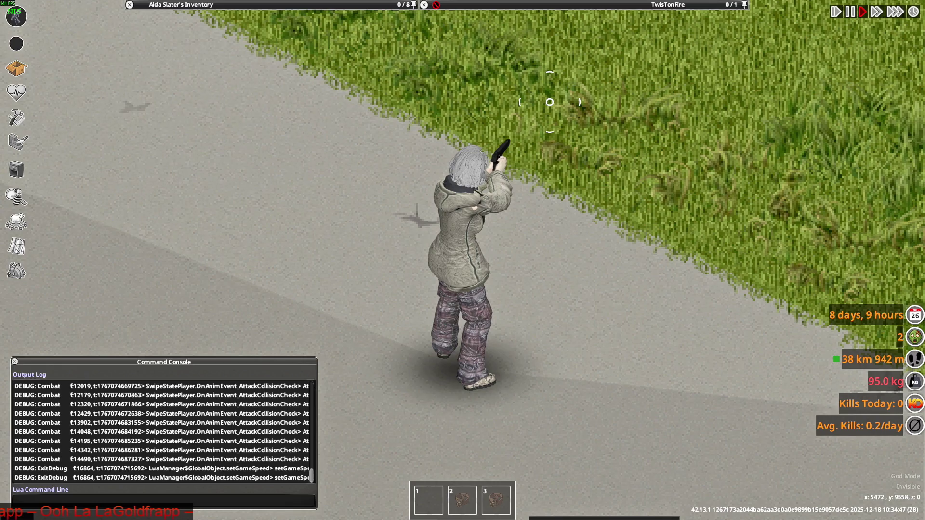
key(space)
key(alt+Tab)
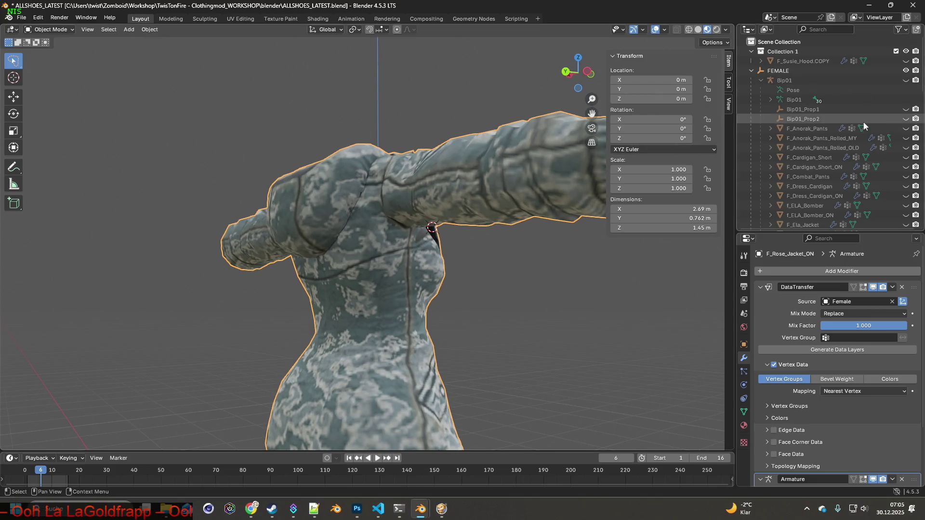
- Show the plain F_Rose_Jacket, hide F_Rose_Jacket_ON, and make F_Rose_Jacket the active object
scroll(886, 140, down, 3)
scroll(886, 140, down, 1)
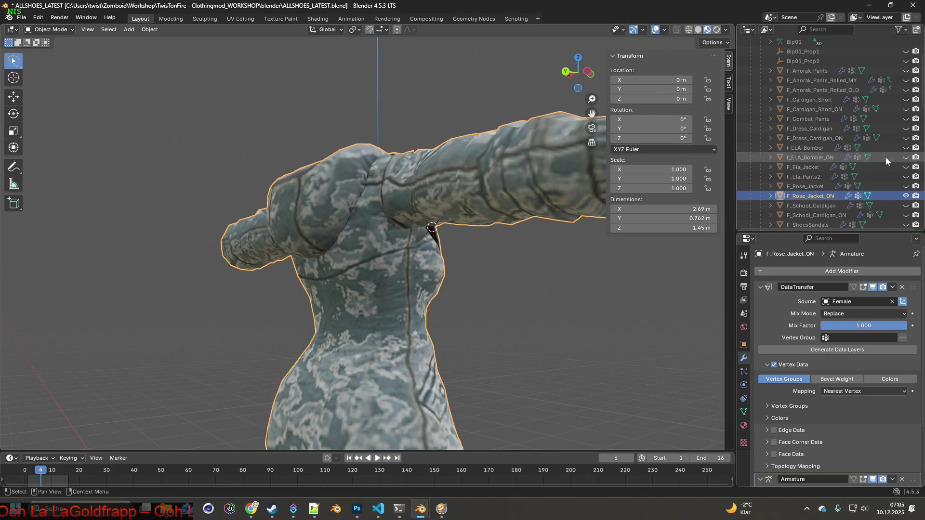
click(905, 186)
click(905, 195)
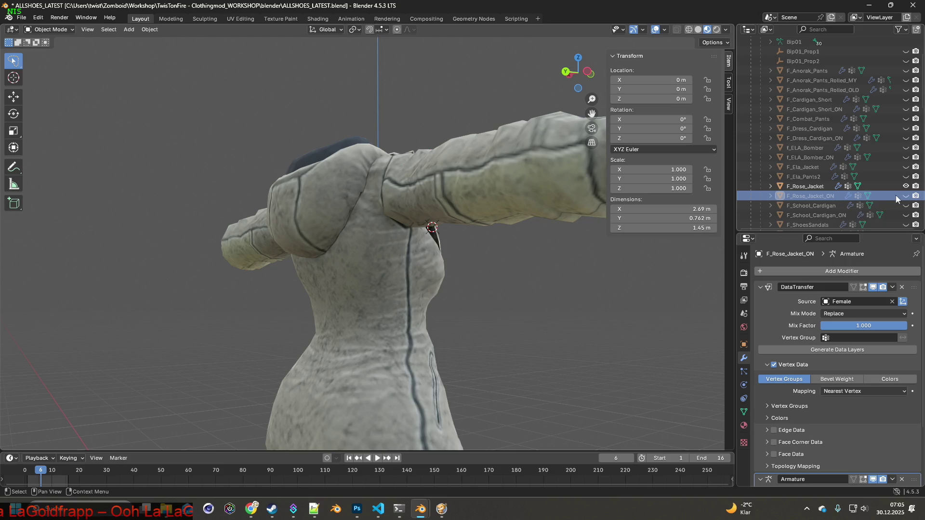
click(812, 189)
- Compare the Blender jacket with the paused in-game pose and orbit to a straight-on front view
key(alt+Tab)
key(alt+Tab)
key(alt+Tab)
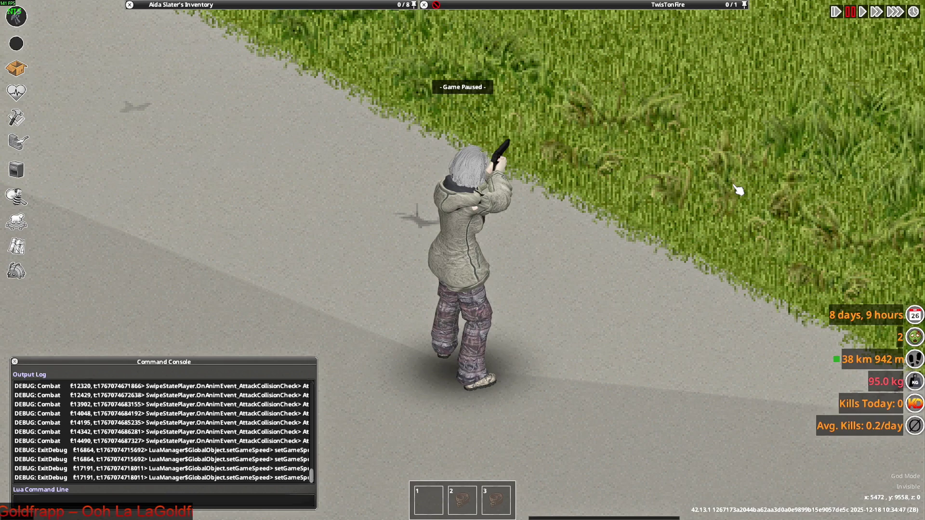
key(alt+Tab)
mouse_move(478, 182)
middle_down()
mouse_move(505, 189)
mouse_move(511, 173)
mouse_move(482, 193)
middle_up()
key(alt+Tab)
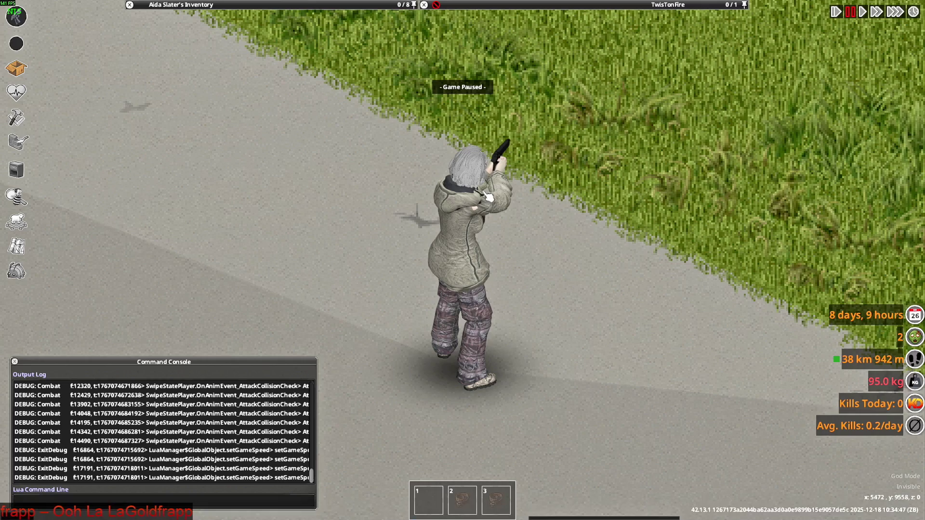
key(alt+Tab)
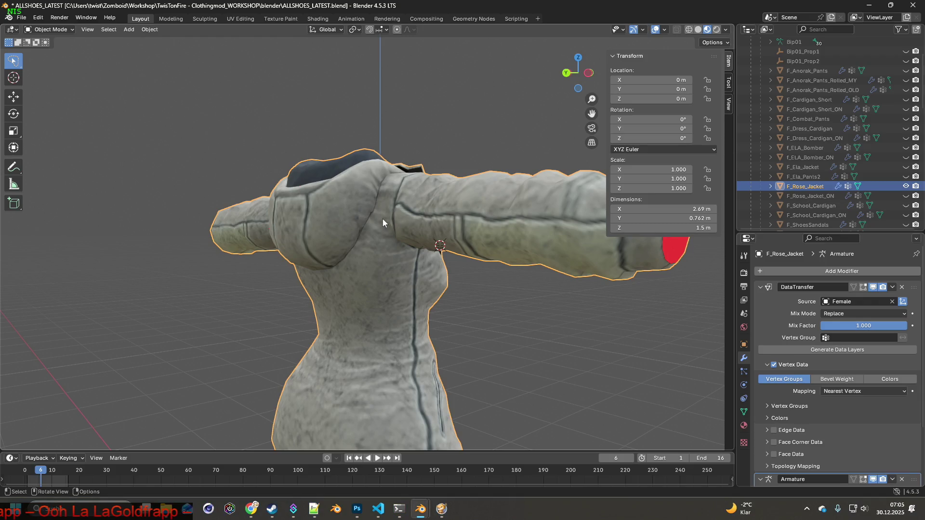
key(alt+Tab)
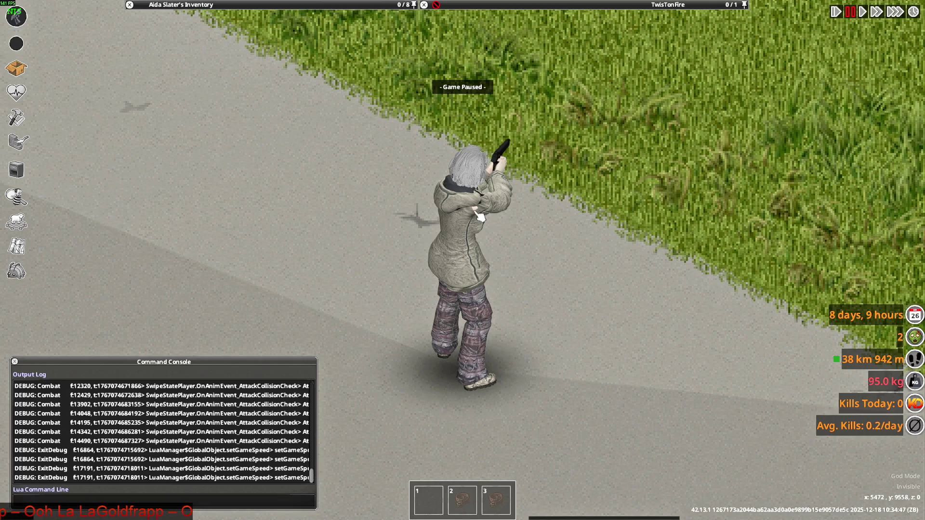
key(alt+Tab)
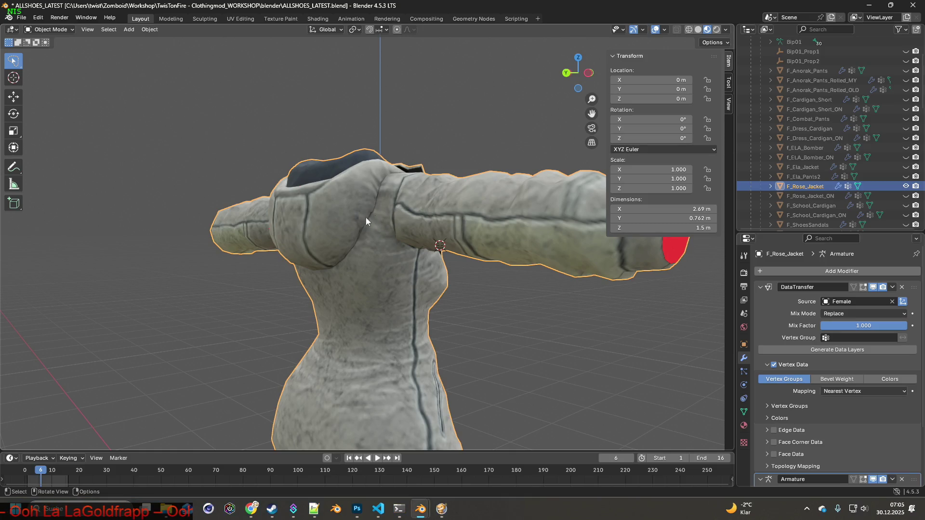
middle_drag(395, 222, 487, 213)
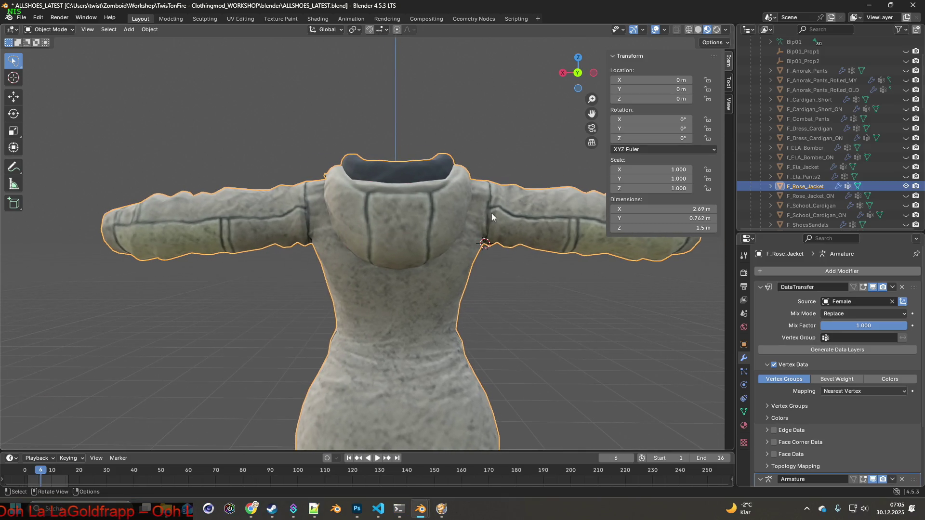
- Unhide F_Rose_Jacket_ON, place the 3D cursor on the chest, and add it to the selection as active
click(905, 196)
mouse_move(548, 211)
middle_down()
mouse_move(507, 211)
mouse_move(440, 239)
mouse_move(443, 246)
mouse_move(369, 251)
mouse_move(445, 235)
middle_up()
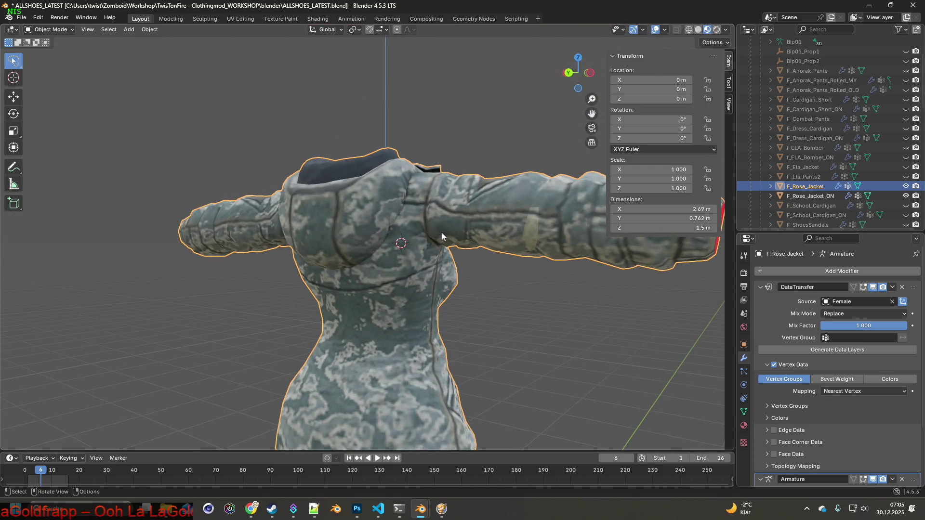
shift+right_click(411, 227)
middle_drag(492, 238, 481, 236)
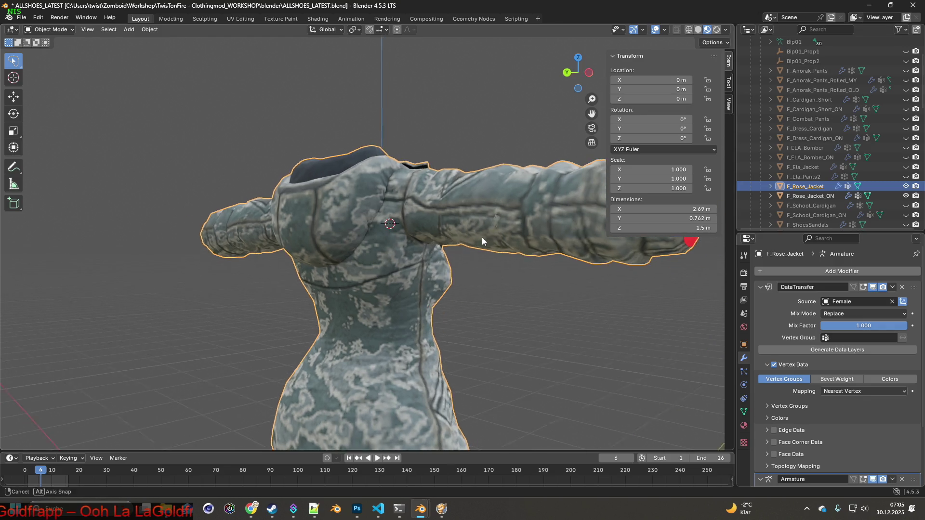
key(alt+Tab)
key(alt+Tab)
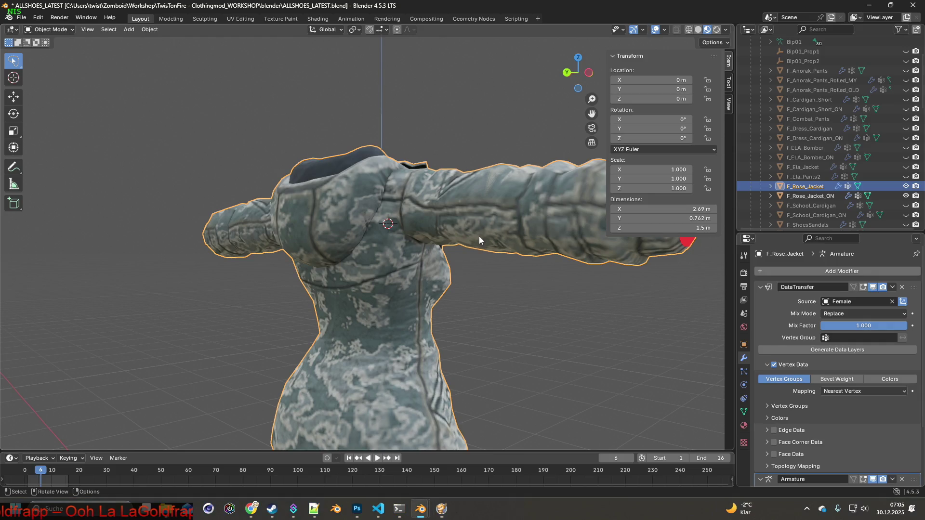
mouse_move(398, 236)
middle_down()
mouse_move(534, 256)
mouse_move(455, 247)
middle_up()
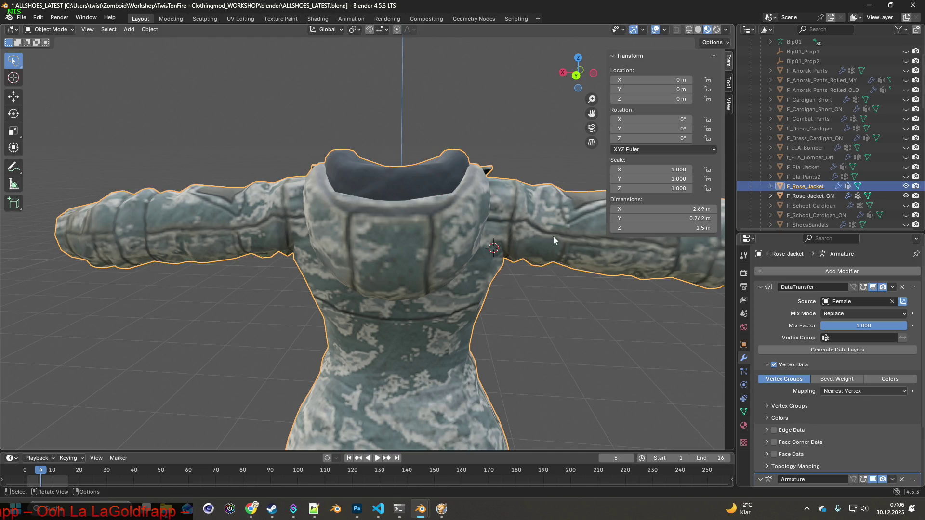
ctrl+click(810, 195)
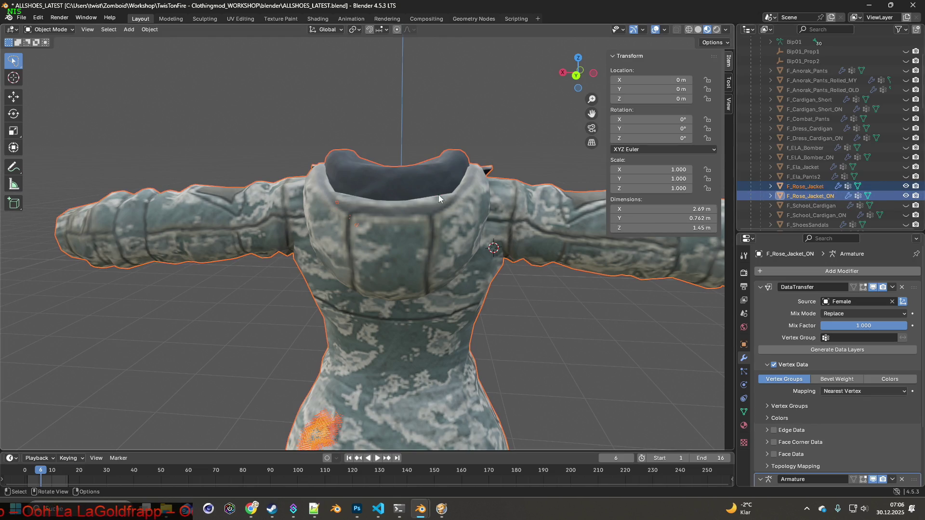
- Enter Edit Mode on F_Rose_Jacket_ON, deselect all, and switch to wireframe with X-ray on the chest
click(49, 29)
click(43, 50)
mouse_move(424, 226)
middle_down()
mouse_move(462, 219)
mouse_move(466, 152)
mouse_move(477, 173)
mouse_move(457, 236)
mouse_move(509, 225)
middle_up()
key(alt+a)
scroll(509, 225, up, 6)
middle_drag(418, 229, 422, 233)
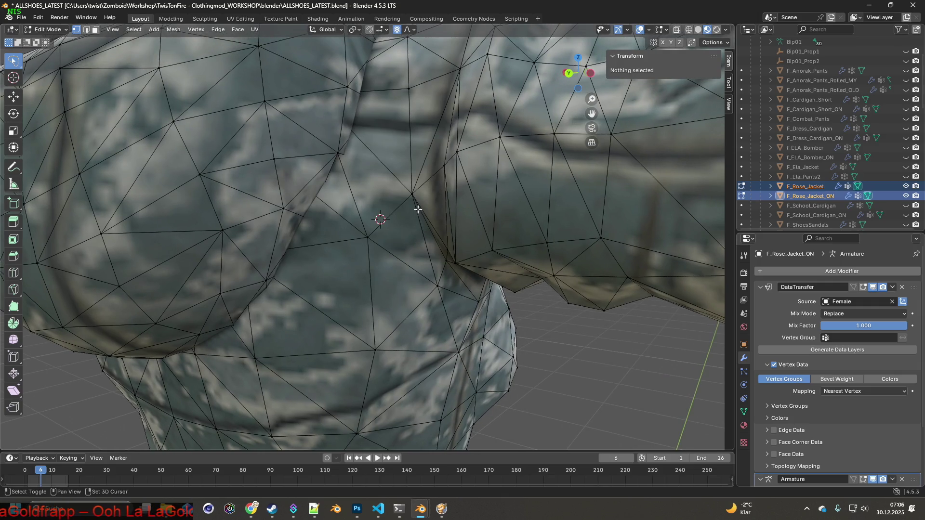
click(689, 29)
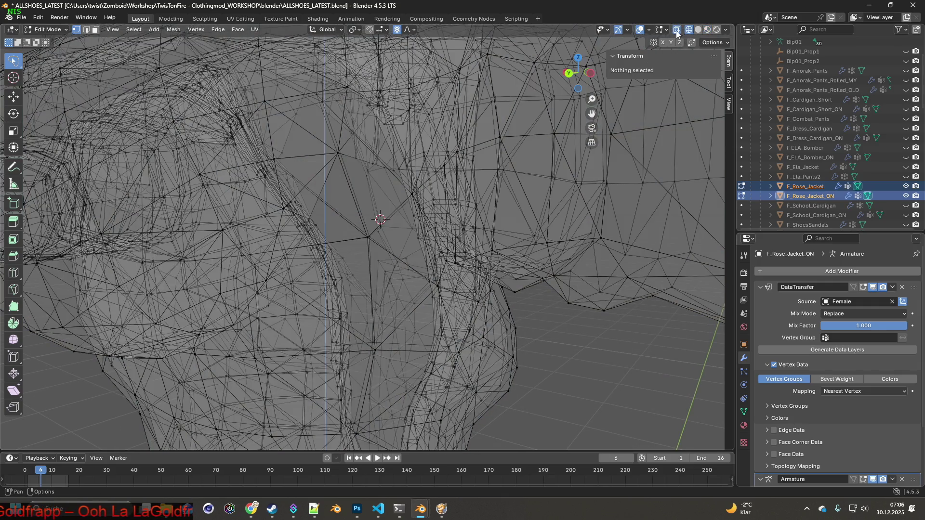
click(676, 29)
mouse_move(407, 194)
middle_down()
mouse_move(419, 190)
mouse_move(352, 193)
mouse_move(377, 192)
middle_up()
- Select the chest vertex at the clipping spot and slide it along its edges
click(323, 195)
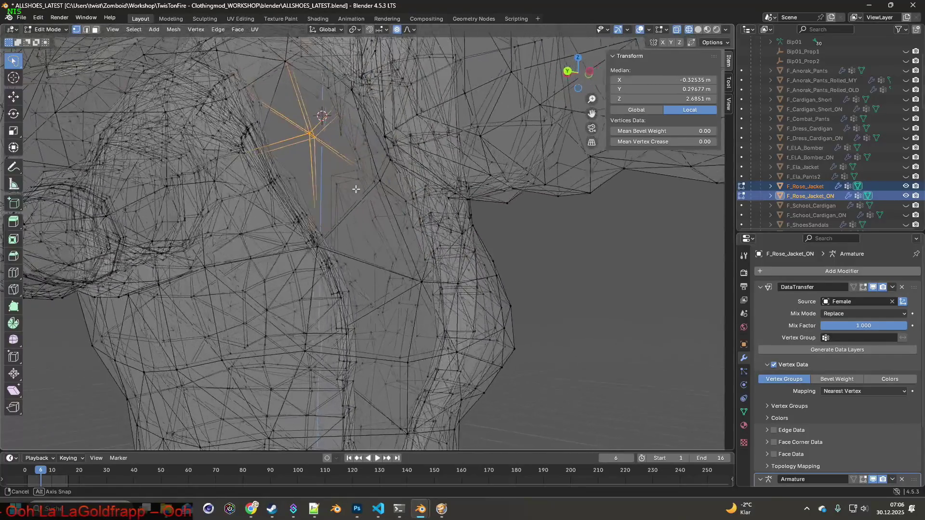
middle_drag(363, 191, 366, 199)
scroll(361, 211, down, 5)
mouse_move(360, 211)
middle_down()
mouse_move(379, 194)
mouse_move(436, 194)
middle_up()
key(g)
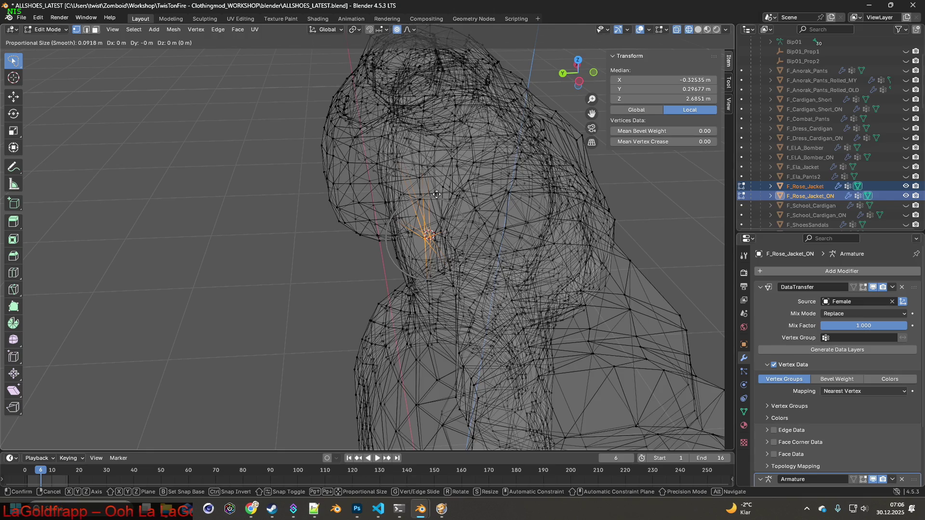
key(g)
click(437, 194)
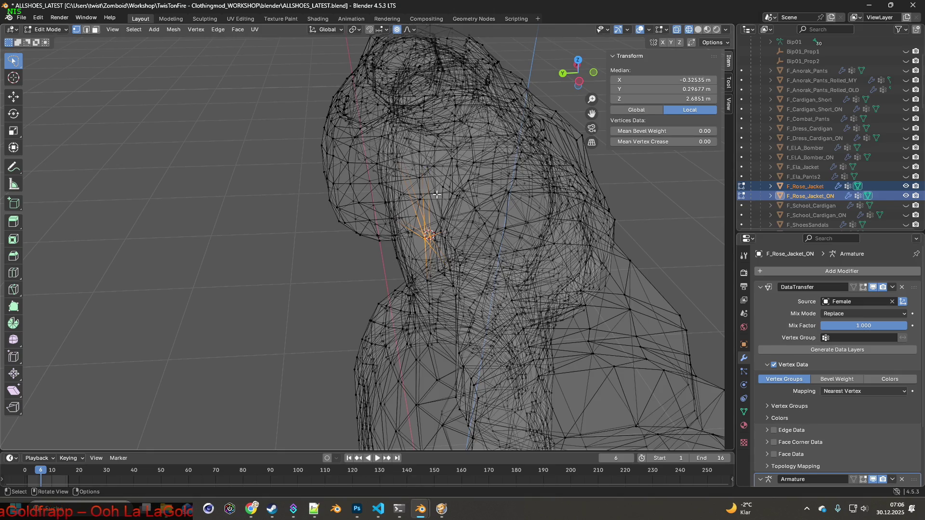
- Move the vertex 0.00389 m along Y with proportional editing, then return to Object Mode
key(g)
key(y)
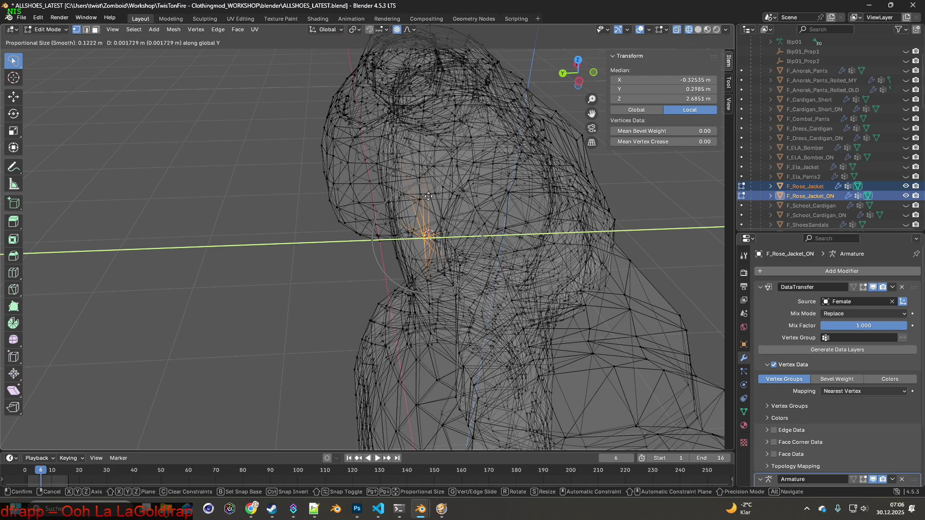
click(428, 235)
mouse_move(428, 235)
middle_down()
mouse_move(438, 192)
mouse_move(371, 219)
middle_up()
click(47, 29)
click(46, 39)
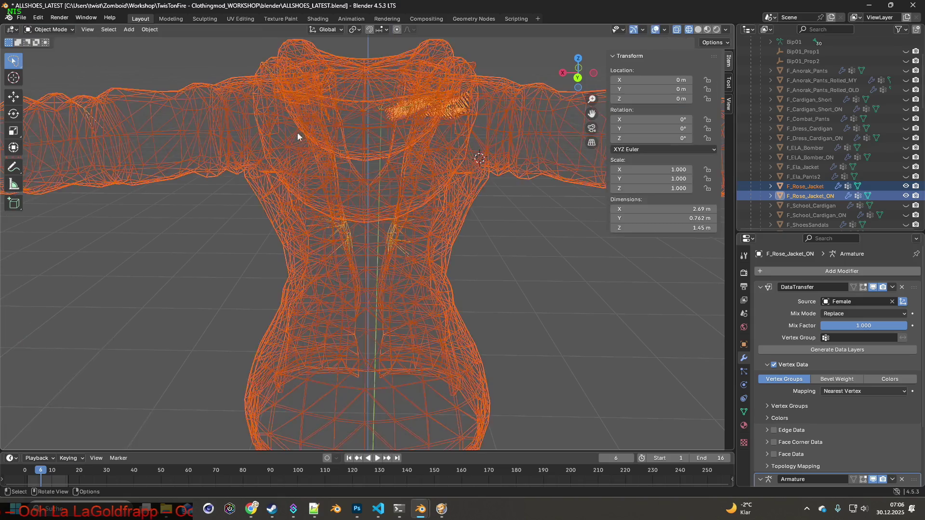
- Show the Bip01 armature, deselect the jacket, and switch to material preview shading
scroll(357, 154, down, 3)
mouse_move(480, 194)
middle_down()
mouse_move(281, 175)
mouse_move(188, 120)
middle_up()
scroll(783, 120, up, 3)
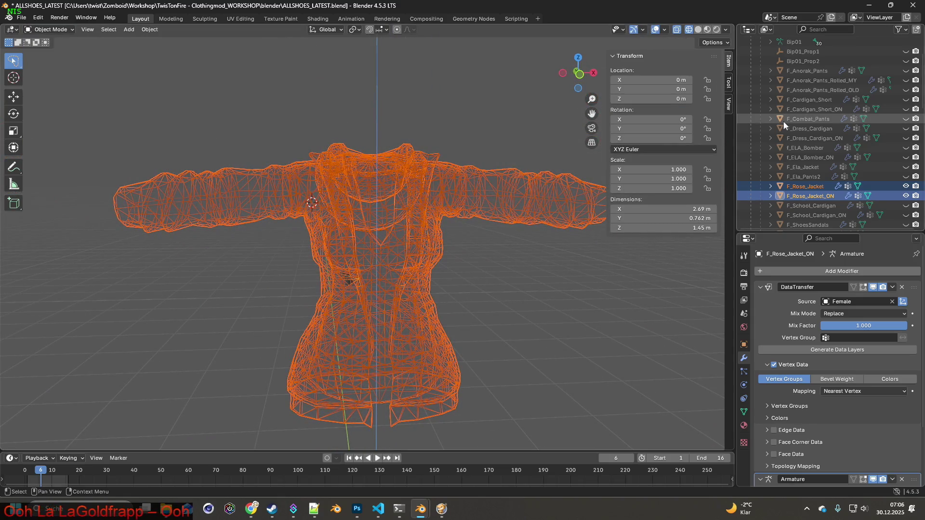
click(905, 80)
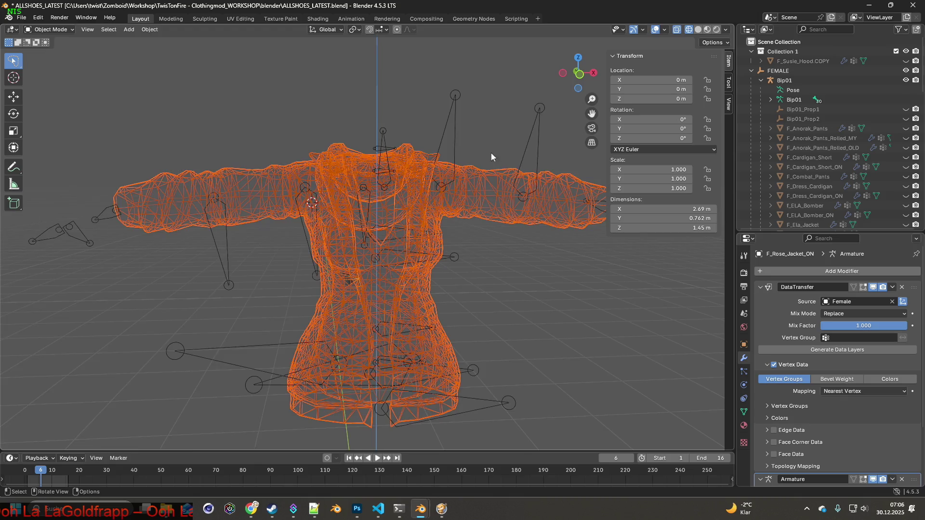
scroll(487, 164, down, 3)
click(487, 163)
click(67, 30)
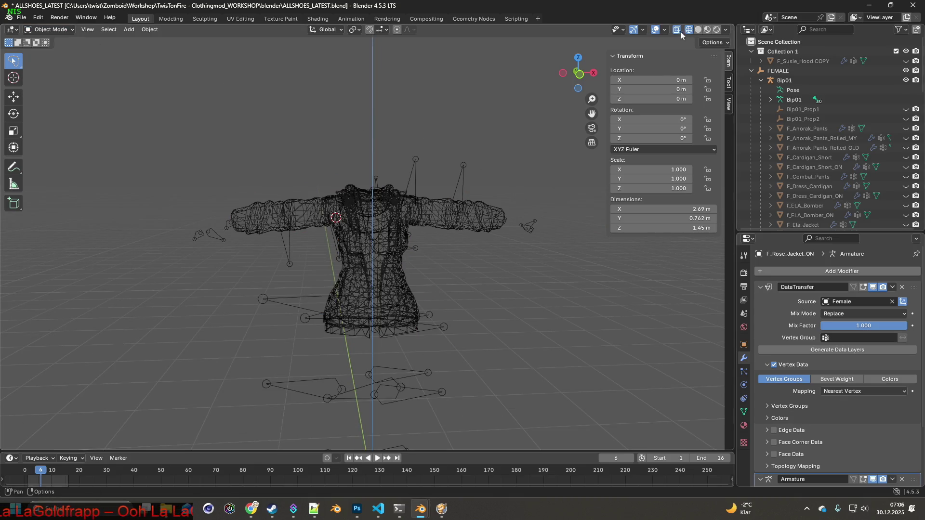
click(706, 30)
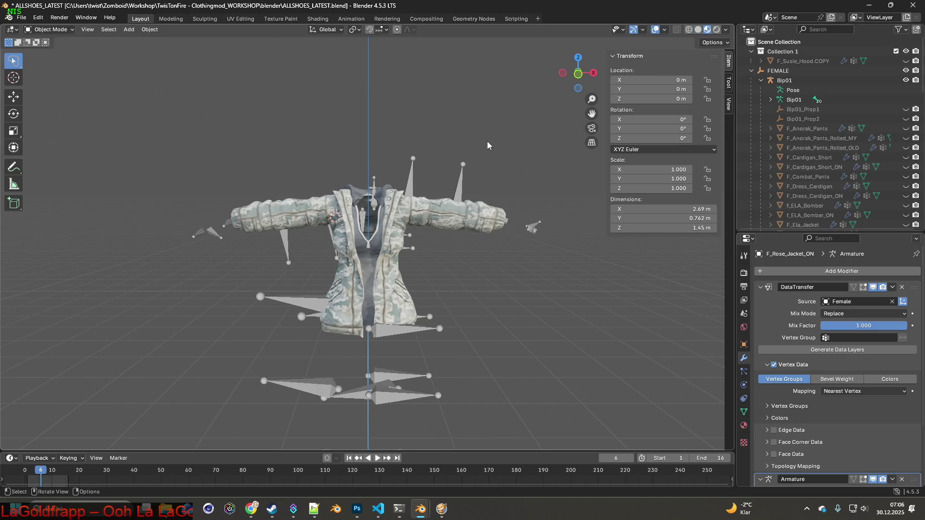
scroll(851, 131, down, 5)
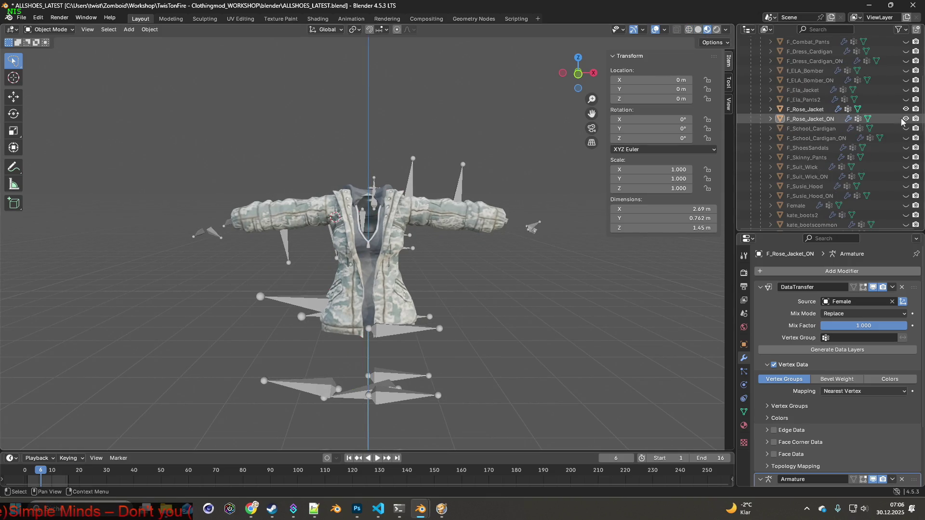
- Select F_Rose_Jacket and export it as F_Rose_Jacket.fbx into the clothes folder
click(814, 110)
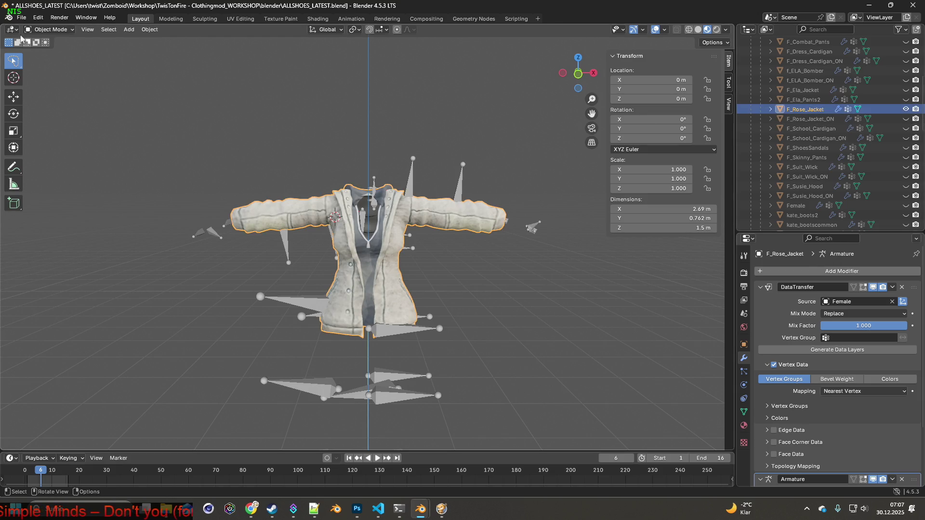
click(21, 17)
mouse_move(44, 164)
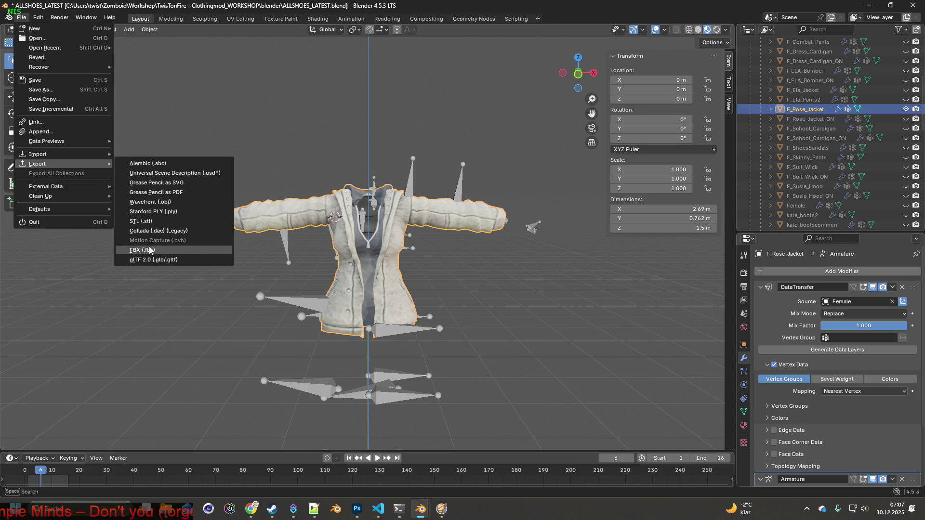
click(149, 250)
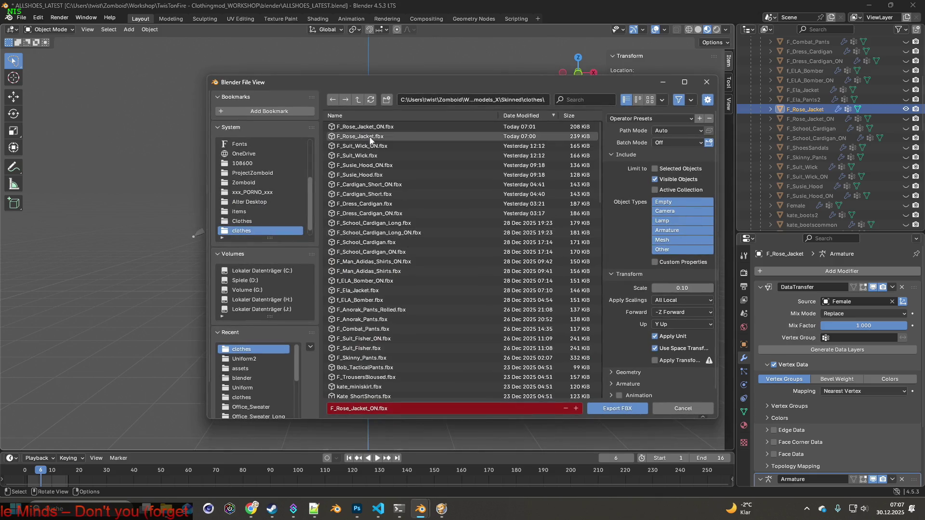
click(617, 408)
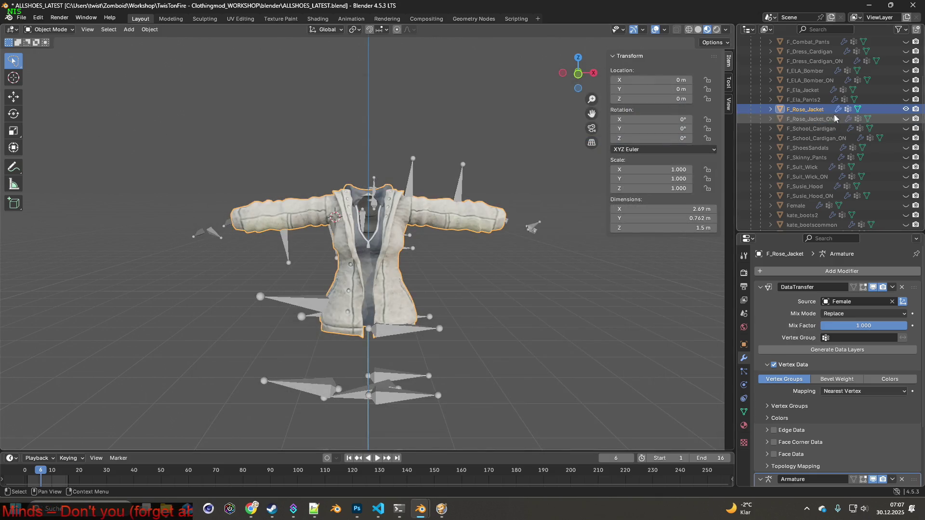
- Show only F_Rose_Jacket_ON, export it over F_Rose_Jacket_ON.fbx, and resume Project Zomboid
click(906, 109)
click(906, 118)
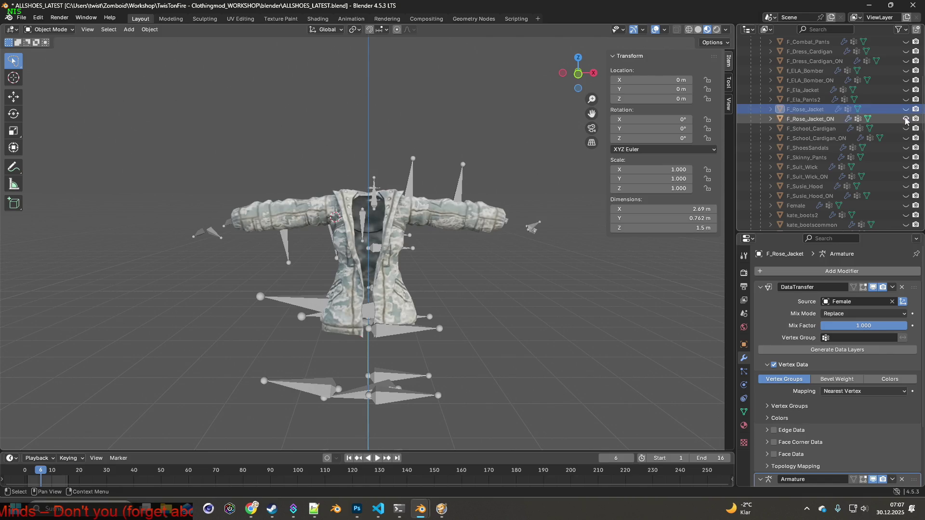
click(19, 18)
mouse_move(63, 167)
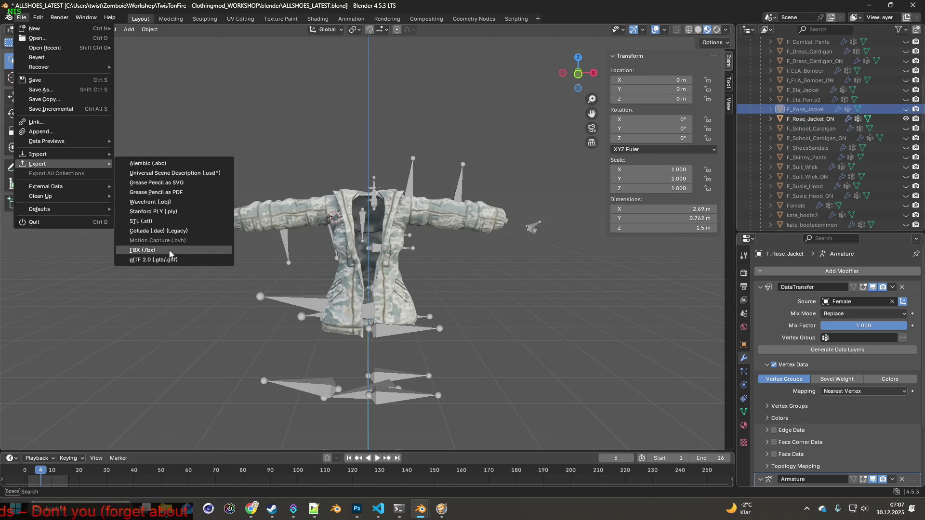
click(172, 254)
click(375, 137)
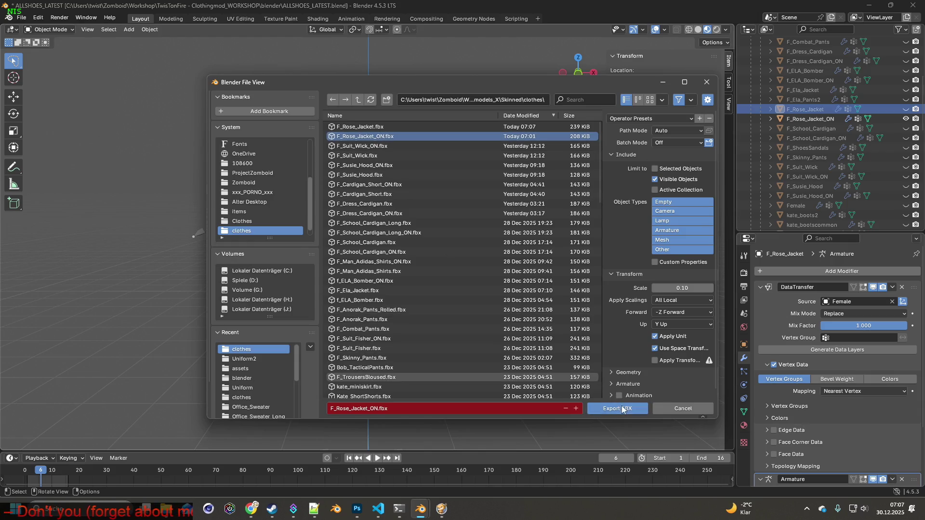
click(619, 408)
key(alt+Tab)
key(space)
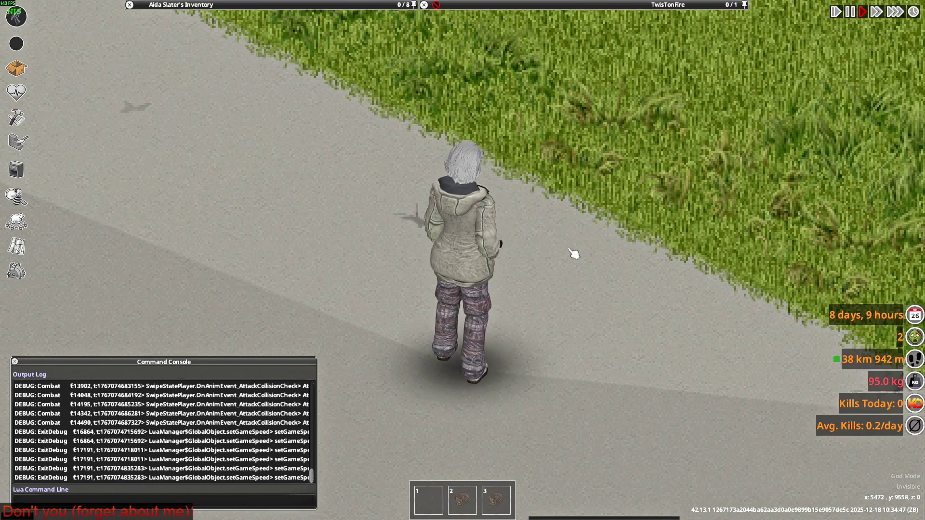
- Aim the pistol and walk around while aiming to check the jacket for clipping
mouse_move(582, 199)
right_down()
mouse_move(562, 117)
mouse_move(573, 140)
mouse_move(526, 113)
mouse_move(437, 116)
mouse_move(524, 128)
mouse_move(436, 128)
mouse_move(516, 141)
right_up()
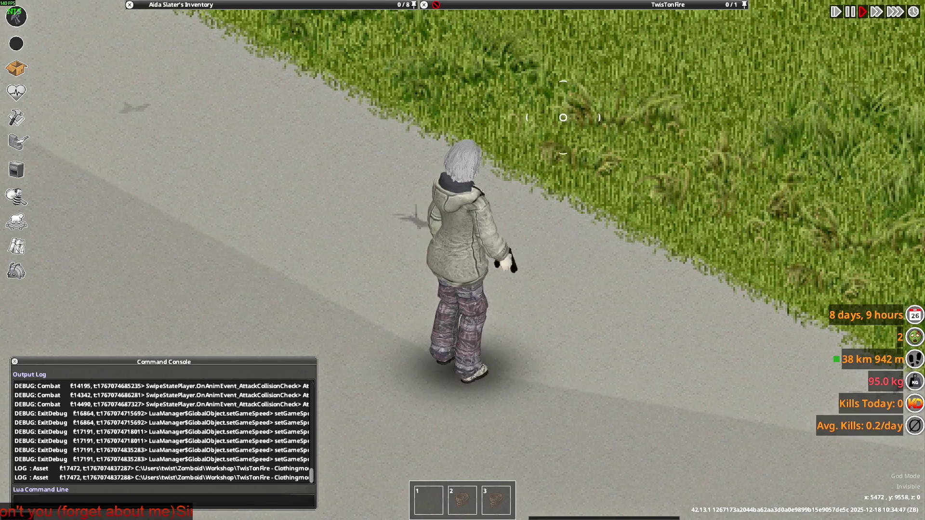
key(w)
key(s)
key(w)
key(a)
- Back in Blender, unhide and select F_Rose_Jacket and zoom in on its chest
key(alt+Tab)
mouse_move(406, 206)
middle_down()
mouse_move(528, 219)
mouse_move(542, 200)
middle_up()
click(904, 111)
click(809, 110)
scroll(531, 213, up, 7)
mouse_move(515, 204)
middle_down()
mouse_move(458, 230)
mouse_move(453, 252)
middle_up()
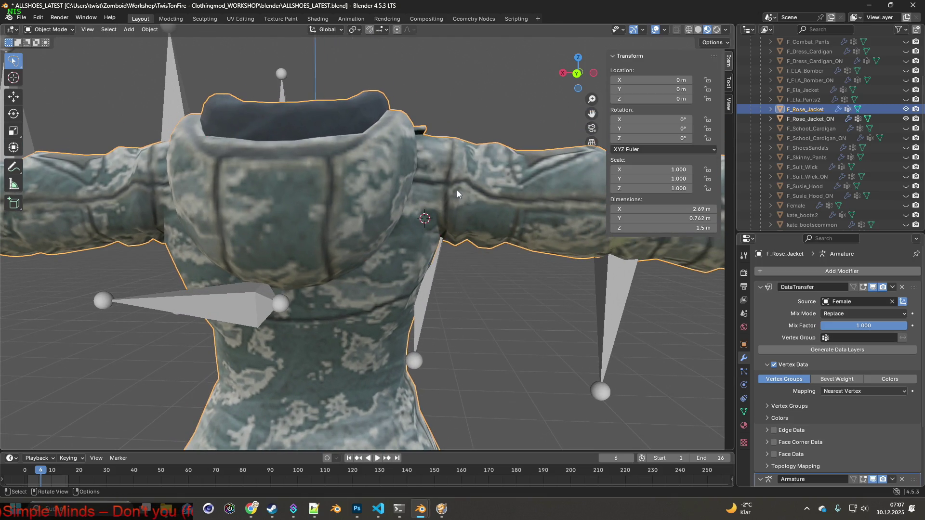
- Enter Edit Mode on both jackets and restore the earlier lasso vertex selection from Undo History
ctrl+click(809, 119)
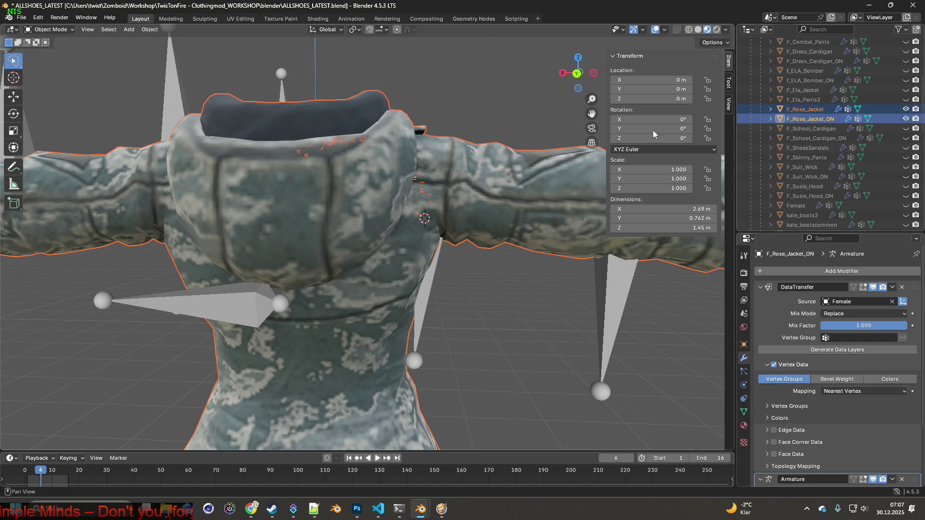
key(Tab)
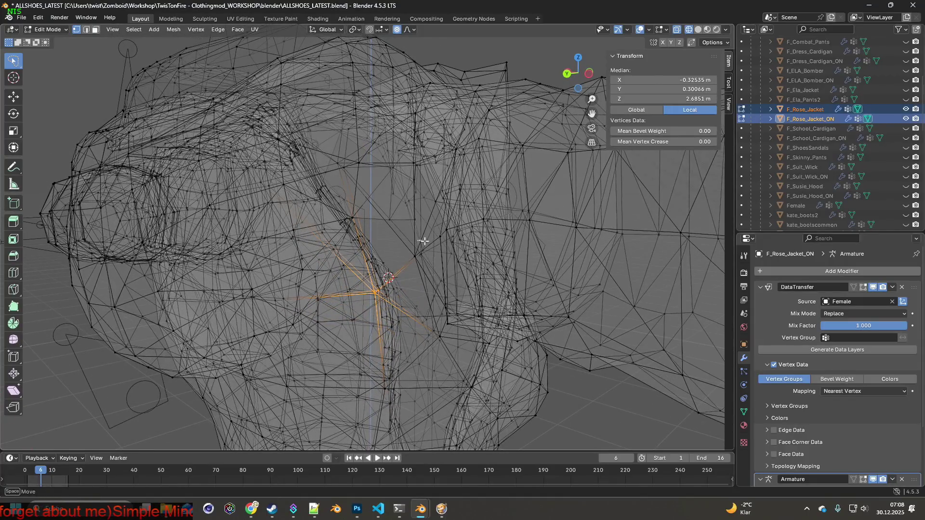
key(alt+a)
click(38, 20)
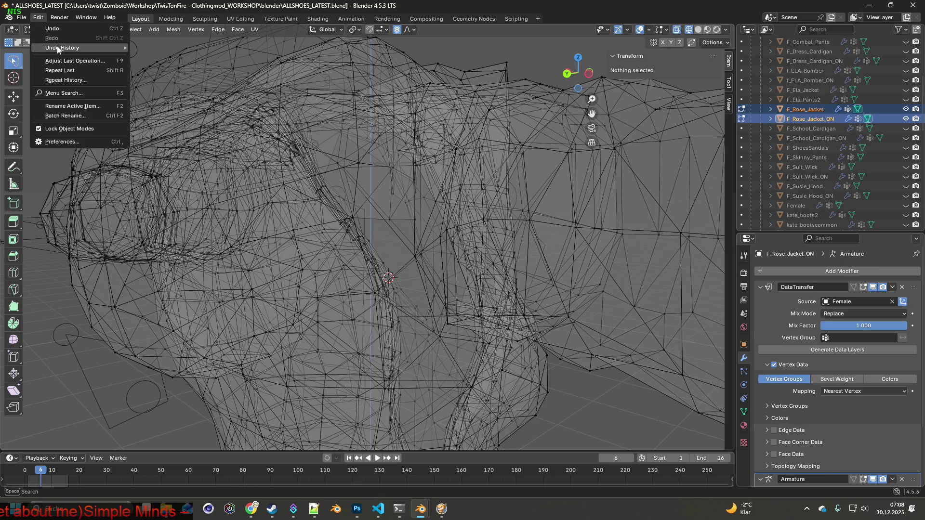
mouse_move(61, 48)
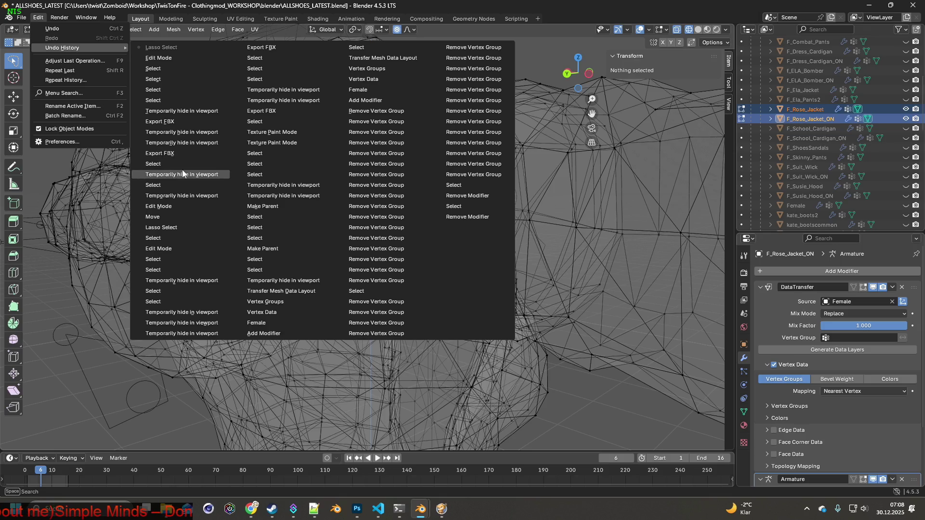
click(165, 230)
- Add a second shoulder vertex and nudge the selection about 0.004 m along Y
mouse_move(370, 270)
middle_down()
mouse_move(435, 286)
mouse_move(418, 257)
mouse_move(448, 272)
mouse_move(440, 288)
middle_up()
shift+click(410, 251)
mouse_move(440, 218)
middle_down()
mouse_move(450, 215)
mouse_move(436, 171)
mouse_move(466, 120)
mouse_move(425, 170)
middle_up()
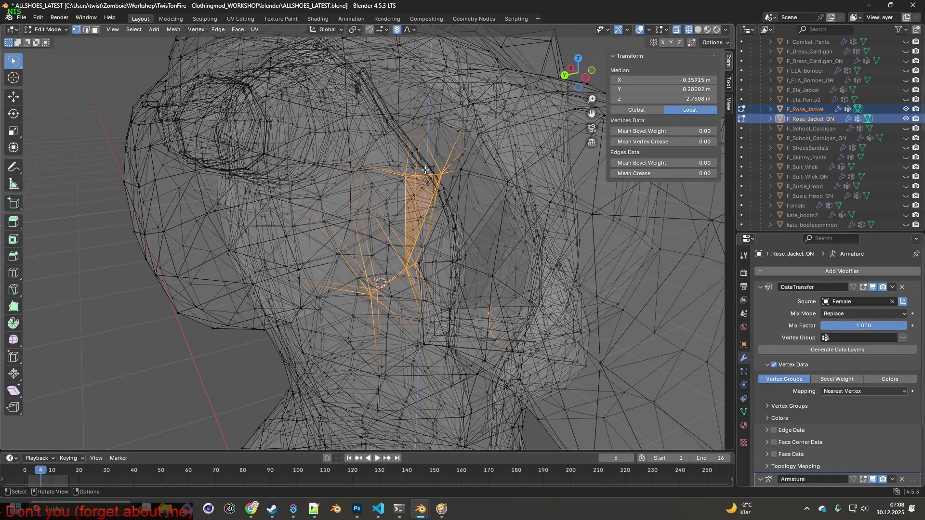
mouse_move(472, 355)
middle_down()
mouse_move(537, 251)
mouse_move(487, 256)
middle_up()
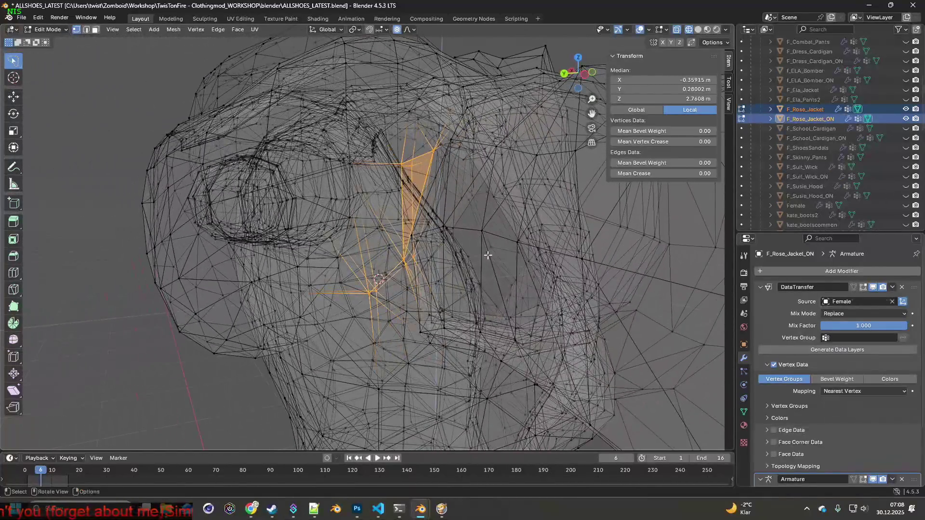
key(g)
key(y)
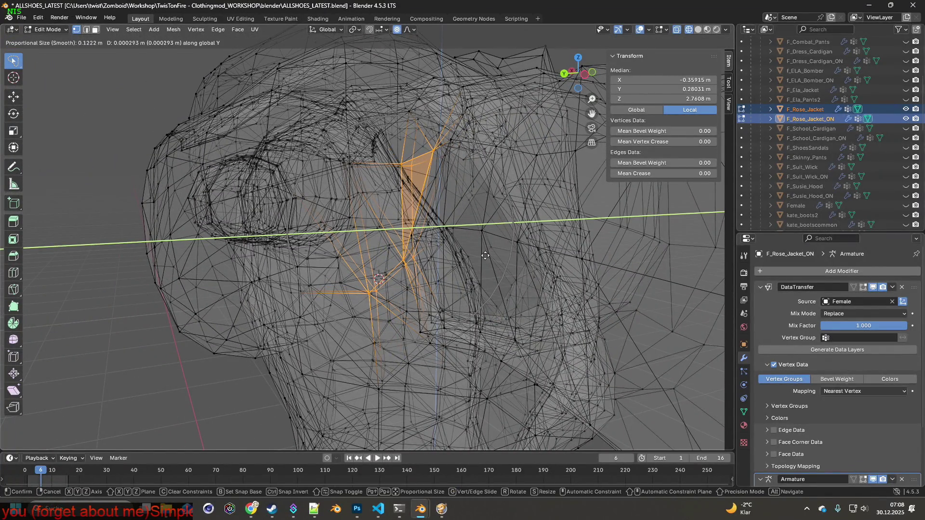
click(453, 262)
mouse_move(454, 262)
middle_down()
mouse_move(434, 269)
mouse_move(456, 263)
middle_up()
click(56, 33)
- Return to Object Mode, inspect the whole jacket, and switch to material preview
click(59, 41)
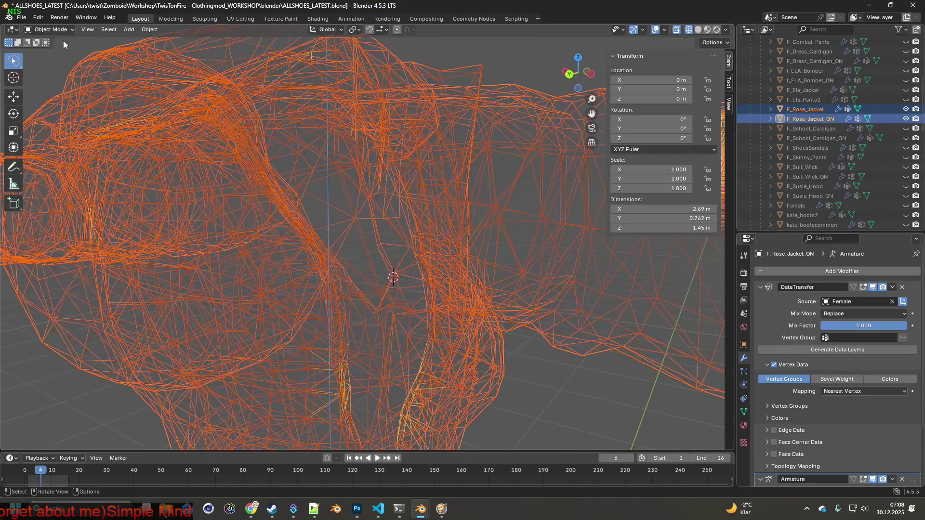
mouse_move(367, 201)
middle_down()
mouse_move(424, 214)
mouse_move(267, 210)
middle_up()
scroll(268, 210, down, 3)
mouse_move(334, 224)
middle_down()
mouse_move(319, 224)
mouse_move(429, 222)
mouse_move(265, 221)
middle_up()
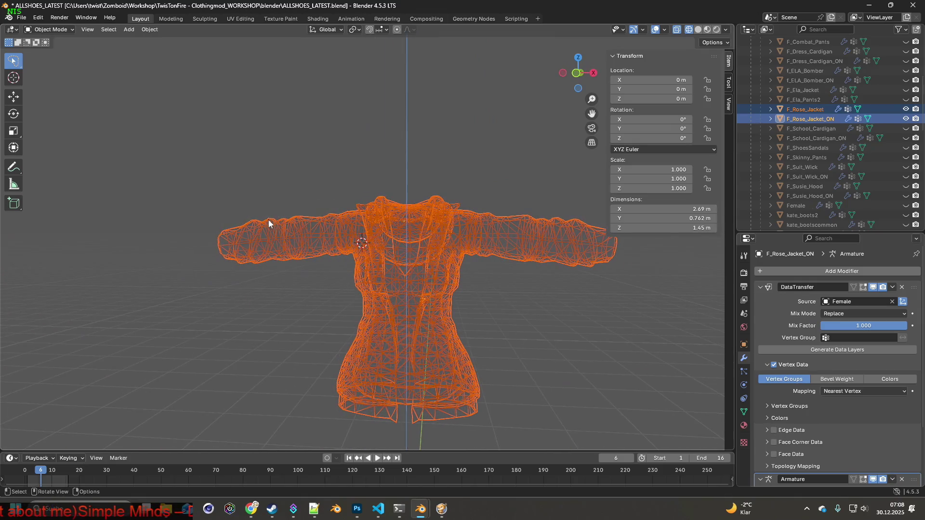
scroll(837, 167, down, 3)
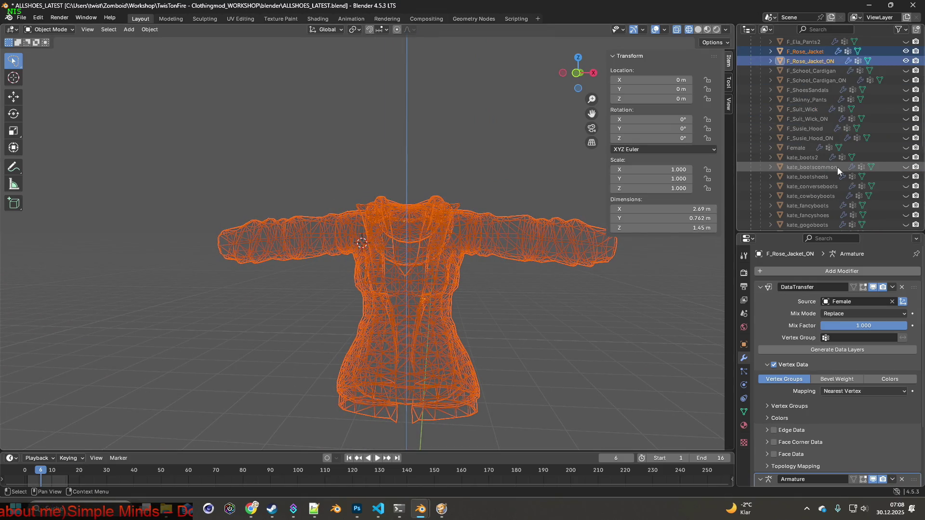
click(906, 148)
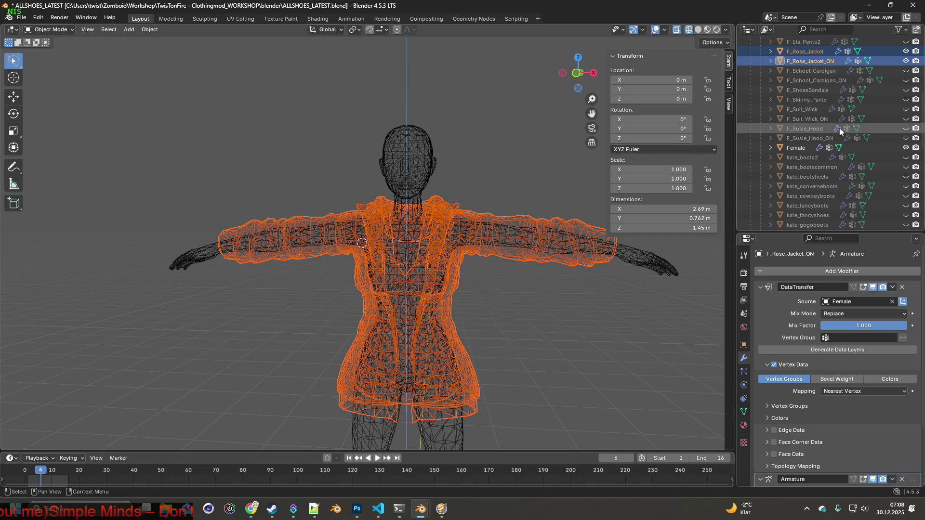
click(905, 148)
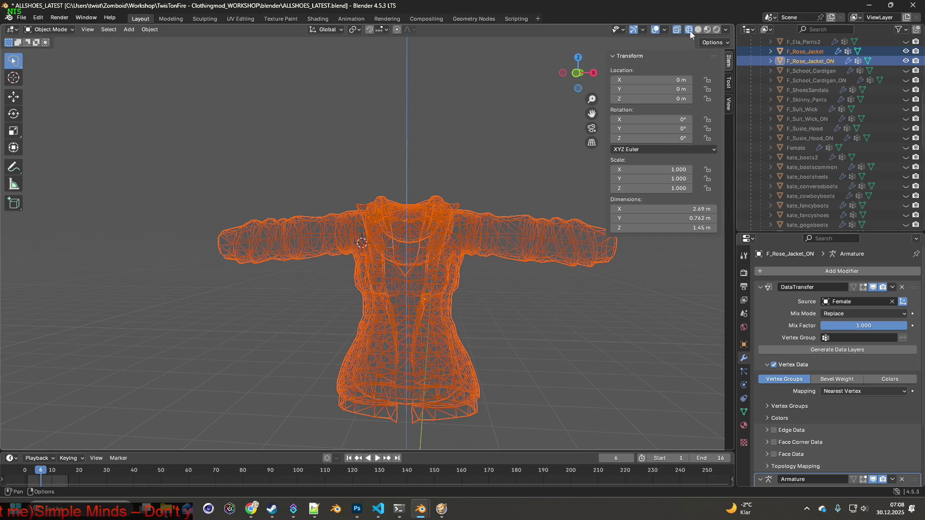
click(707, 29)
scroll(906, 81, up, 2)
- Show only F_Rose_Jacket with Bip01 and export it over F_Rose_Jacket.fbx
click(906, 81)
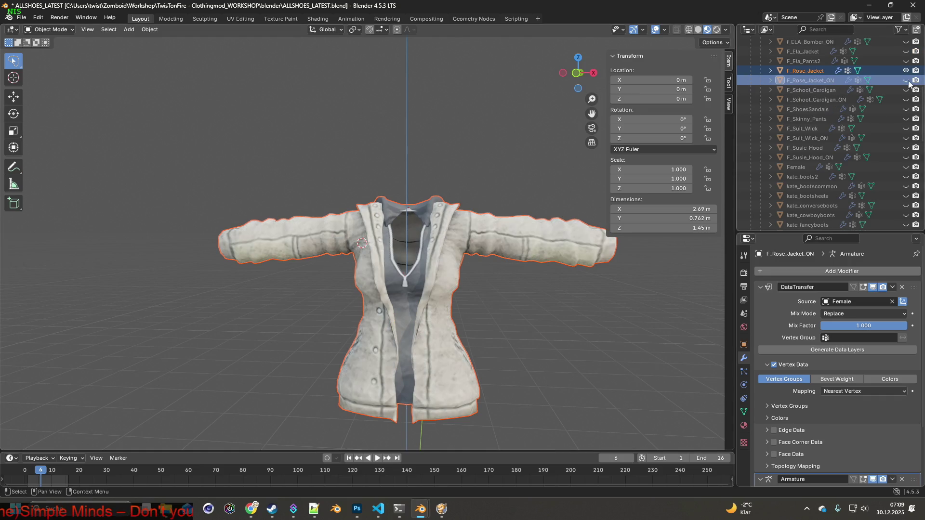
scroll(479, 165, down, 3)
click(478, 165)
middle_drag(479, 165, 496, 178)
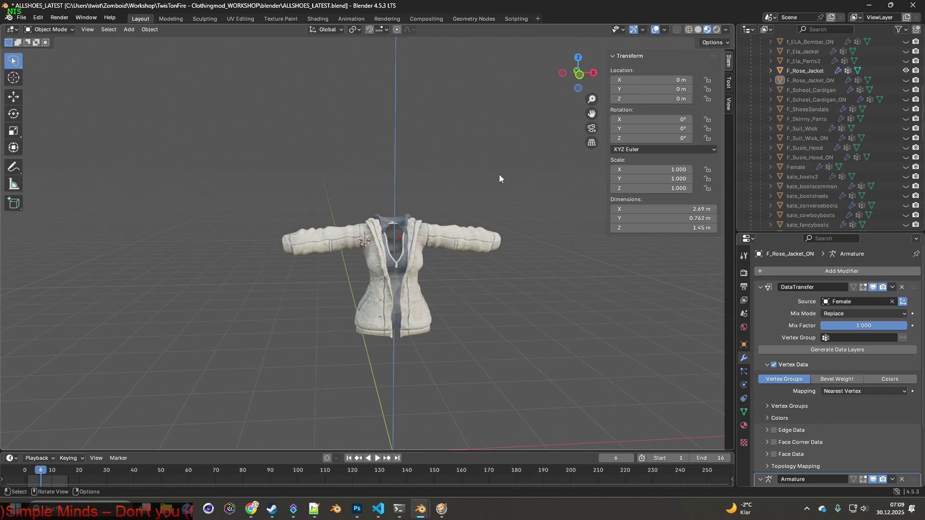
scroll(858, 98, up, 10)
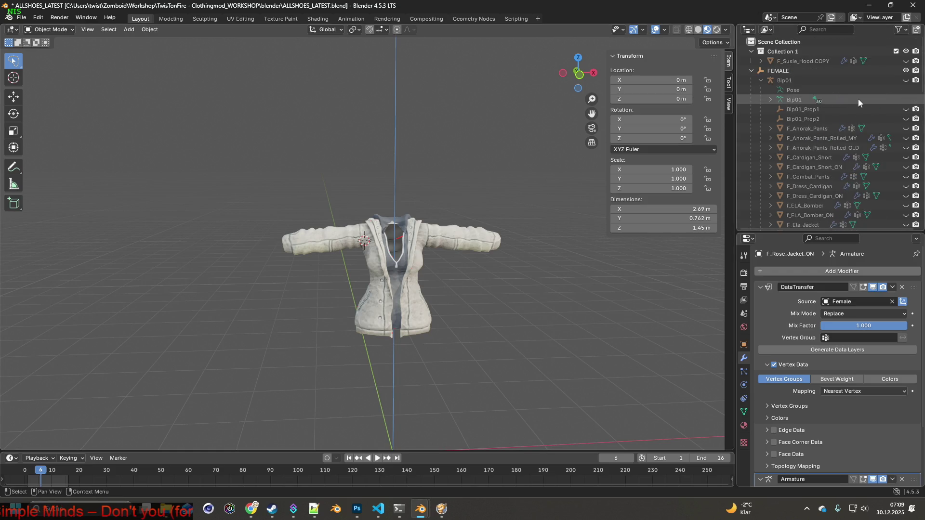
click(906, 81)
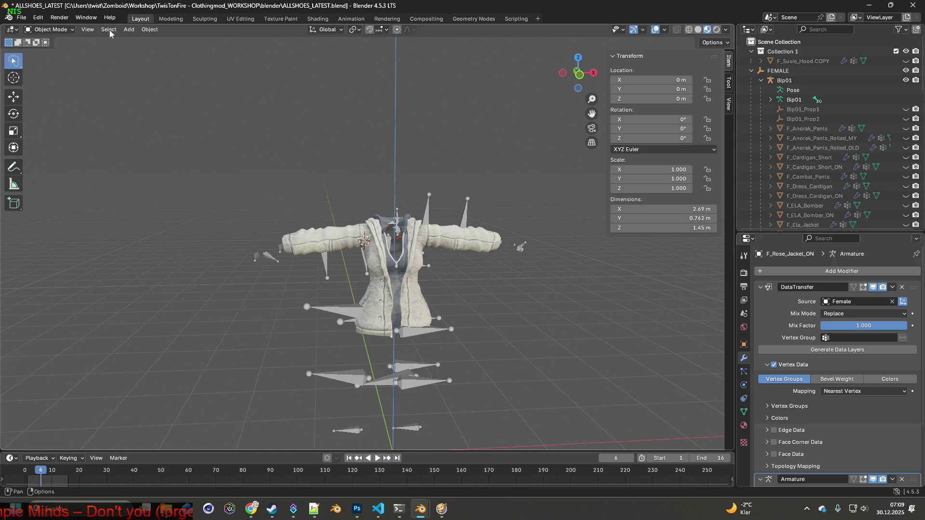
click(21, 17)
mouse_move(55, 165)
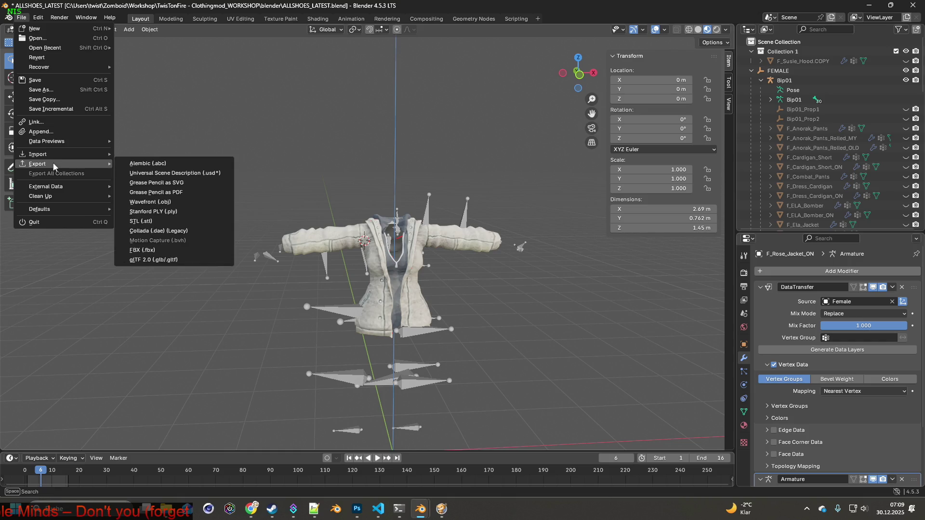
click(142, 250)
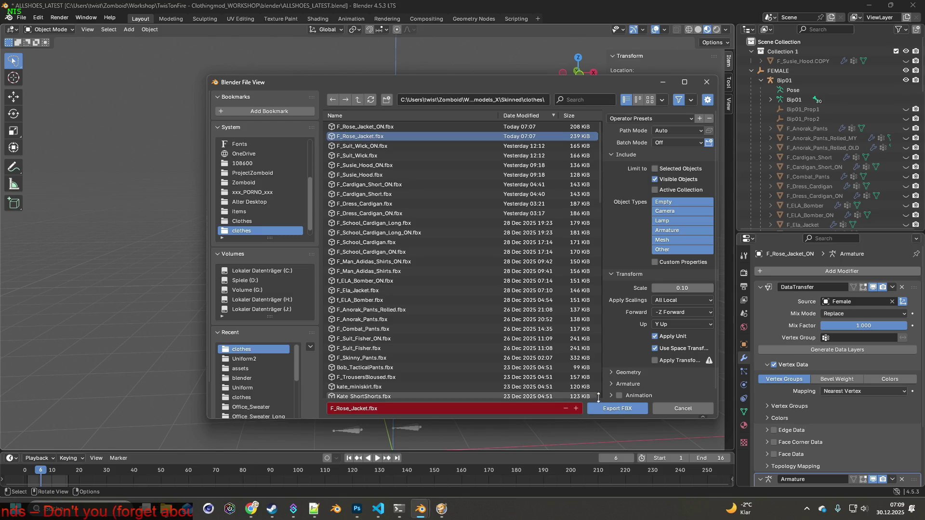
click(617, 408)
- Swap visibility to F_Rose_Jacket_ON, export F_Rose_Jacket_ON.fbx, and switch to Project Zomboid
scroll(795, 199, down, 5)
click(906, 148)
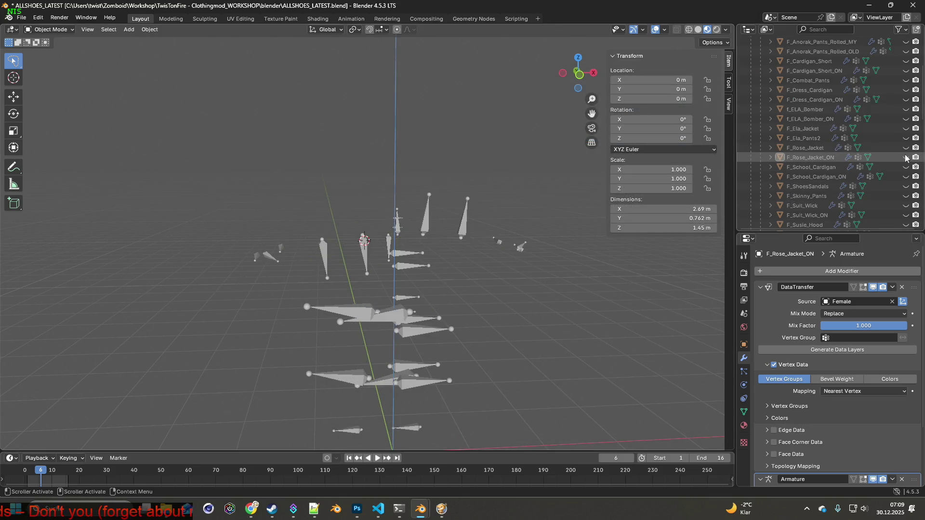
click(906, 157)
click(21, 17)
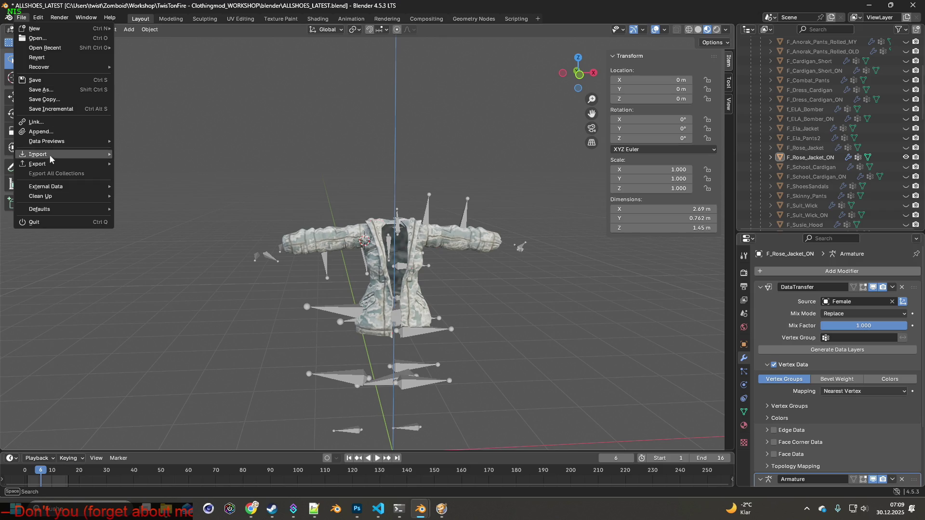
mouse_move(50, 164)
click(165, 248)
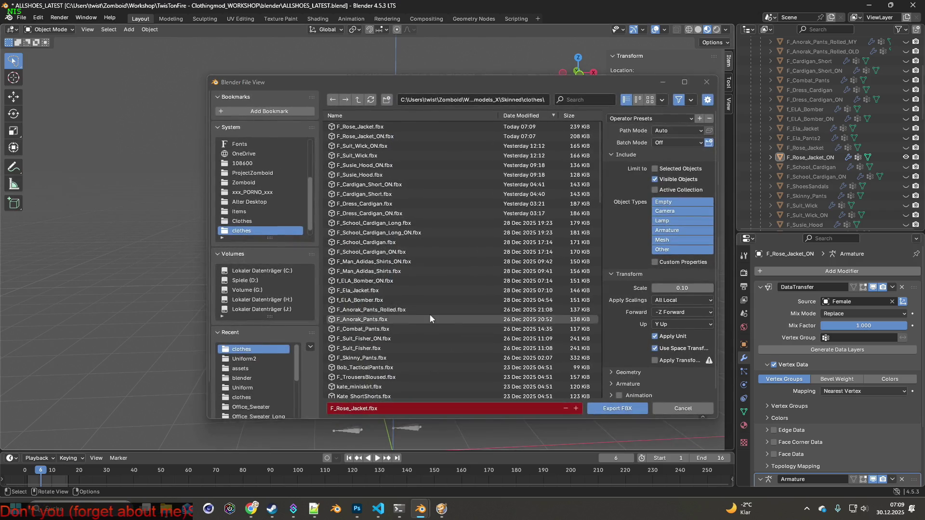
click(632, 406)
click(442, 508)
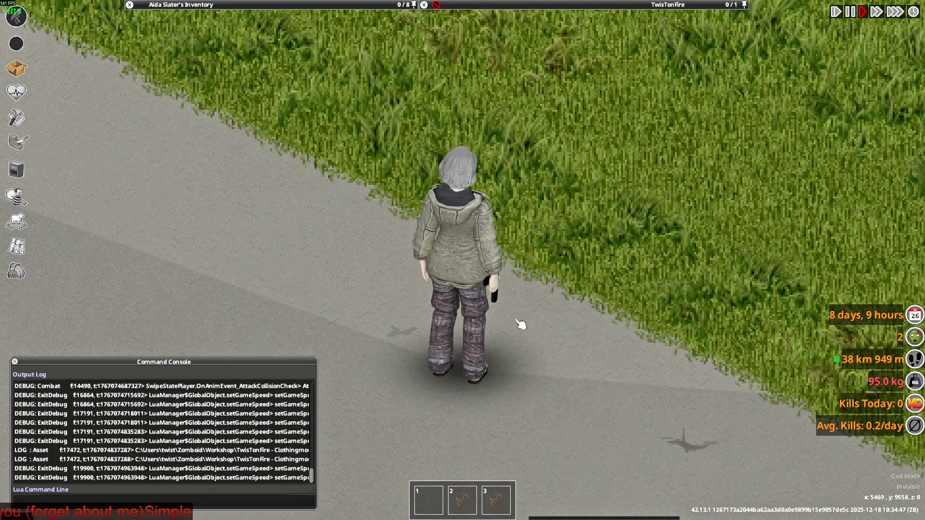
- Walk the character down and back up the road, then raise the pistol to aim
key(s)
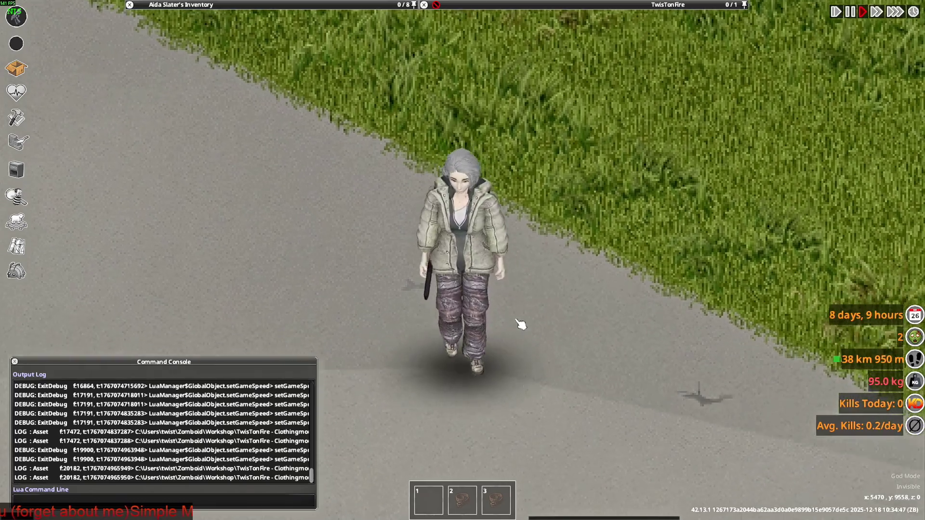
key(w)
mouse_move(530, 304)
right_down()
mouse_move(540, 144)
mouse_move(557, 124)
mouse_move(521, 124)
right_up()
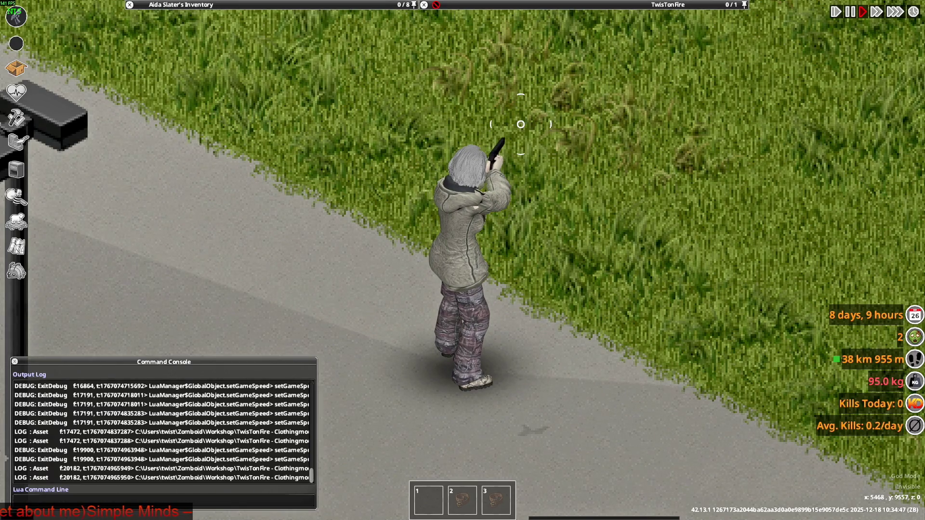
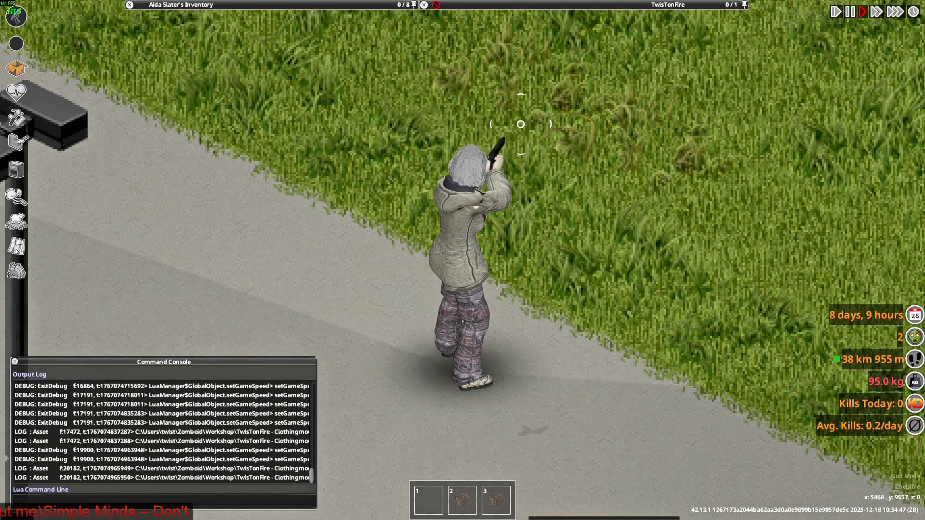
- Aim the pistol in Project Zomboid to check the jacket, then switch to Blender
right_drag(520, 124, 525, 130)
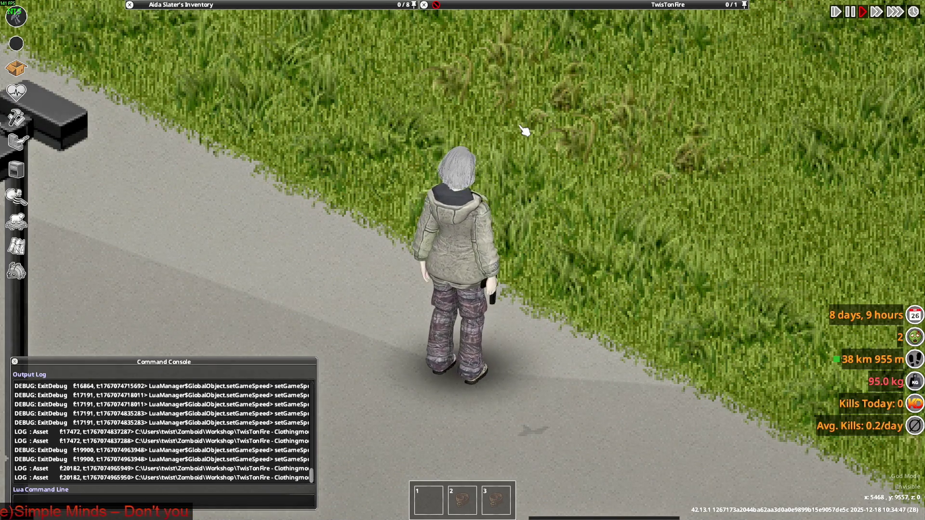
key(alt+Tab)
middle_drag(468, 225, 568, 216)
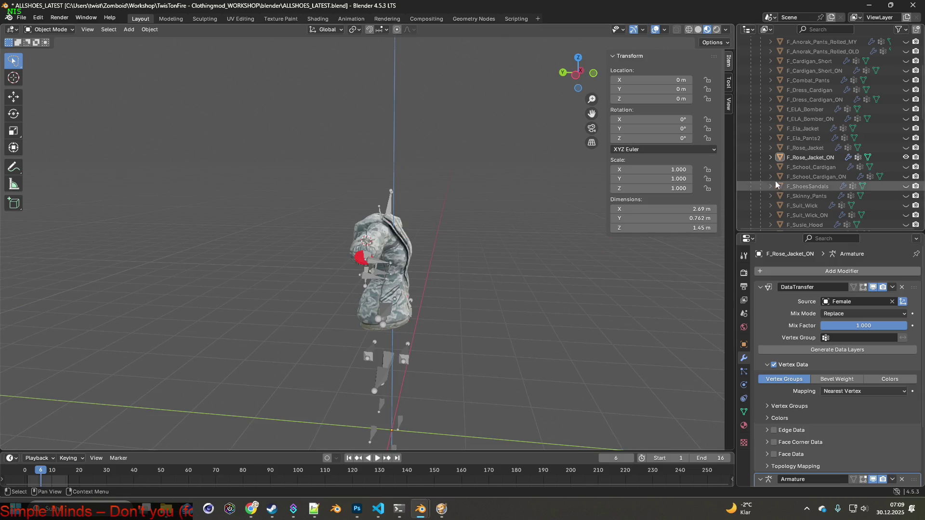
- Expand both Rose jackets in the Outliner and make F_Rose_Jacket visible again
click(770, 157)
click(771, 148)
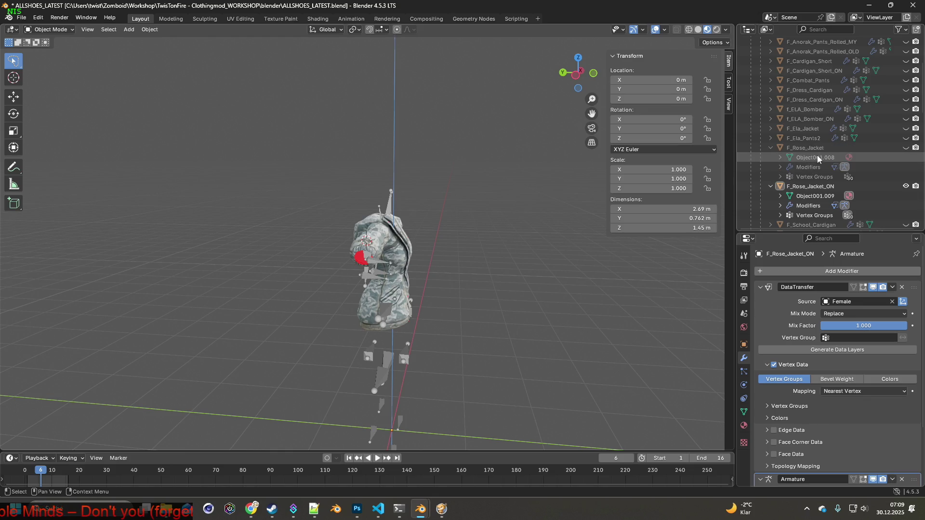
click(812, 190)
scroll(814, 188, down, 3)
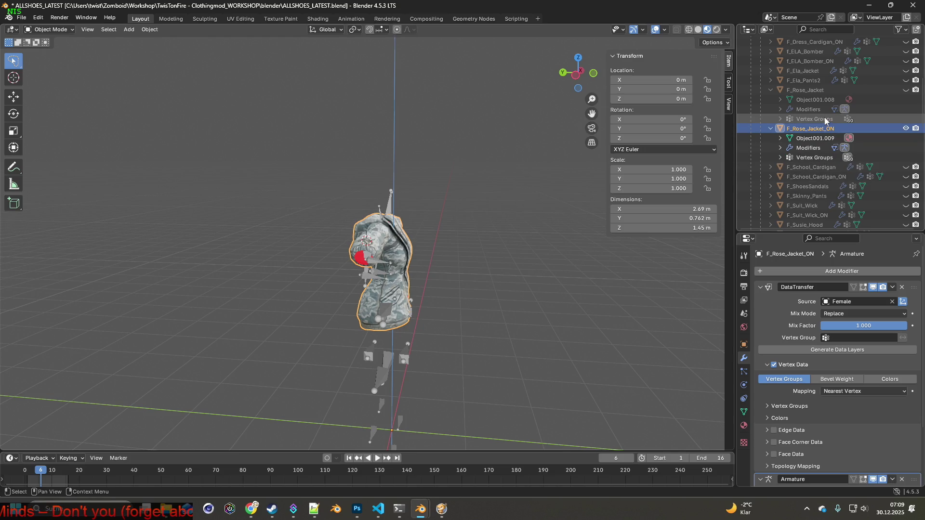
click(905, 90)
click(811, 91)
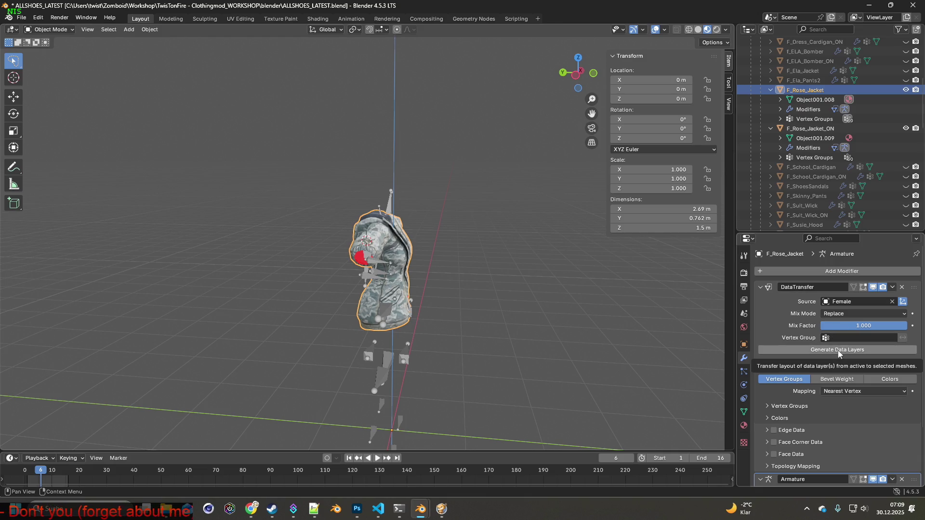
- Select F_Rose_Jacket_ON and show its vertex group list in Object Data Properties
click(838, 352)
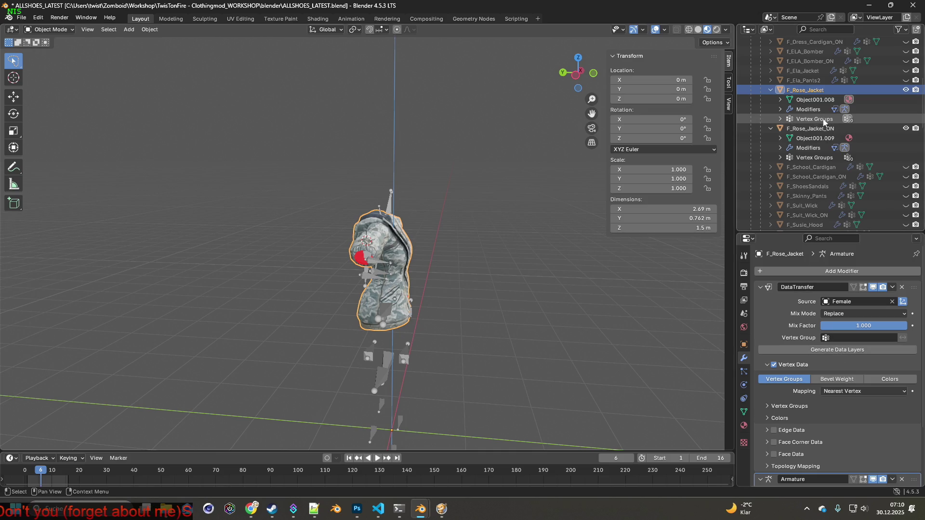
click(812, 129)
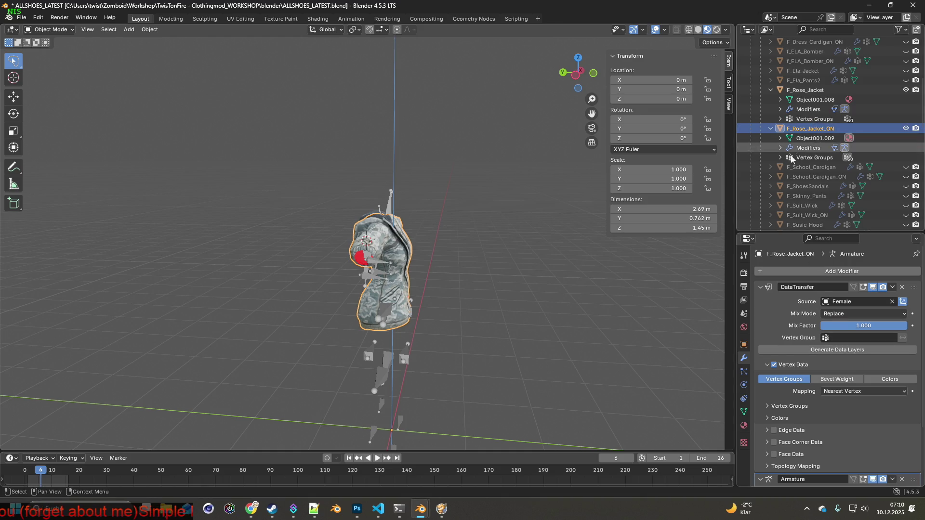
click(743, 412)
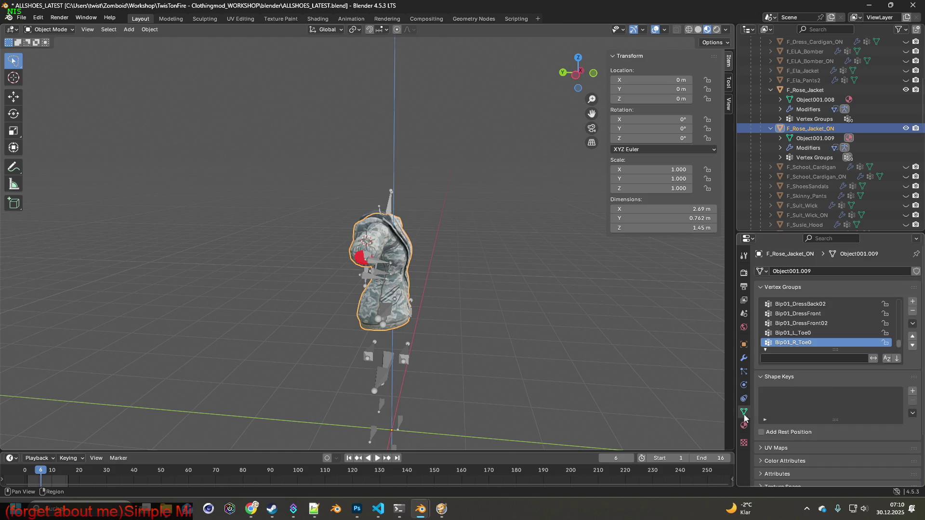
- Delete all vertex groups from F_Rose_Jacket_ON and F_Rose_Jacket
click(911, 313)
click(912, 314)
click(912, 314)
click(911, 313)
click(911, 314)
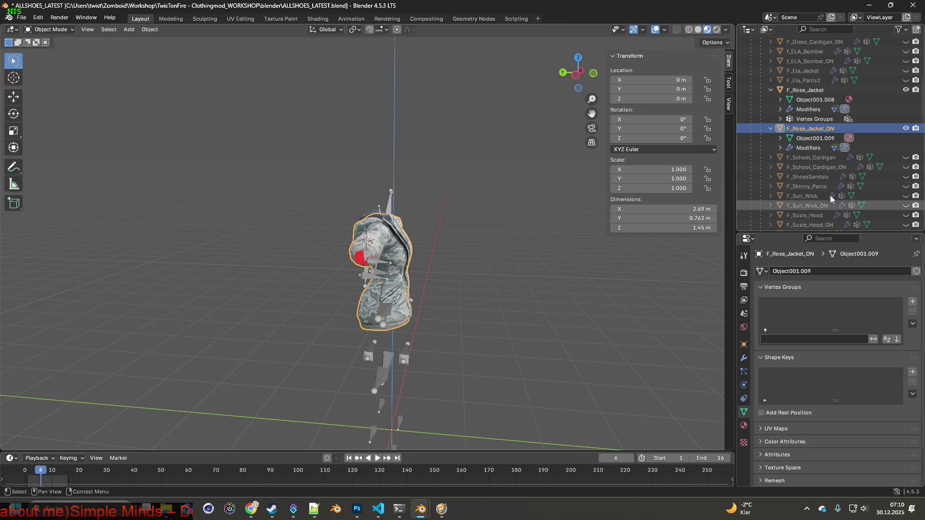
click(814, 99)
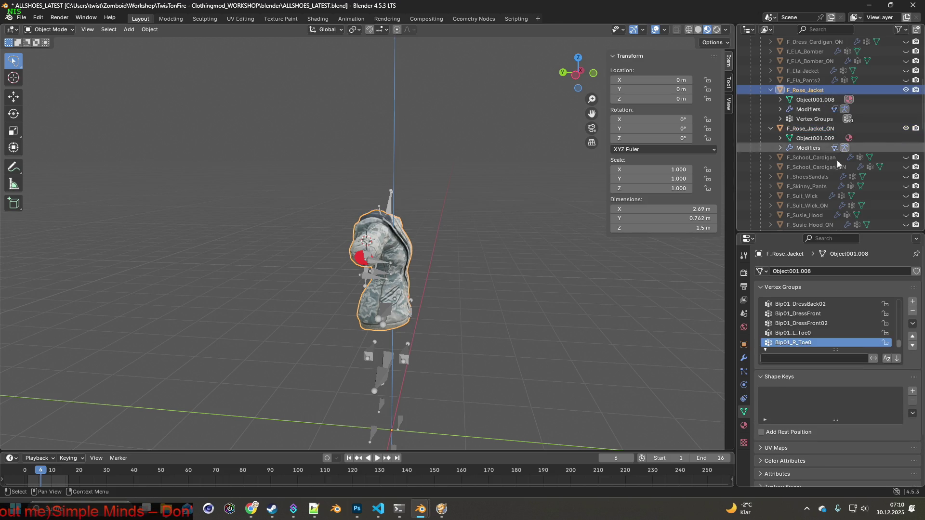
click(913, 313)
click(913, 313)
click(912, 313)
click(913, 313)
click(913, 314)
- Regenerate both jackets' vertex groups from Female with Generate Data Layers, then view from the front
click(813, 120)
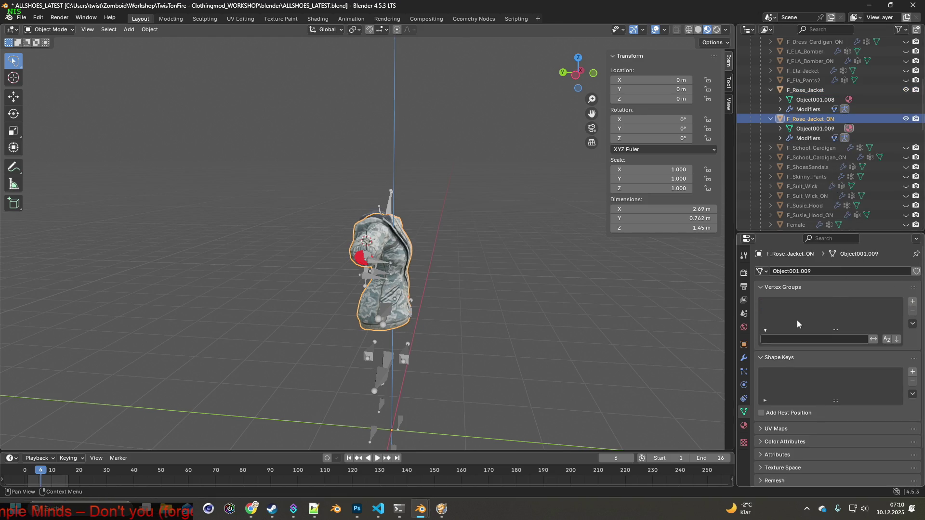
click(744, 359)
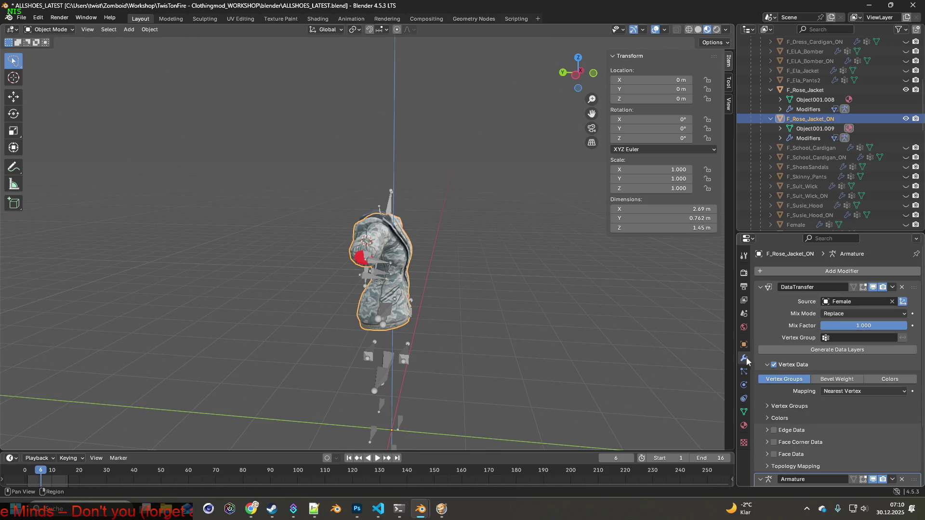
click(840, 351)
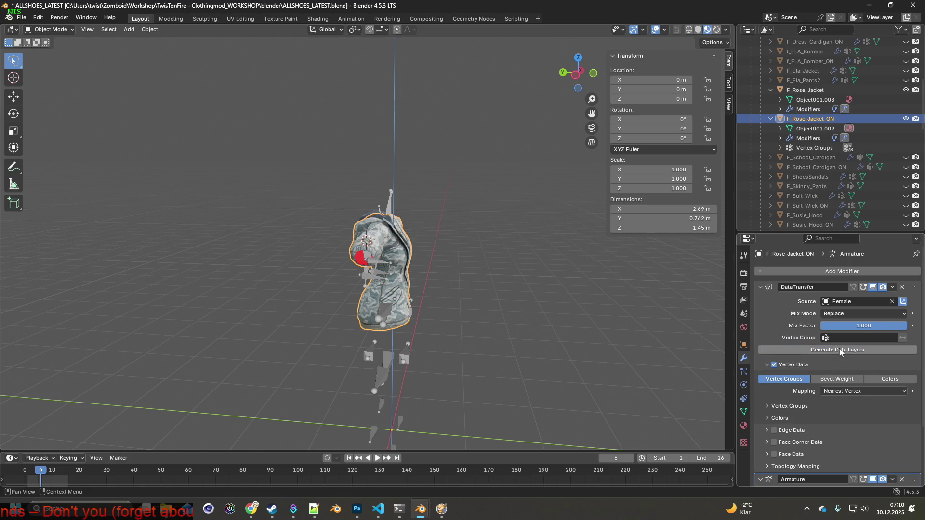
click(811, 91)
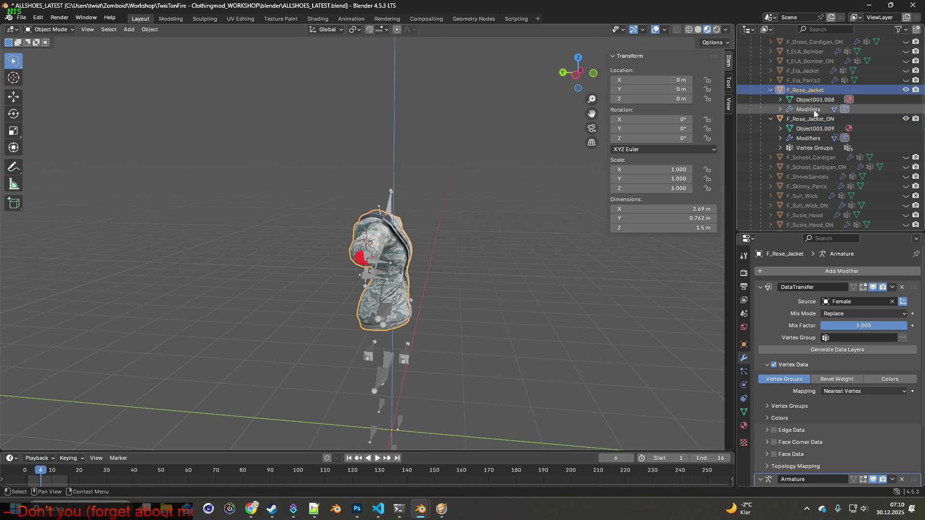
click(841, 351)
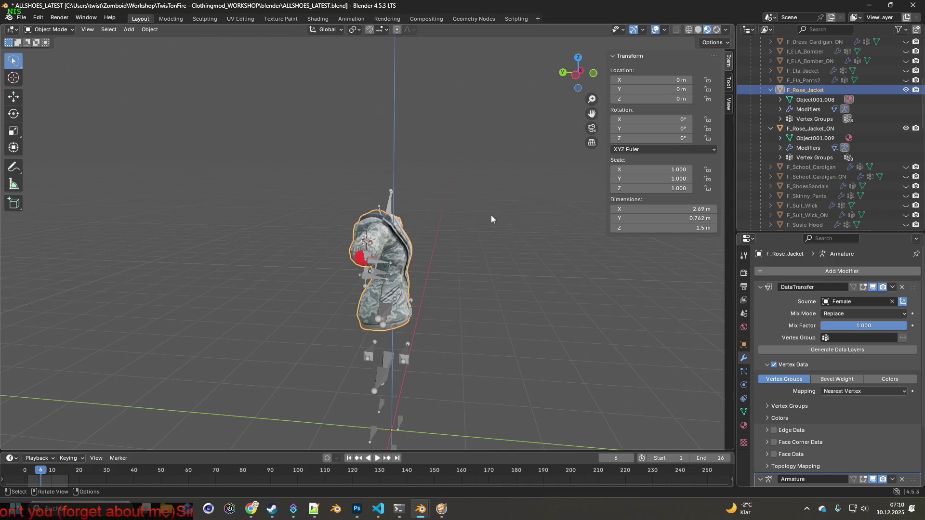
key(KP_1)
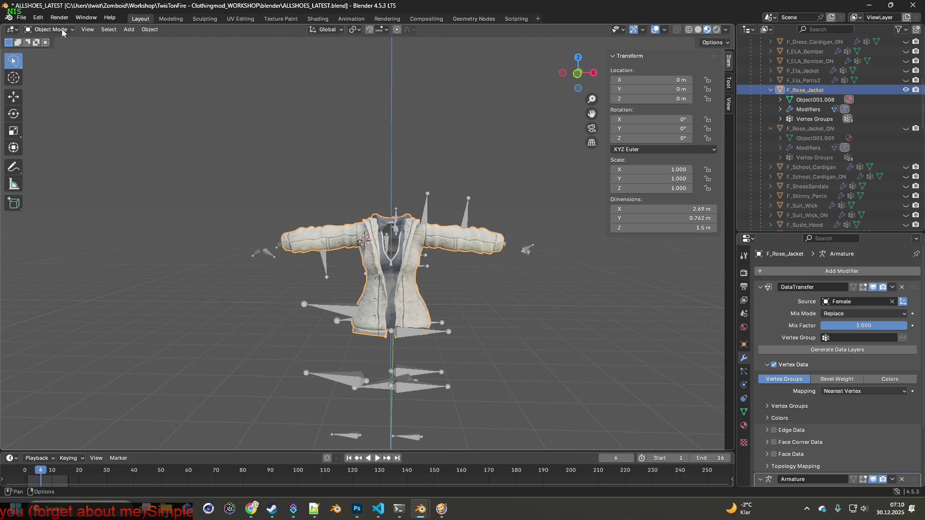
- Export F_Rose_Jacket as an FBX file into the clothes folder
click(22, 17)
mouse_move(111, 162)
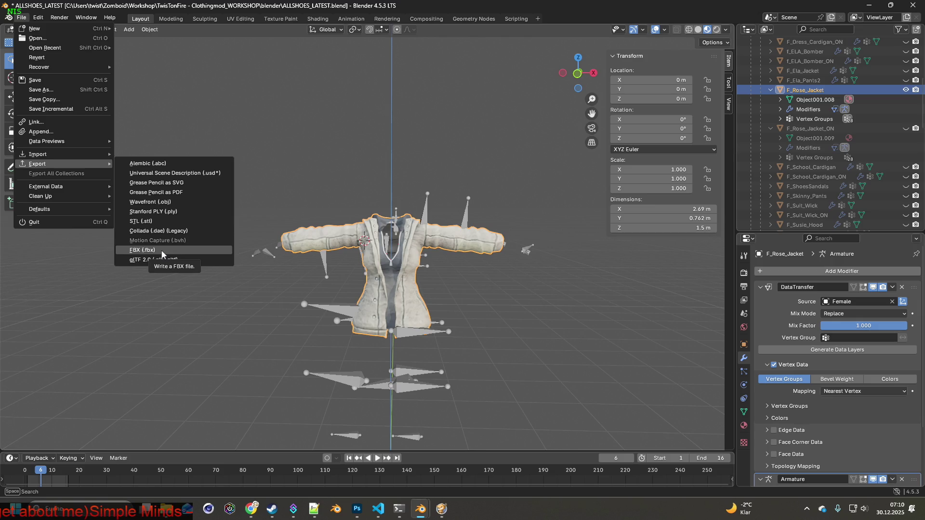
click(162, 252)
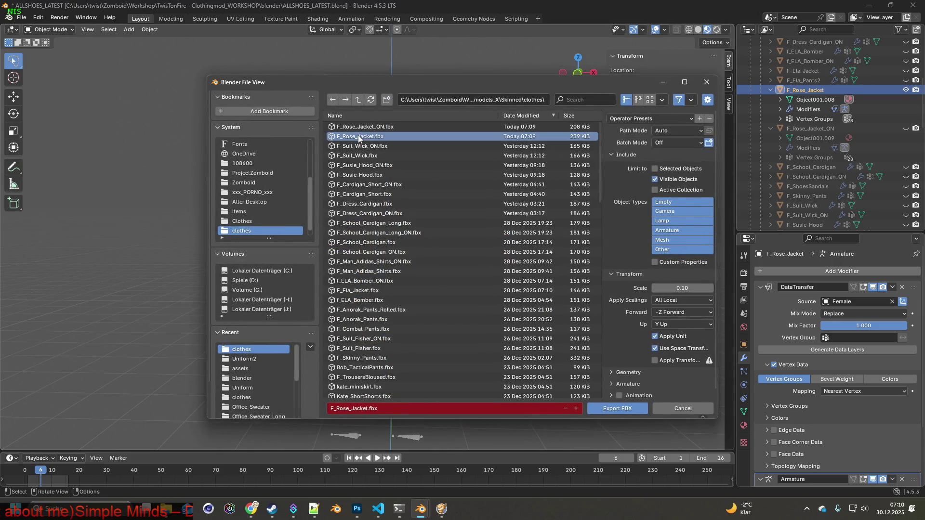
click(617, 408)
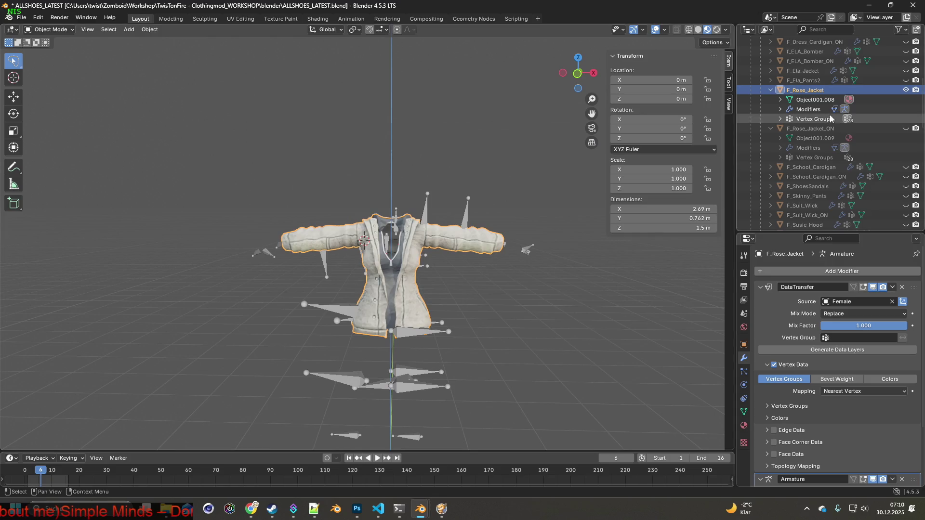
- Swap visibility to F_Rose_Jacket_ON, export it as F_Rose_Jacket_ON.fbx, and resume the game
click(905, 90)
click(905, 128)
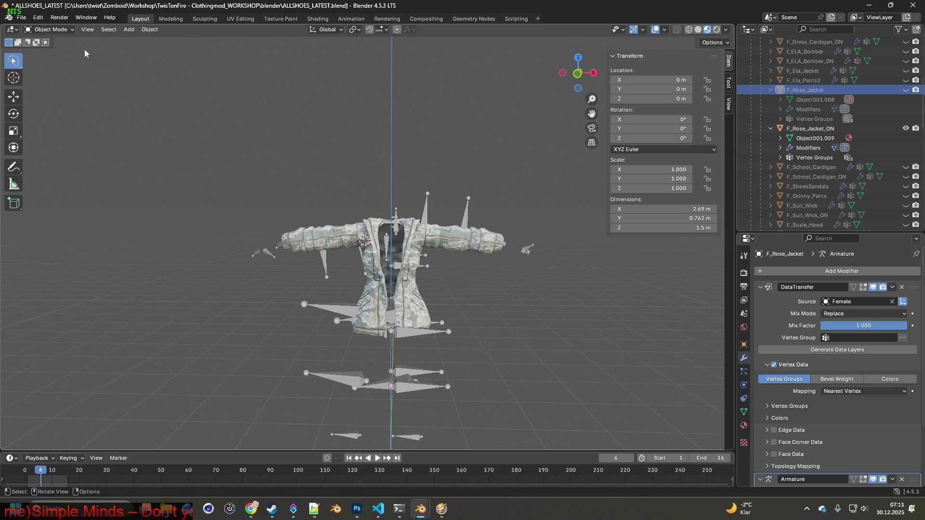
click(21, 18)
mouse_move(38, 163)
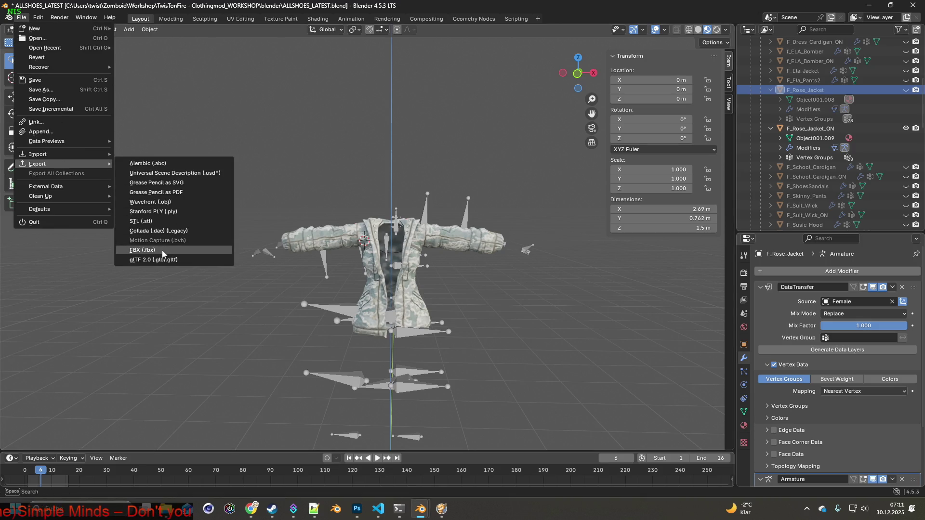
click(164, 250)
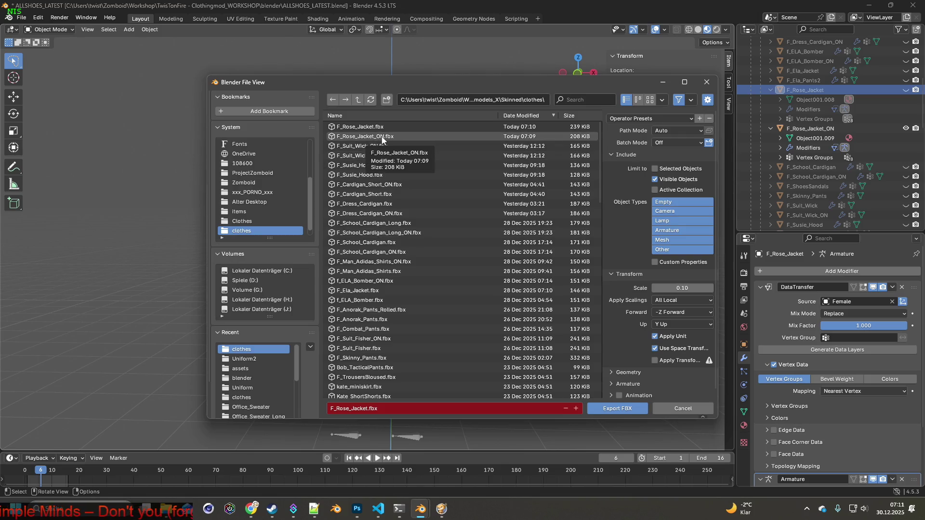
click(617, 409)
click(441, 509)
key(space)
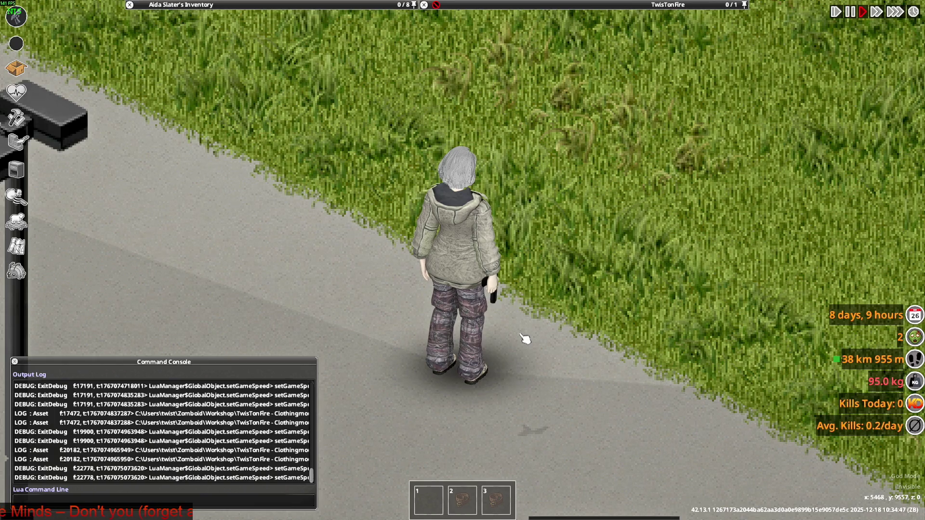
- Aim the pistol and walk the character down and back up the road to inspect the jacket
mouse_move(526, 334)
right_down()
mouse_move(526, 122)
mouse_move(576, 178)
mouse_move(570, 159)
mouse_move(346, 151)
mouse_move(451, 76)
mouse_move(590, 157)
right_up()
key(s)
key(w)
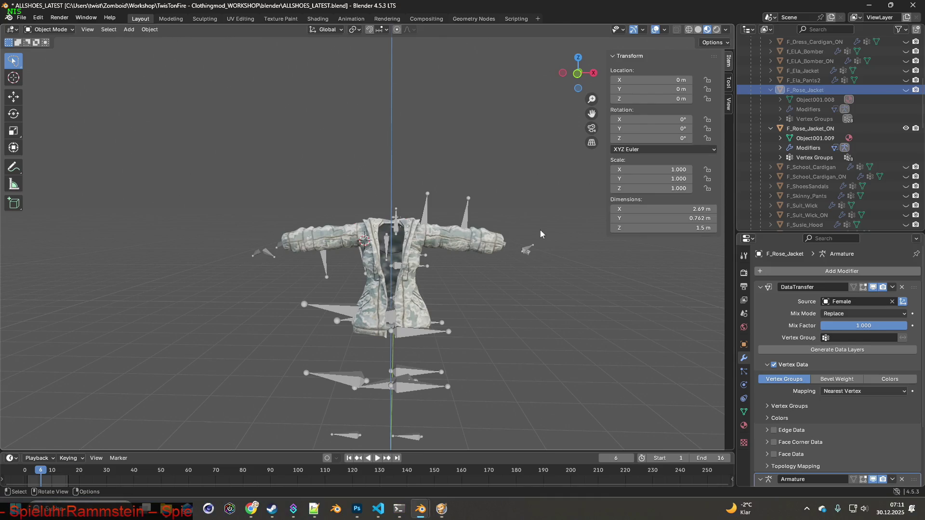
middle_drag(540, 234, 475, 279)
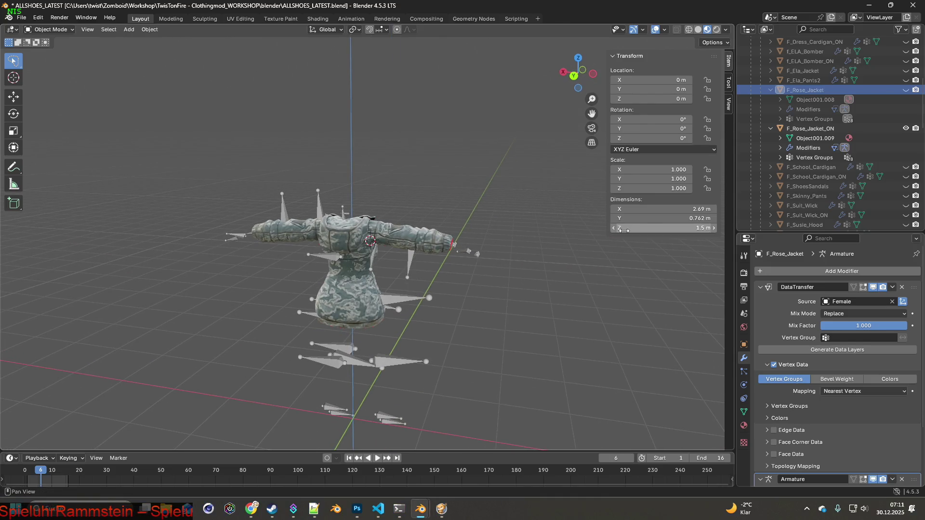
- Collapse the jackets in the Outliner, select both, and enter Edit Mode
click(771, 128)
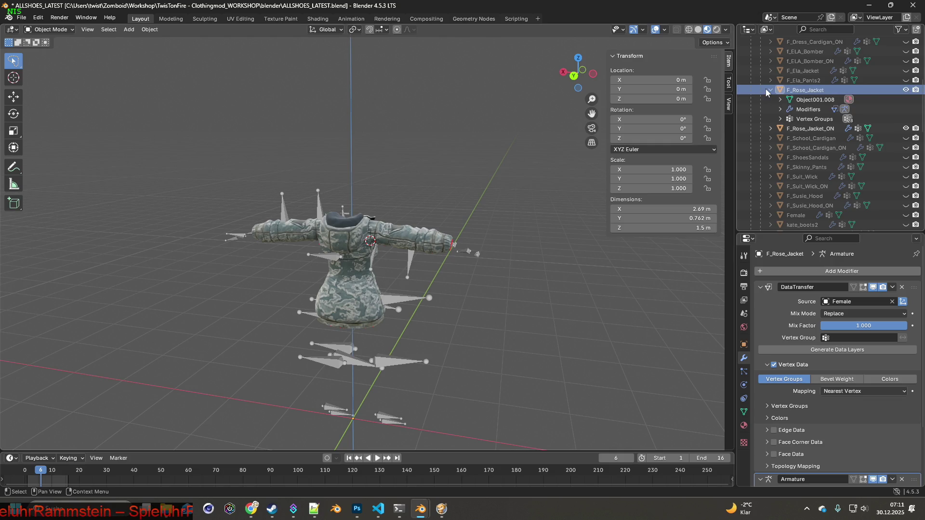
click(769, 90)
shift+click(809, 100)
scroll(453, 255, up, 2)
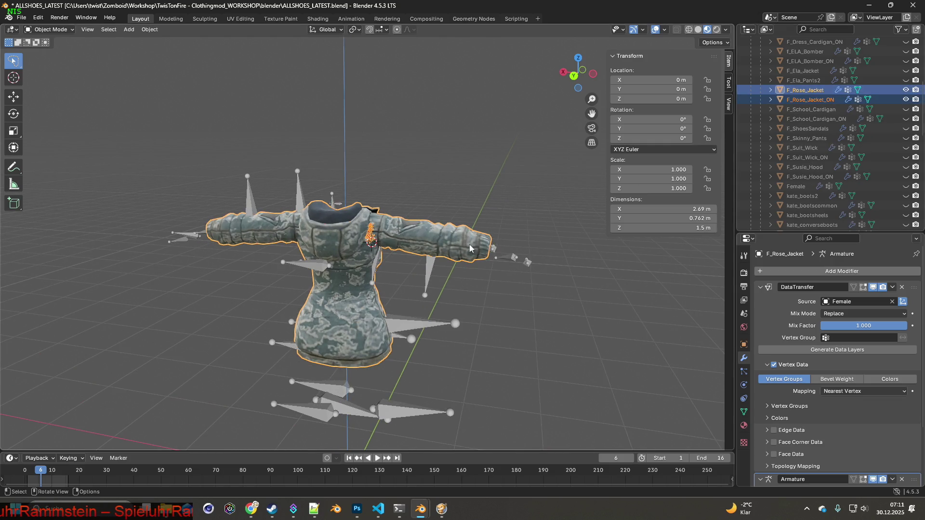
click(49, 30)
click(46, 51)
- Zoom onto the selected shoulder faces and enable X-ray wireframe shading
scroll(430, 252, up, 3)
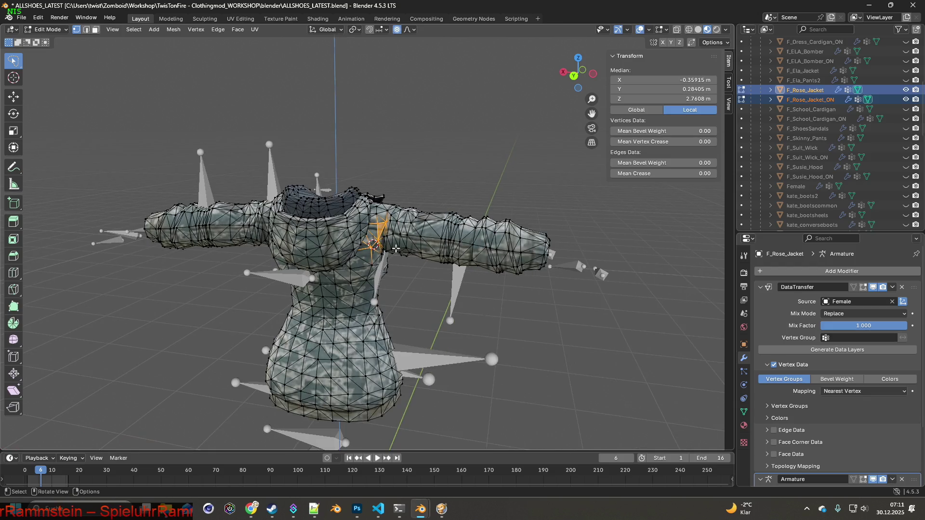
scroll(430, 252, up, 5)
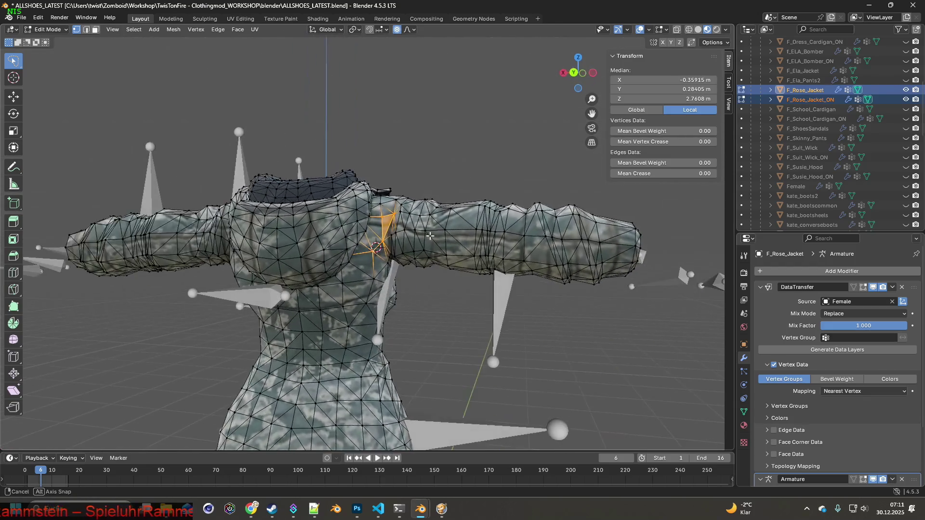
mouse_move(432, 236)
middle_down()
mouse_move(427, 152)
mouse_move(398, 173)
mouse_move(429, 203)
mouse_move(377, 226)
mouse_move(358, 272)
mouse_move(377, 270)
middle_up()
scroll(379, 260, up, 5)
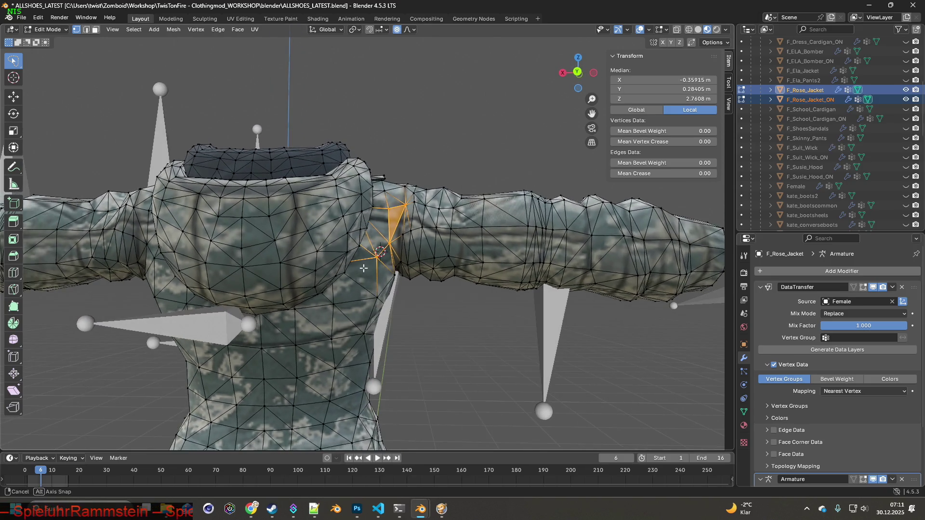
click(688, 30)
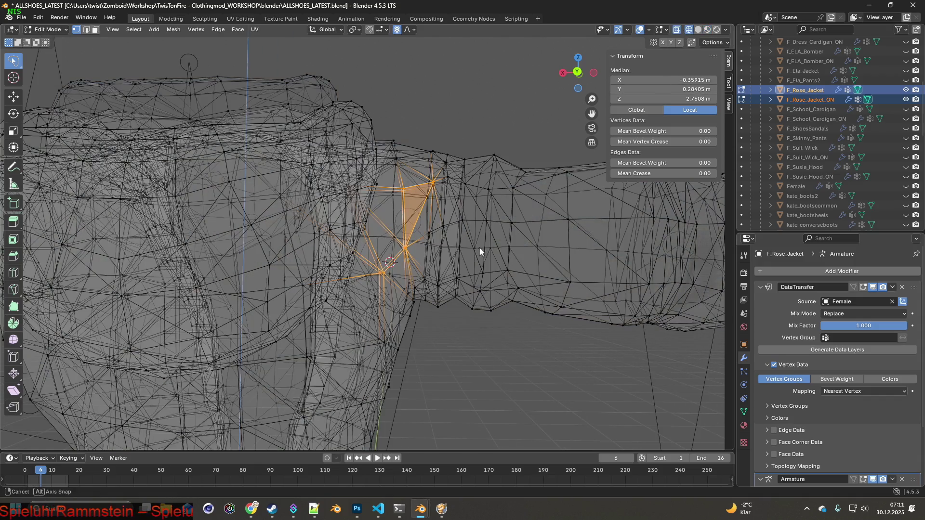
- Move the selected armpit vertices 0.004375 m along Y so they clear the Female body
middle_drag(478, 251, 414, 270)
click(906, 186)
click(906, 186)
mouse_move(433, 222)
middle_down()
mouse_move(437, 186)
mouse_move(189, 232)
mouse_move(281, 218)
mouse_move(283, 264)
mouse_move(315, 207)
mouse_move(305, 214)
mouse_move(380, 123)
middle_up()
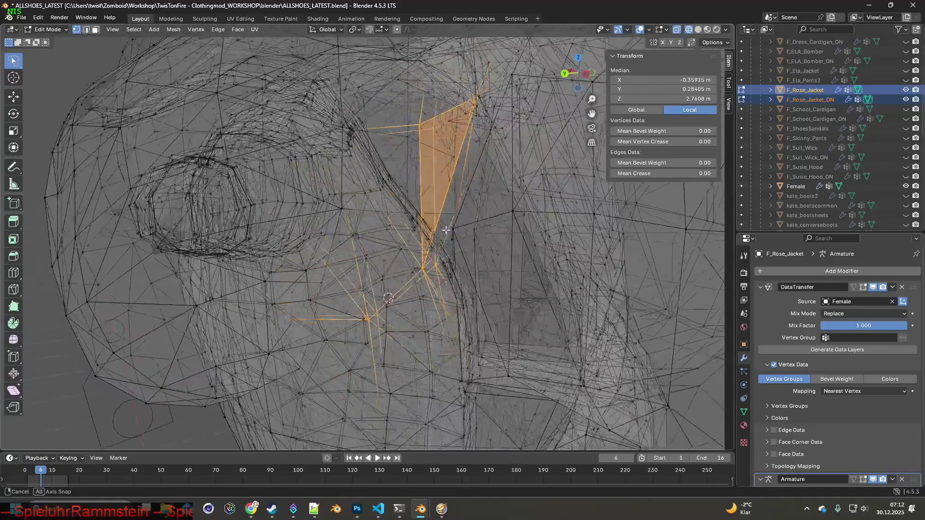
middle_drag(446, 231, 423, 239)
key(g)
key(y)
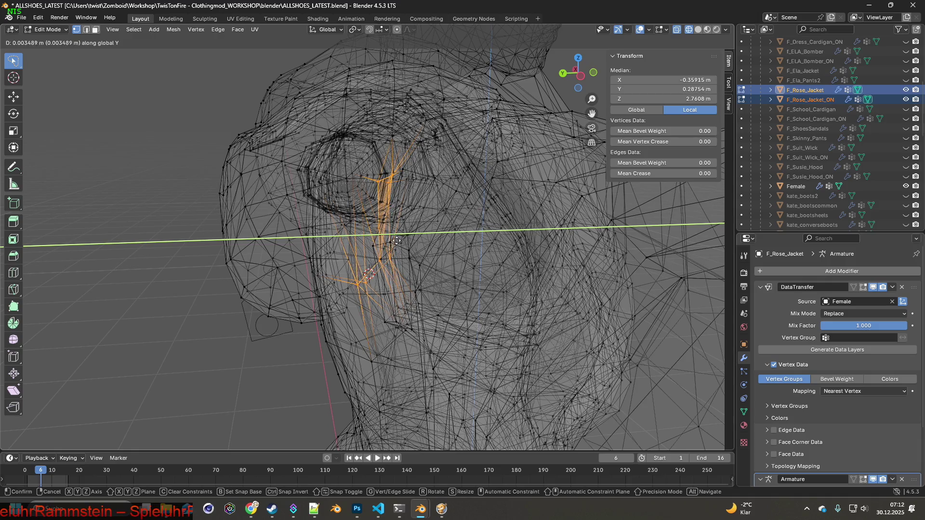
click(390, 241)
mouse_move(390, 241)
middle_down()
mouse_move(475, 259)
mouse_move(312, 224)
mouse_move(423, 251)
mouse_move(357, 262)
middle_up()
- Return to Object Mode, hide the Female body, and deselect the jacket
click(52, 29)
click(48, 40)
scroll(366, 217, down, 3)
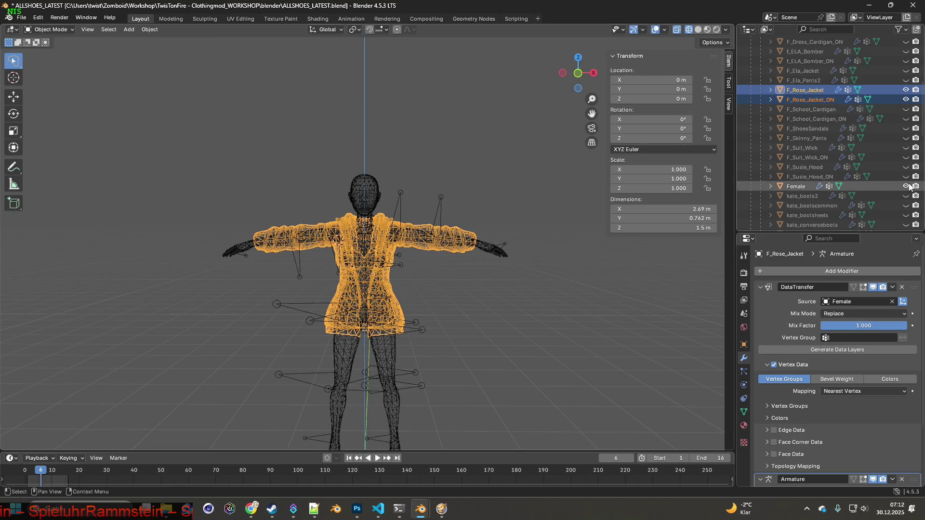
click(907, 187)
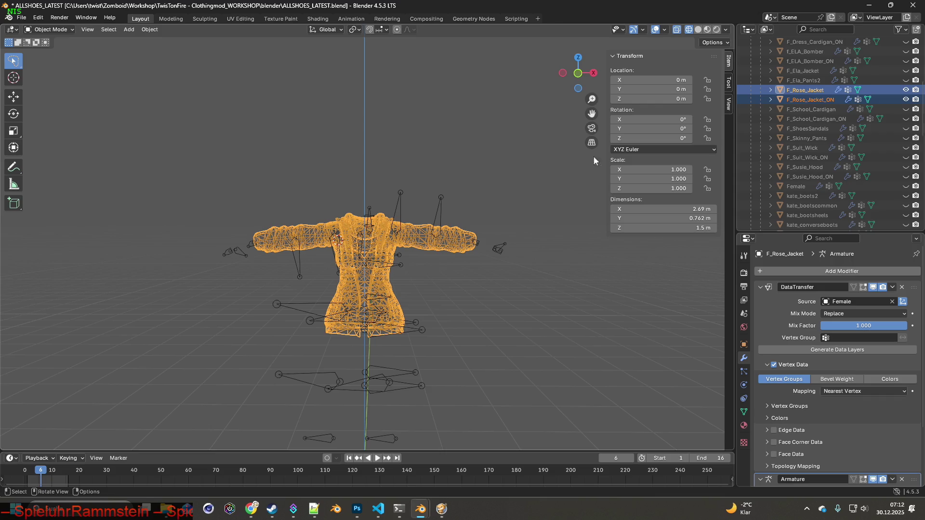
click(455, 189)
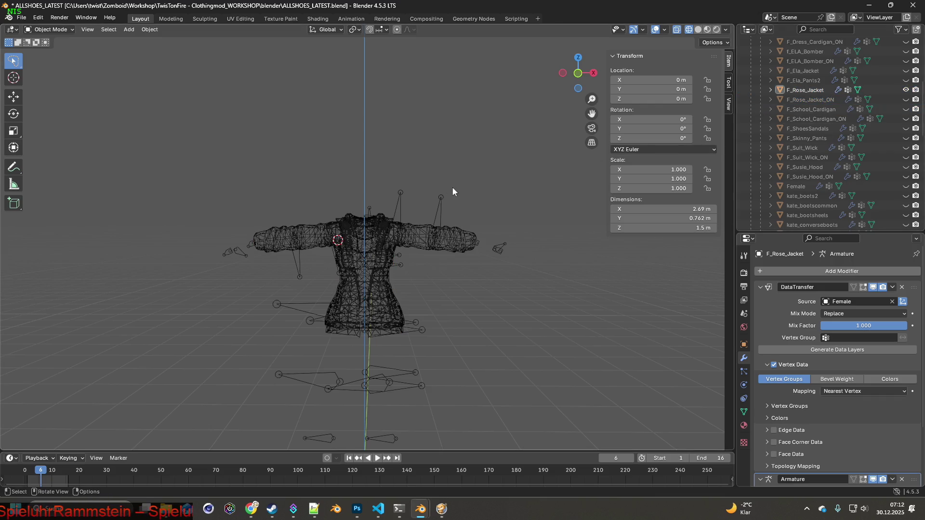
- Export the adjusted jacket as F_Rose_Jacket.fbx
click(21, 18)
mouse_move(58, 163)
click(159, 251)
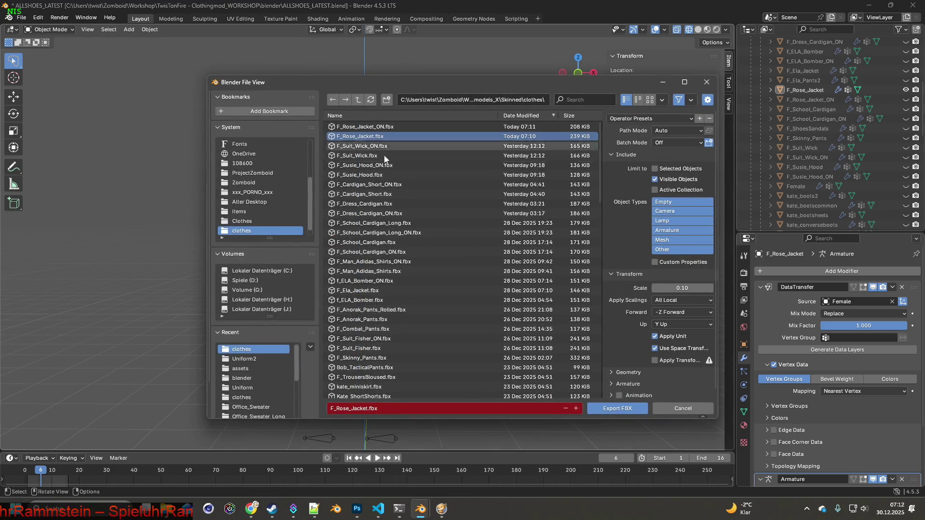
click(618, 408)
- Show only F_Rose_Jacket_ON and export it over F_Rose_Jacket_ON.fbx, then switch to the game
click(906, 90)
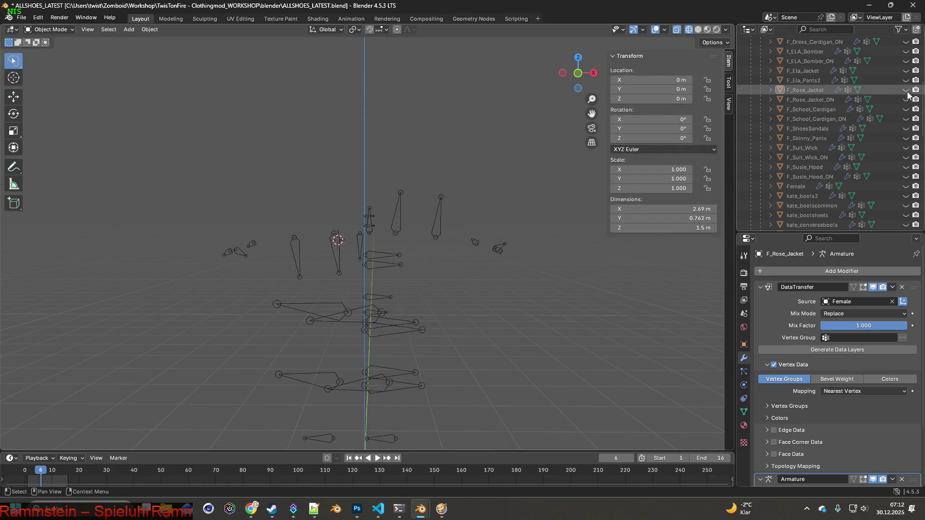
click(905, 99)
click(28, 18)
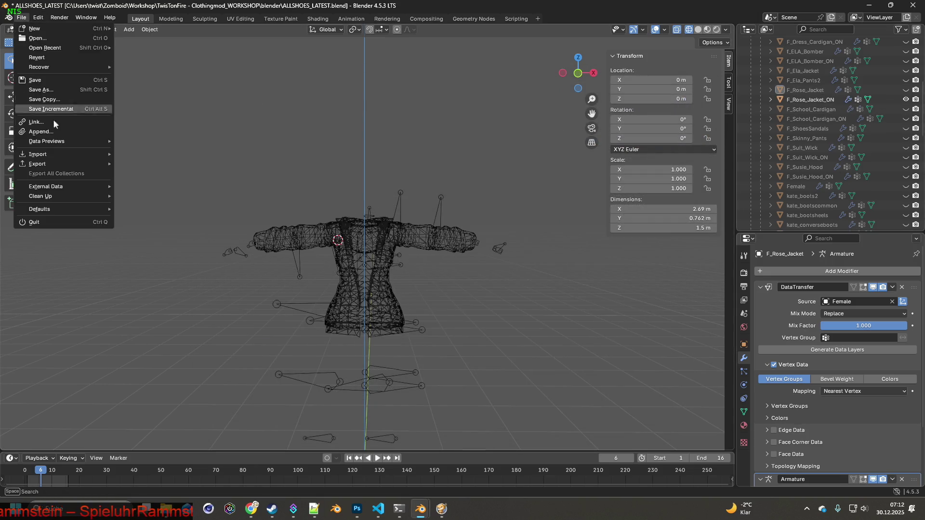
mouse_move(51, 165)
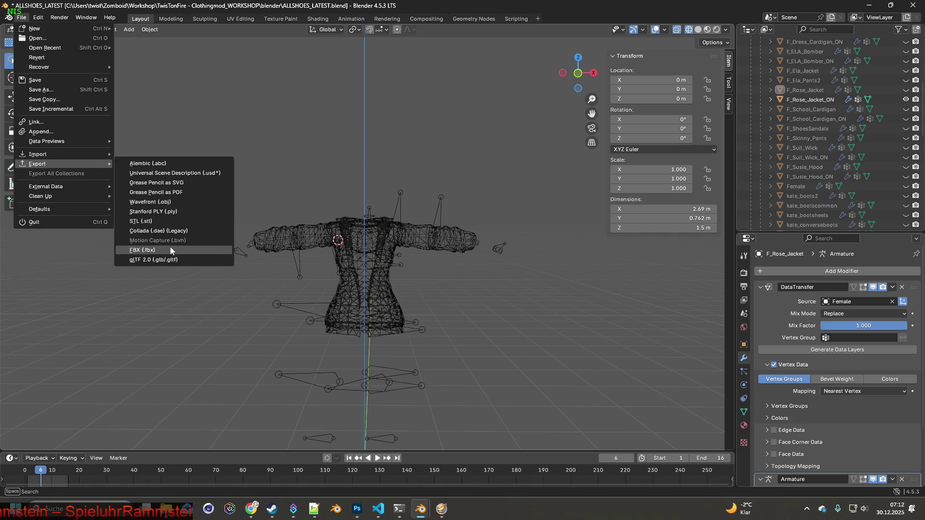
click(171, 251)
click(366, 136)
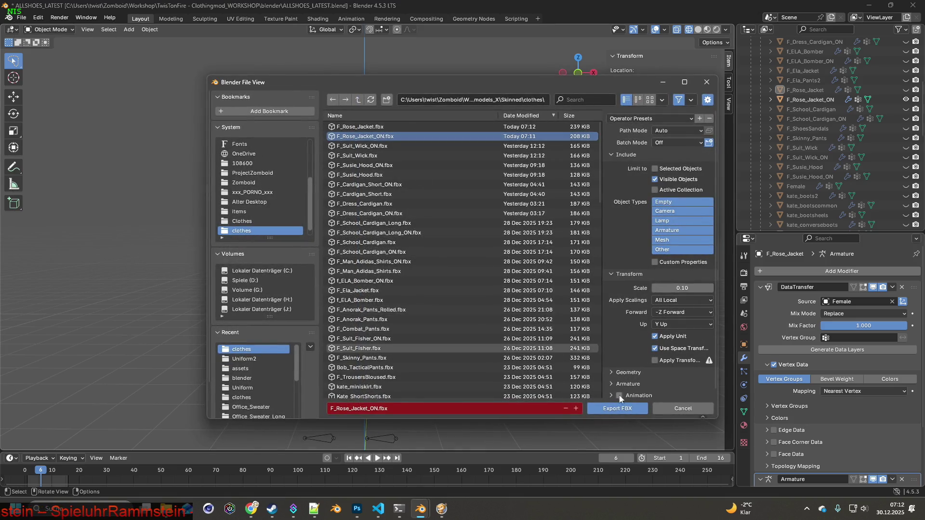
click(614, 408)
key(alt+Tab)
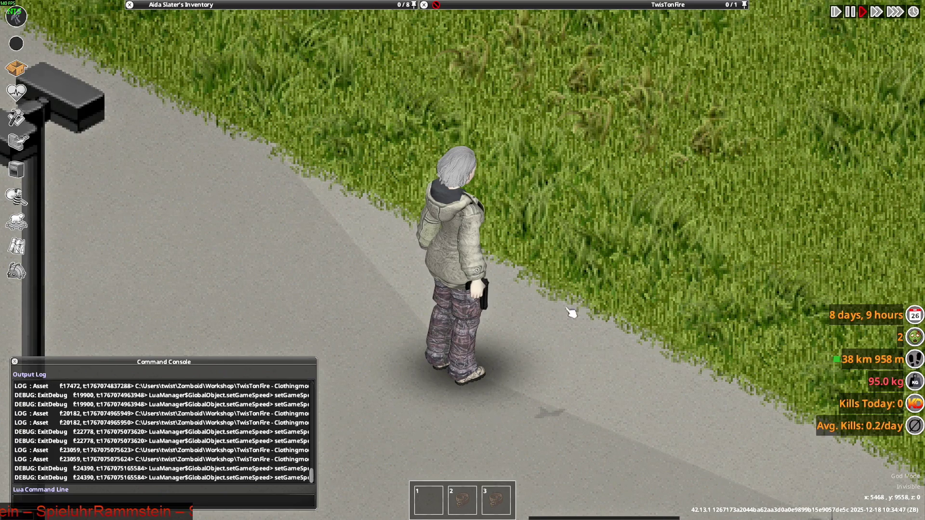
- Turn the character in Project Zomboid to inspect the re-exported jacket
mouse_move(533, 196)
right_down()
mouse_move(558, 95)
mouse_move(355, 113)
mouse_move(564, 140)
mouse_move(613, 132)
mouse_move(576, 126)
right_up()
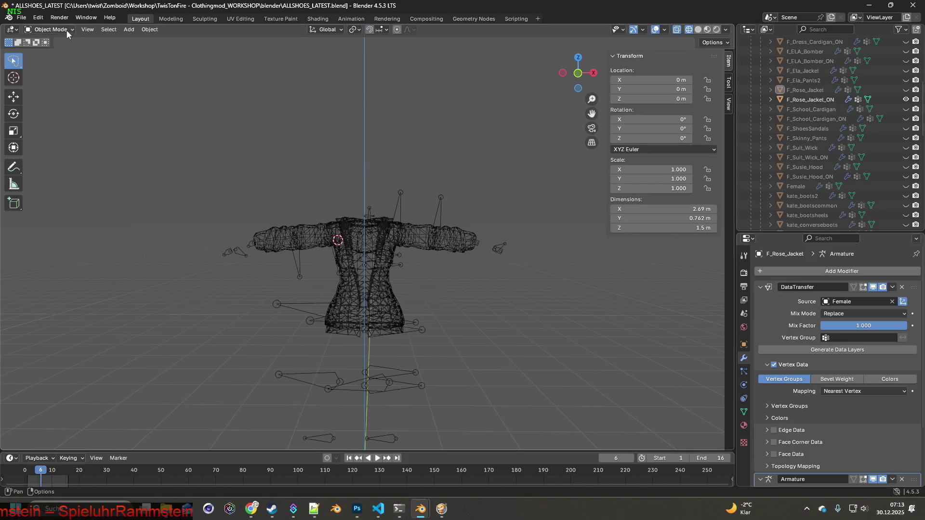
- Roll back to the shoulder Move entry in the Undo History
click(37, 18)
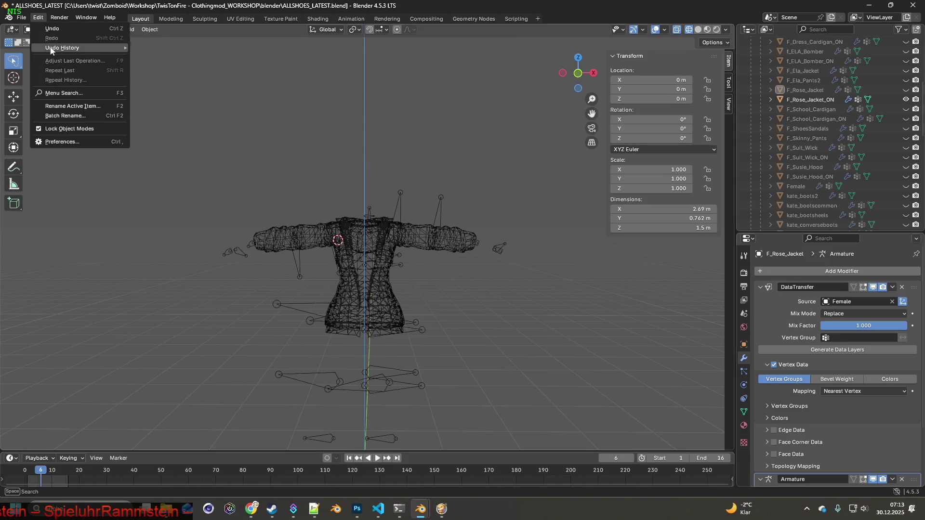
mouse_move(63, 47)
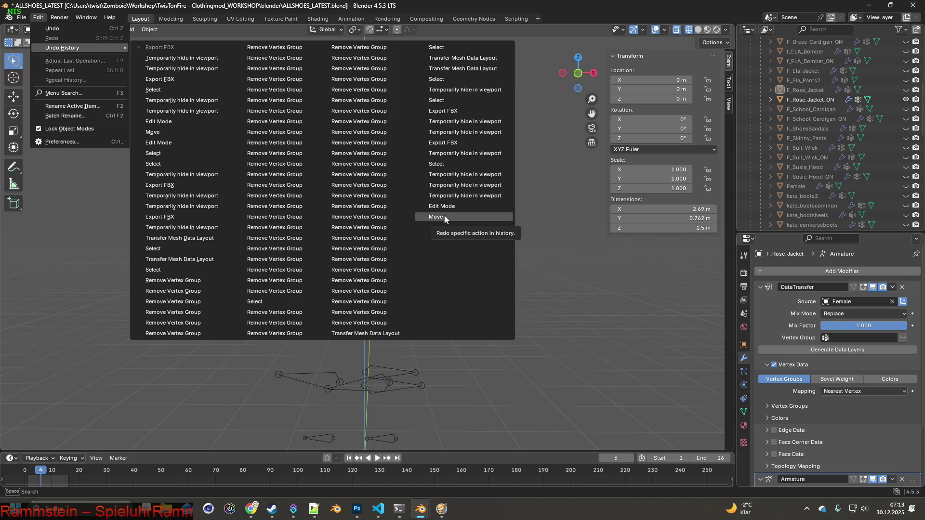
click(443, 214)
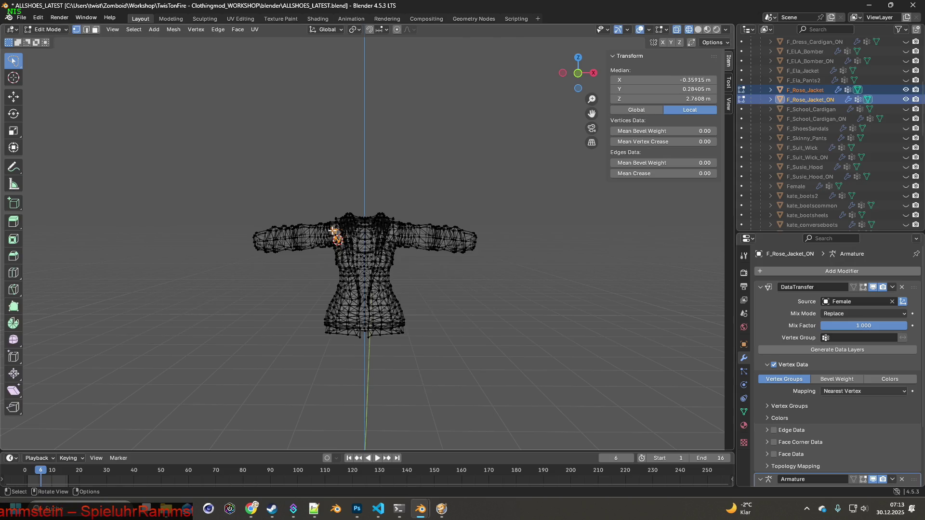
- Orbit around the Rose jacket's torso and lasso-select the face patches on both front shoulders
scroll(419, 212, up, 5)
mouse_move(420, 212)
middle_down()
mouse_move(283, 235)
mouse_move(414, 228)
mouse_move(366, 210)
mouse_move(413, 217)
middle_up()
mouse_move(277, 235)
middle_down()
mouse_move(405, 252)
mouse_move(326, 258)
middle_up()
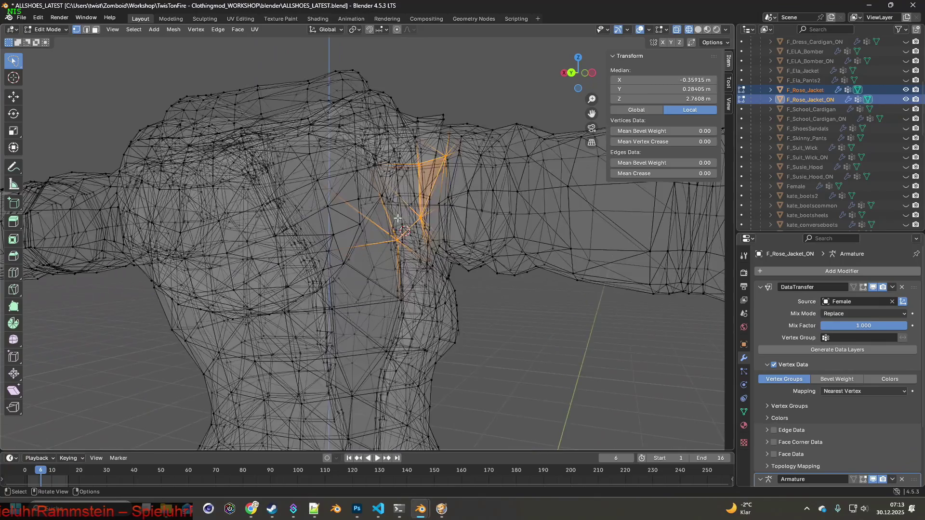
mouse_move(394, 219)
middle_down()
mouse_move(413, 252)
mouse_move(400, 240)
middle_up()
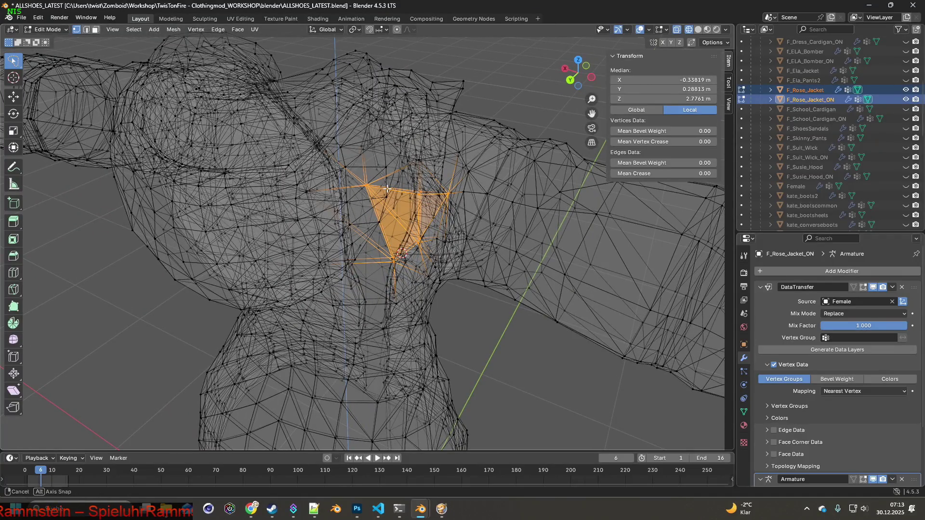
middle_drag(387, 189, 386, 165)
mouse_move(445, 152)
middle_down()
mouse_move(391, 174)
mouse_move(379, 161)
mouse_move(431, 160)
mouse_move(401, 173)
mouse_move(403, 150)
middle_up()
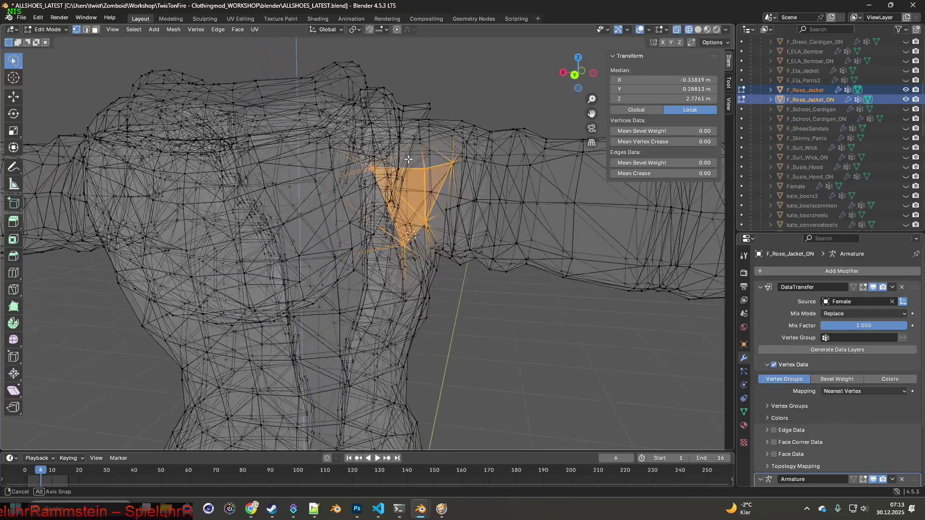
scroll(367, 197, up, 3)
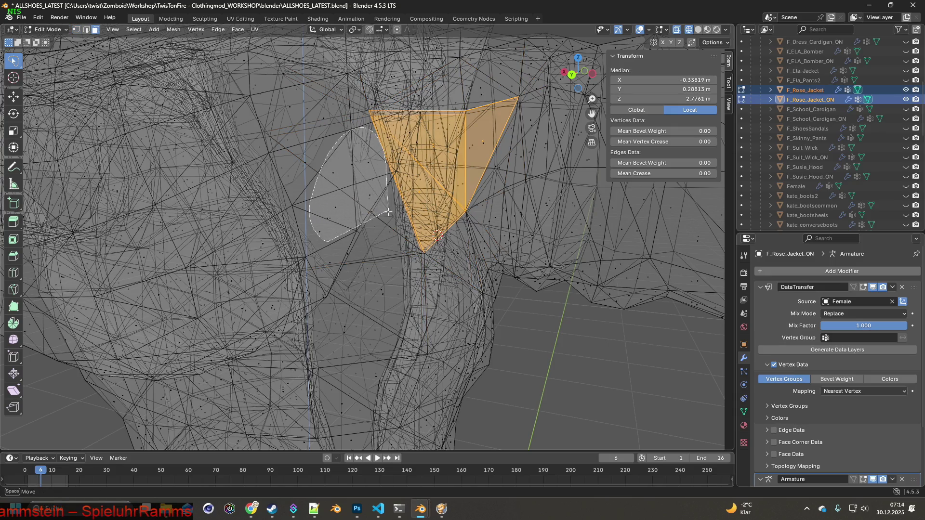
mouse_move(389, 213)
middle_down()
mouse_move(327, 194)
mouse_move(345, 195)
middle_up()
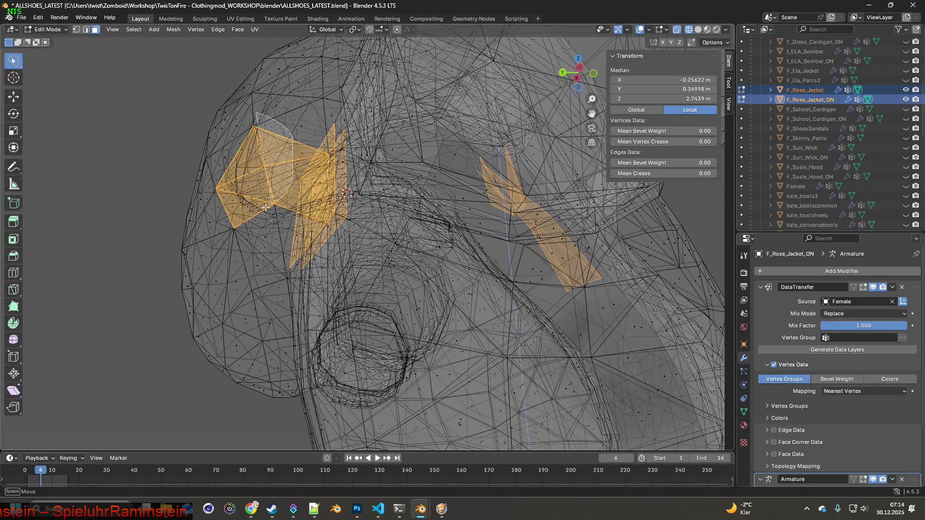
middle_drag(226, 157, 358, 220)
mouse_move(275, 221)
middle_down()
mouse_move(398, 224)
mouse_move(332, 221)
mouse_move(321, 231)
mouse_move(342, 227)
mouse_move(350, 201)
mouse_move(296, 198)
middle_up()
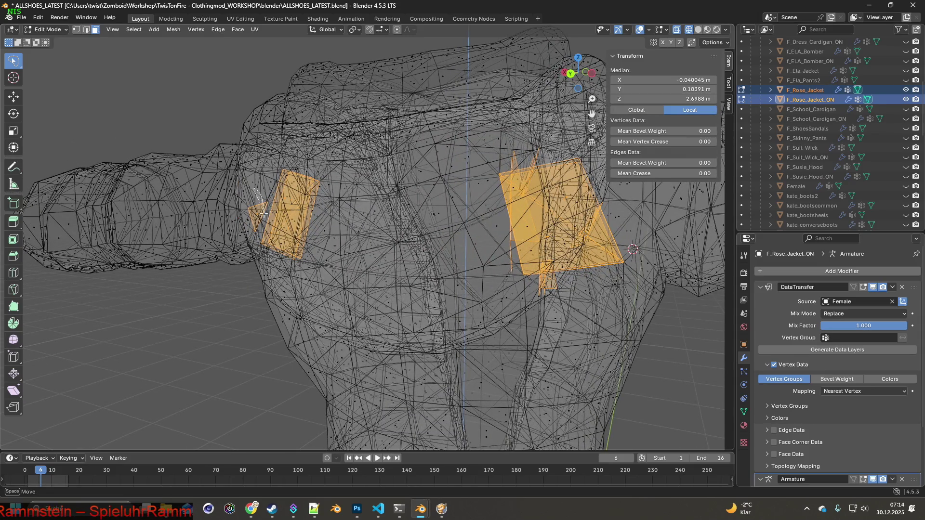
- Orbit through side and three-quarter views around the selected shoulder faces
middle_drag(272, 225, 458, 266)
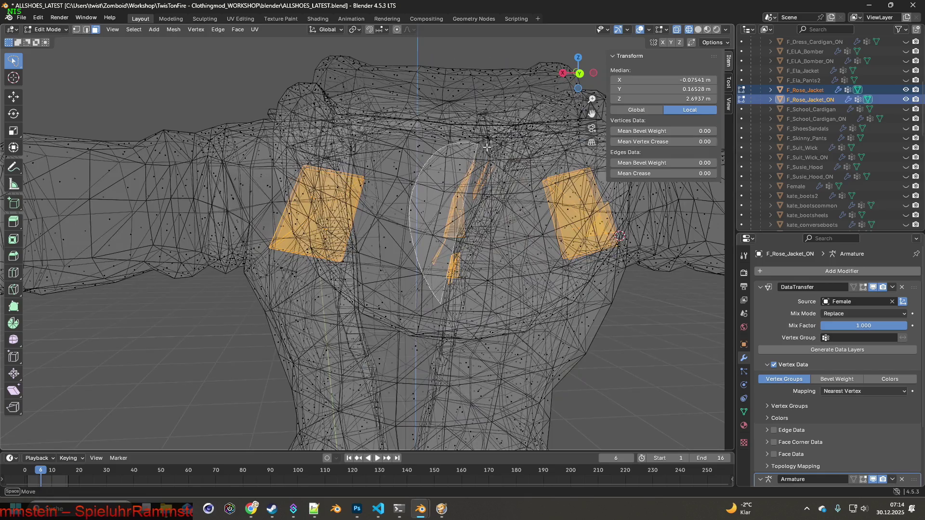
drag(475, 316, 475, 317)
mouse_move(474, 316)
middle_down()
mouse_move(467, 252)
mouse_move(344, 262)
mouse_move(258, 193)
middle_up()
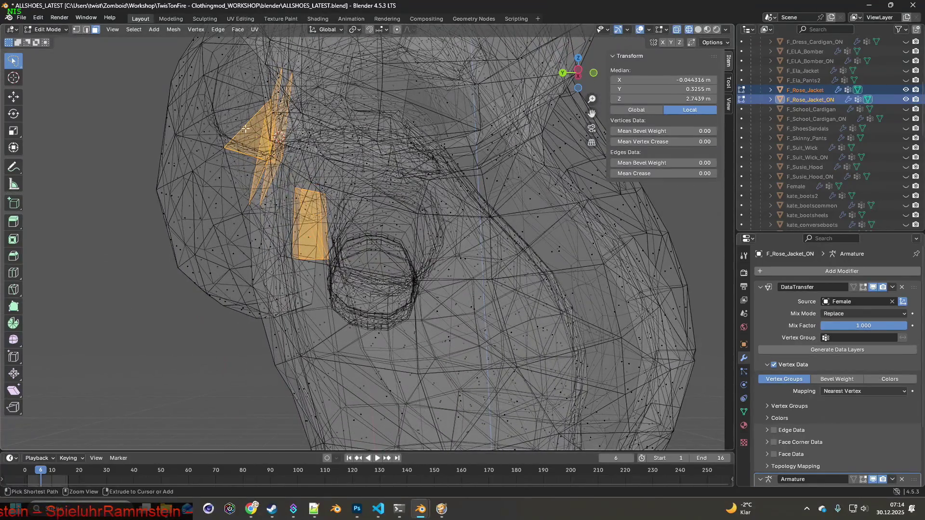
mouse_move(239, 150)
middle_down()
mouse_move(453, 187)
mouse_move(366, 213)
middle_up()
mouse_move(470, 221)
middle_down()
mouse_move(436, 209)
mouse_move(423, 228)
middle_up()
scroll(461, 203, up, 3)
mouse_move(492, 232)
middle_down()
mouse_move(513, 240)
mouse_move(326, 250)
mouse_move(423, 245)
middle_up()
- Pull back and orbit until both selected chest patches face the viewer
mouse_move(334, 250)
middle_down()
mouse_move(359, 238)
mouse_move(348, 238)
middle_up()
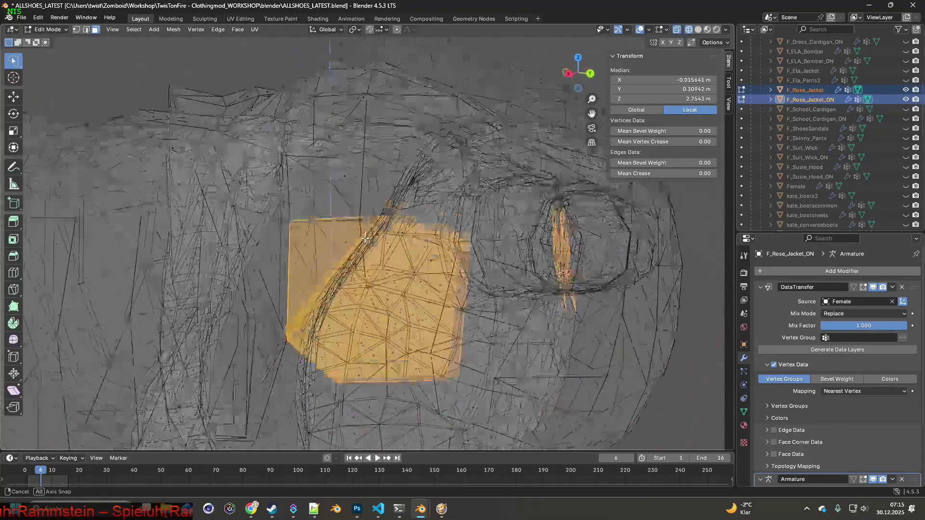
mouse_move(365, 238)
middle_down()
mouse_move(376, 234)
mouse_move(336, 226)
middle_up()
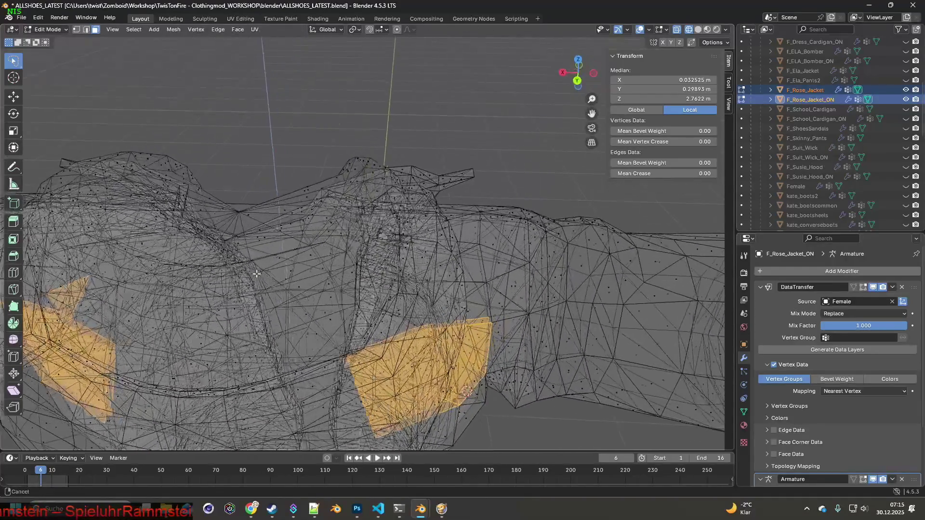
mouse_move(256, 274)
middle_down()
mouse_move(438, 198)
mouse_move(337, 166)
middle_up()
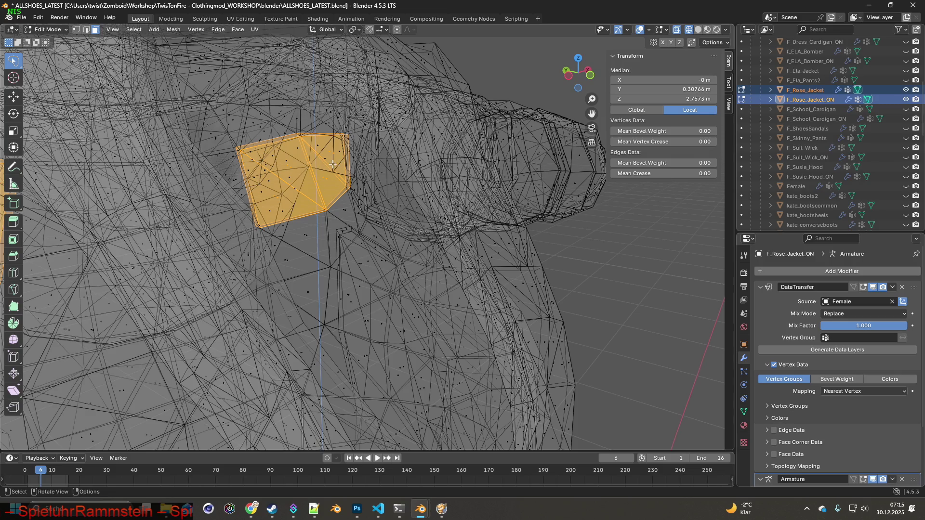
mouse_move(326, 163)
middle_down()
mouse_move(314, 197)
mouse_move(278, 235)
mouse_move(355, 258)
mouse_move(308, 255)
mouse_move(284, 231)
mouse_move(317, 220)
mouse_move(382, 228)
mouse_move(389, 242)
middle_up()
scroll(323, 187, down, 3)
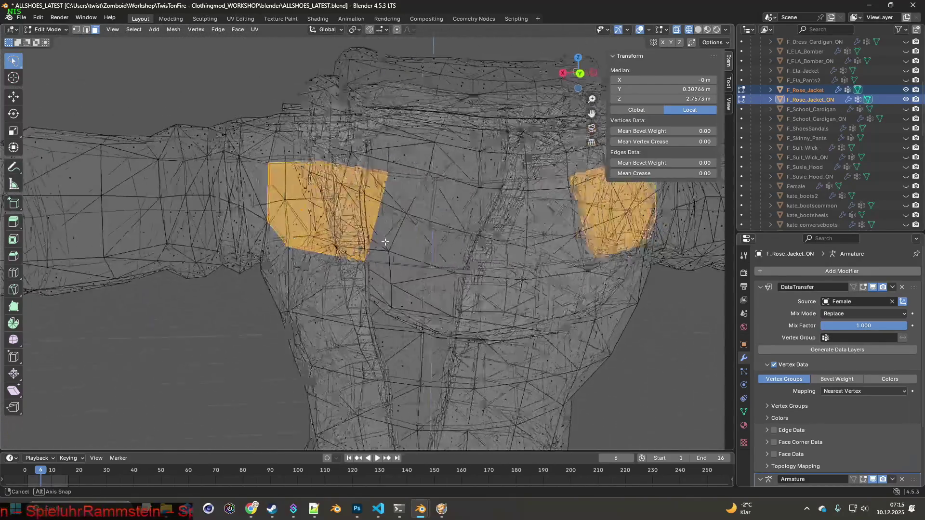
middle_drag(327, 240, 325, 238)
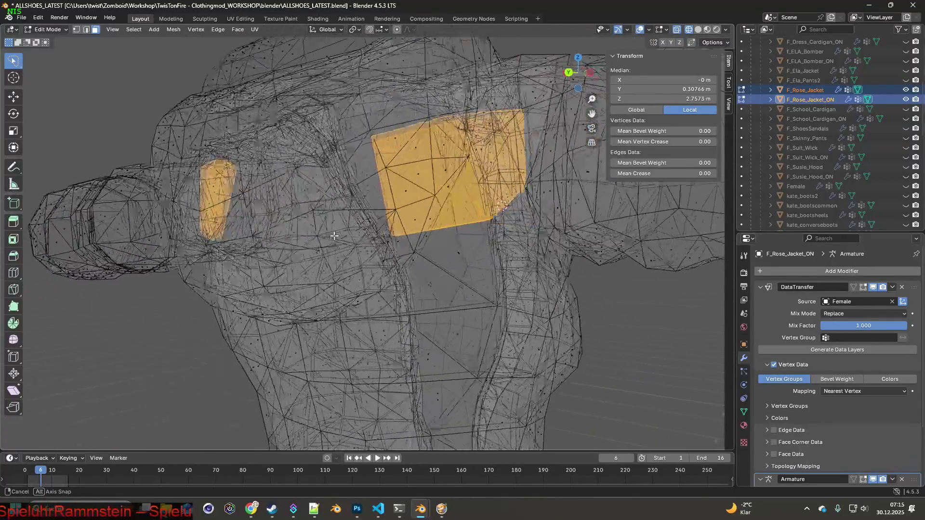
mouse_move(326, 236)
middle_down()
mouse_move(315, 252)
mouse_move(328, 229)
middle_up()
mouse_move(411, 224)
middle_down()
mouse_move(411, 234)
mouse_move(422, 225)
mouse_move(456, 235)
mouse_move(384, 242)
mouse_move(361, 261)
mouse_move(421, 228)
middle_up()
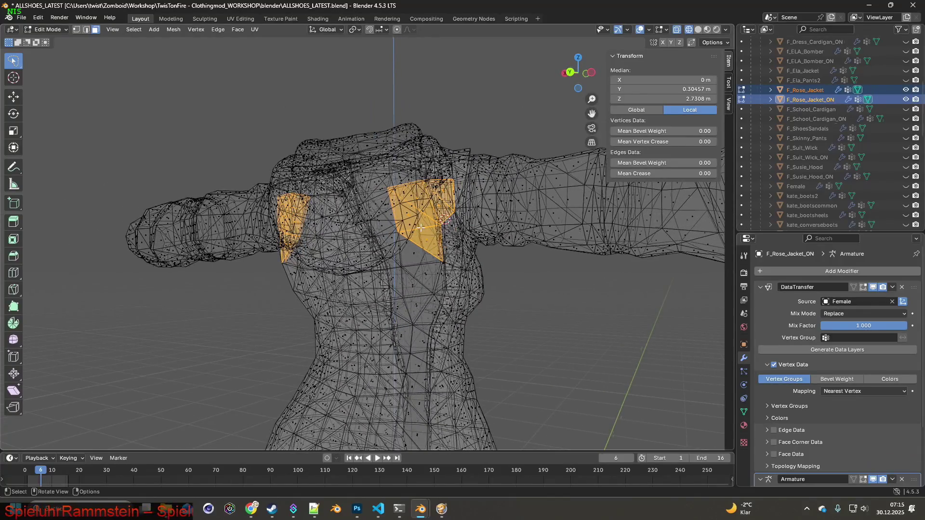
- Subdivide the two selected chest faces with one cut and view the jacket from the front
right_click(429, 222)
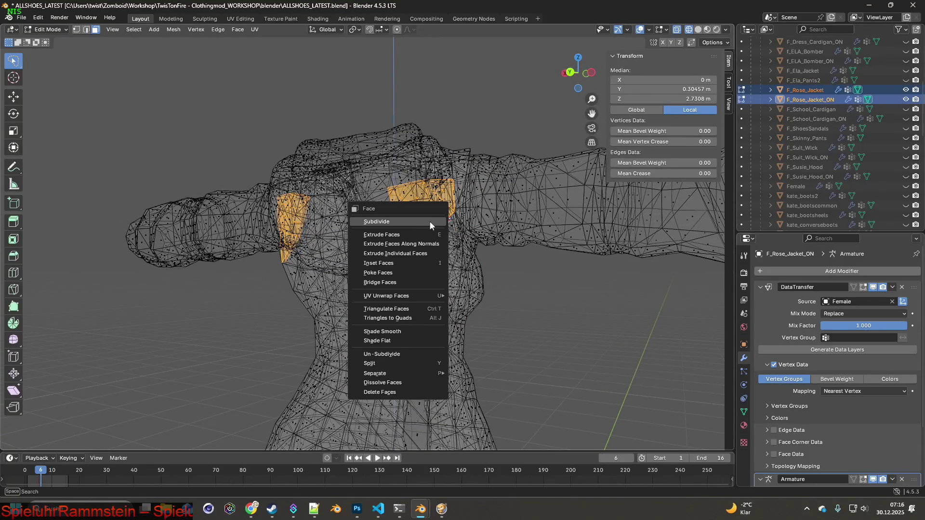
click(393, 221)
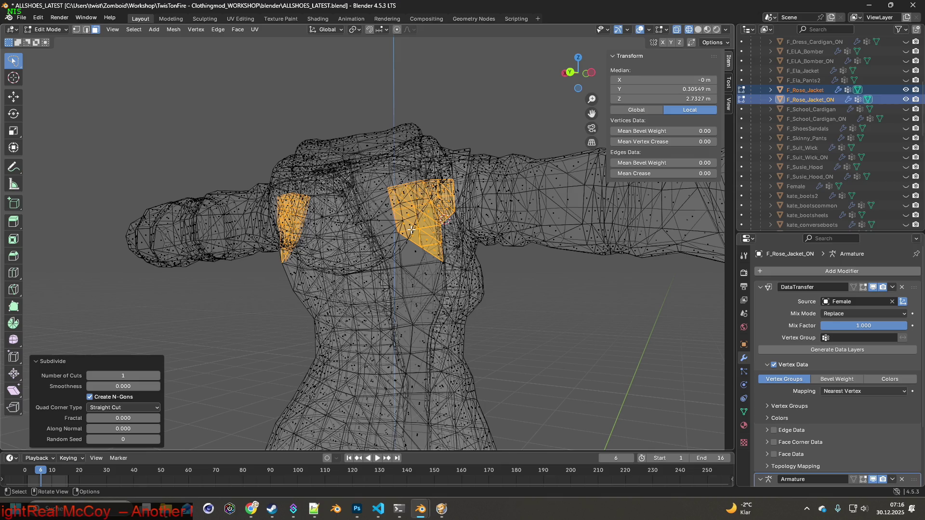
mouse_move(411, 231)
middle_down()
mouse_move(426, 227)
mouse_move(366, 225)
mouse_move(461, 214)
mouse_move(460, 246)
mouse_move(279, 246)
mouse_move(255, 230)
middle_up()
- Switch the Rose jacket back to Object Mode and zoom in on it
click(51, 30)
click(56, 38)
middle_drag(366, 216, 482, 212)
scroll(819, 143, up, 5)
scroll(823, 140, up, 5)
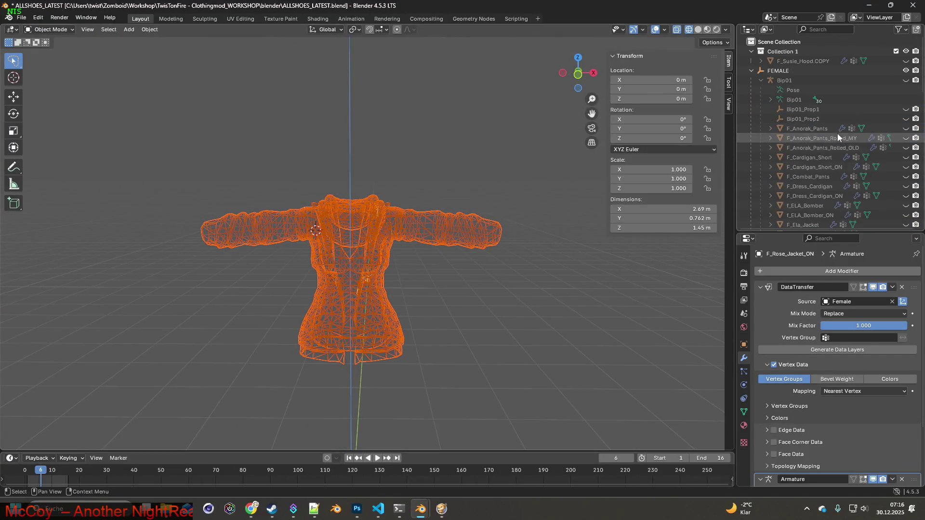
- Show the Bip01 bones and hide F_Rose_Jacket_ON so only F_Rose_Jacket is visible
click(905, 80)
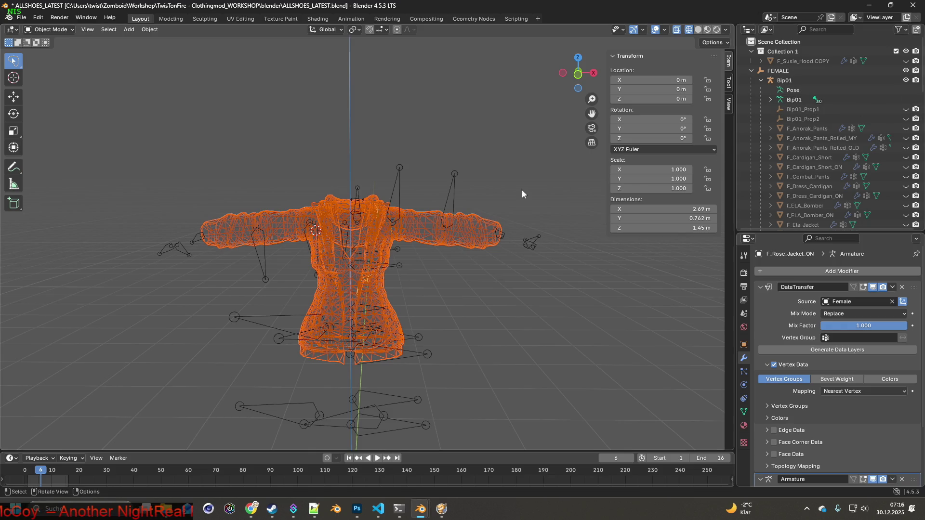
scroll(542, 189, down, 3)
scroll(866, 129, down, 5)
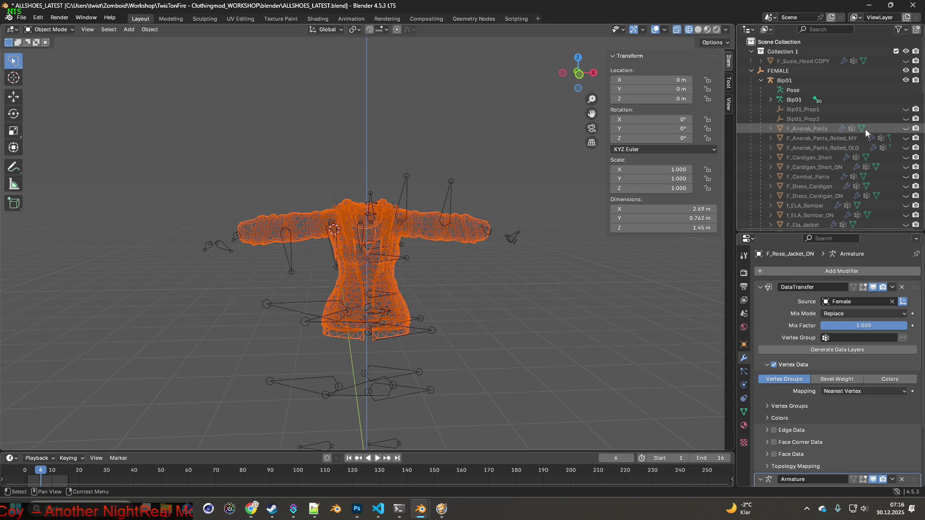
click(905, 138)
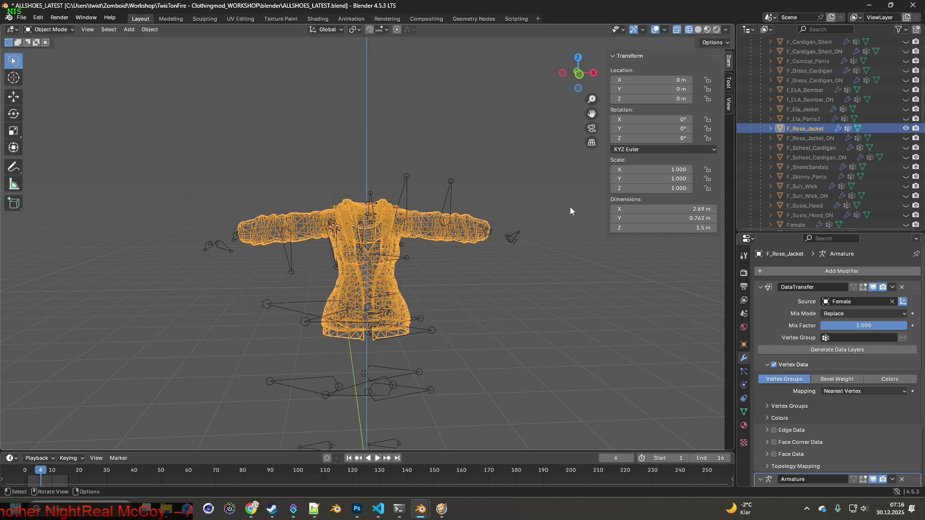
click(21, 17)
mouse_move(43, 164)
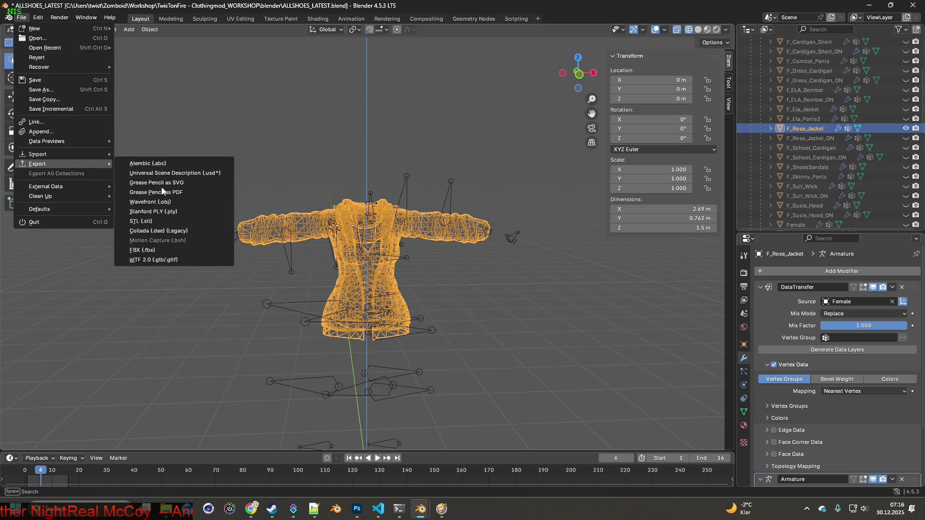
- Export the jacket as FBX over F_Rose_Jacket.fbx, then make F_Rose_Jacket_ON the visible jacket
click(153, 248)
click(482, 136)
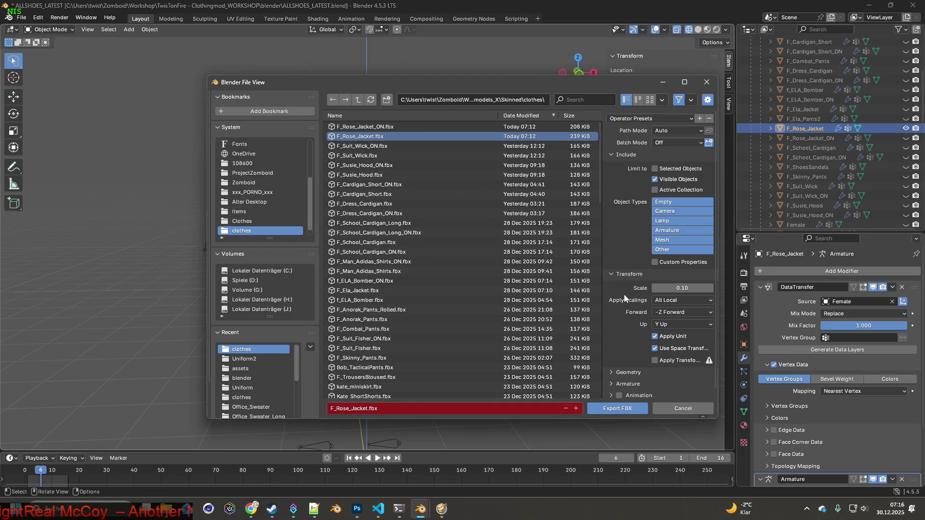
click(617, 409)
click(906, 129)
click(906, 138)
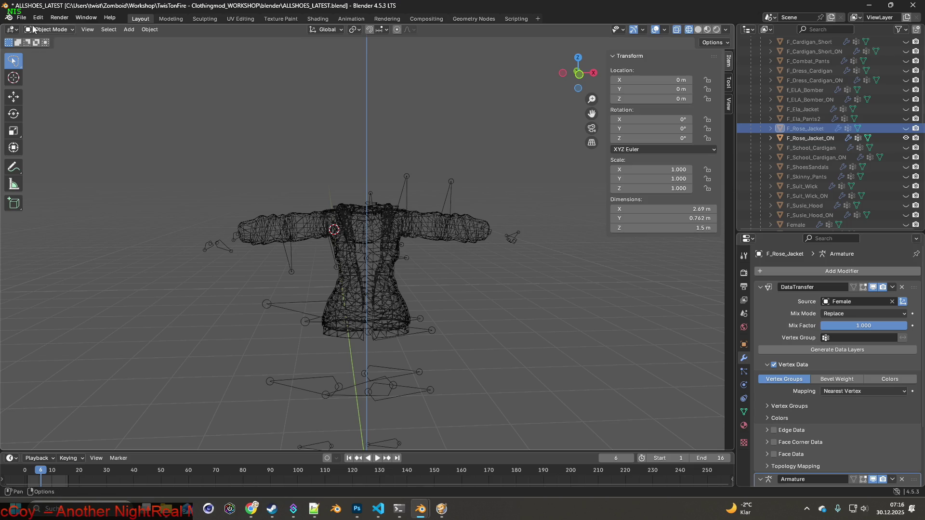
- Export F_Rose_Jacket_ON as FBX over F_Rose_Jacket_ON.fbx, then switch to Project Zomboid
click(21, 17)
mouse_move(43, 164)
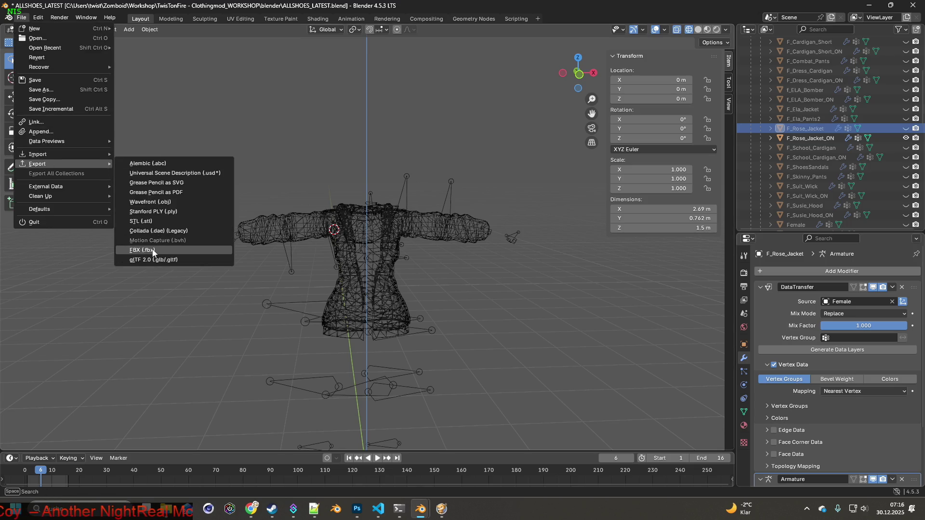
click(153, 251)
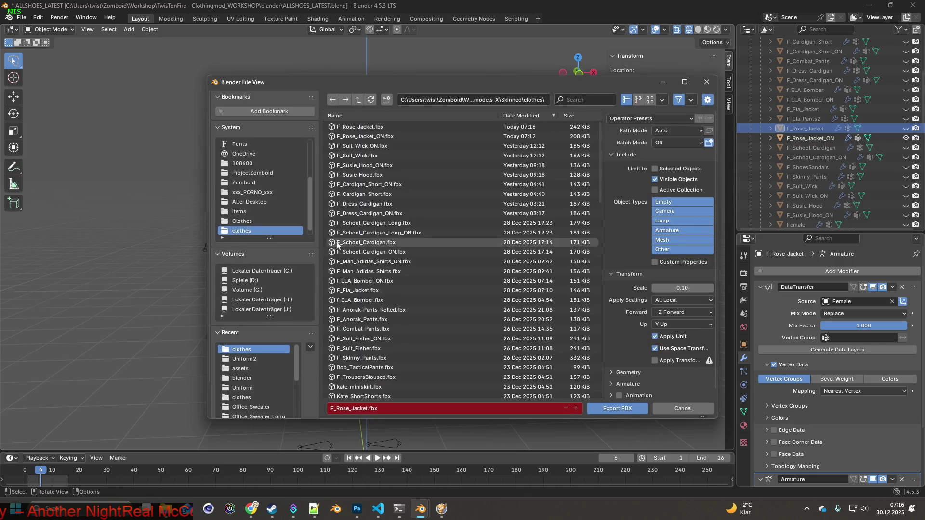
click(379, 139)
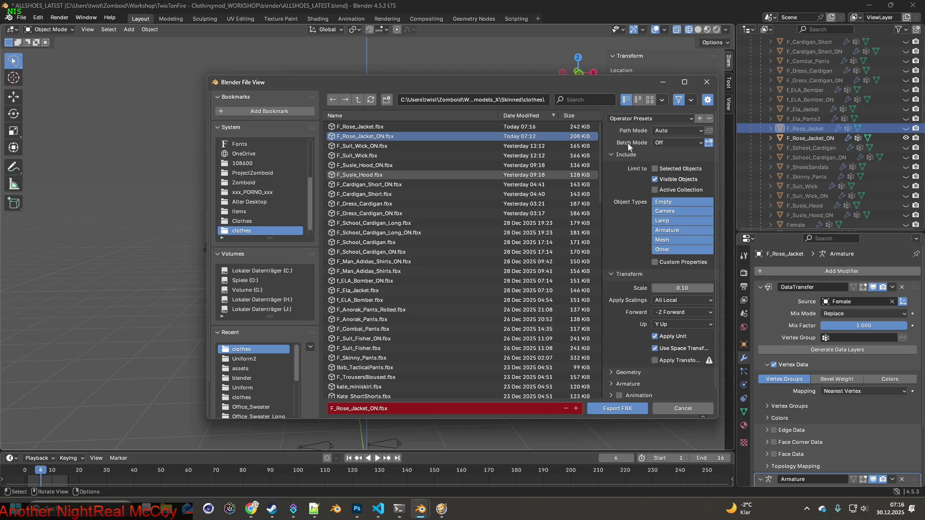
click(638, 120)
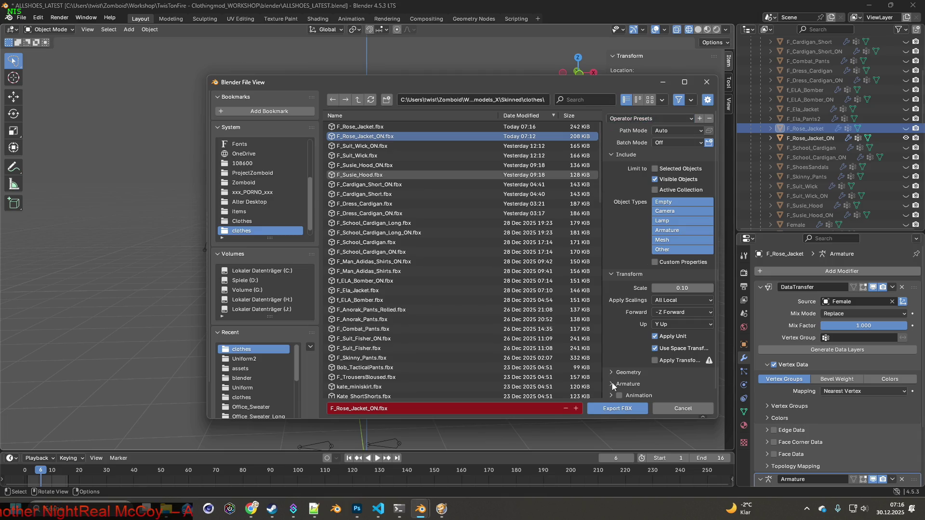
click(617, 408)
key(alt+Tab)
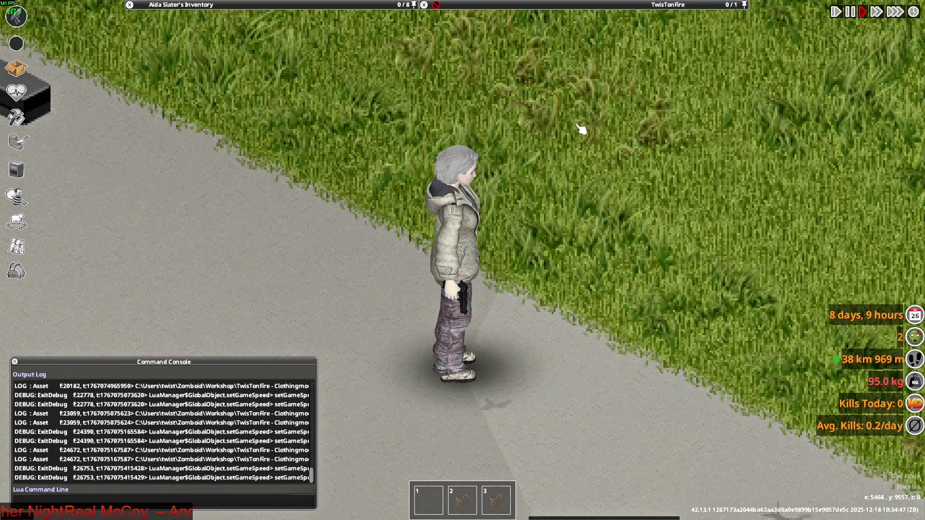
- Aim the pistol and walk down-left along the road, swinging it repeatedly
mouse_move(578, 118)
right_down()
mouse_move(572, 112)
mouse_move(626, 145)
mouse_move(268, 130)
mouse_move(598, 148)
mouse_move(589, 139)
mouse_move(516, 120)
mouse_move(530, 241)
mouse_move(524, 130)
right_up()
key(a)
click(524, 144)
click(524, 144)
click(524, 145)
click(524, 130)
click(524, 130)
click(524, 130)
click(524, 130)
click(524, 130)
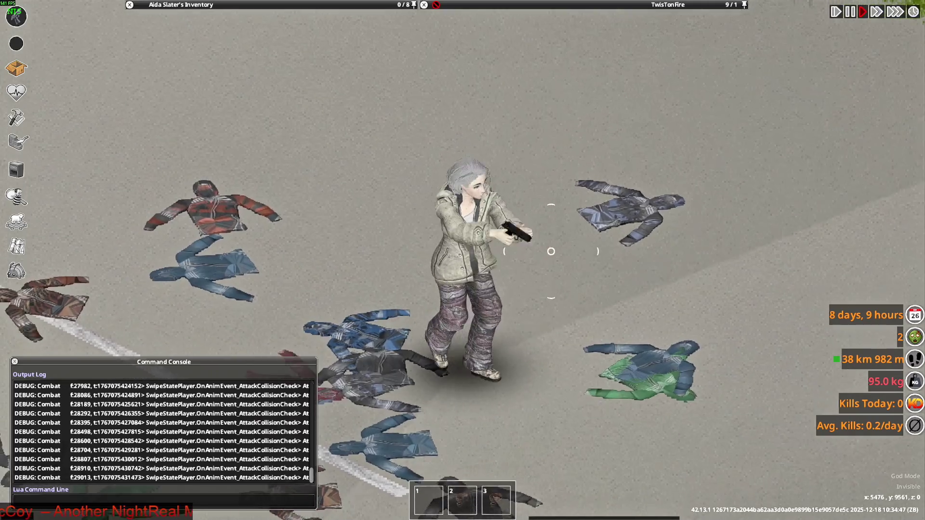
click(524, 131)
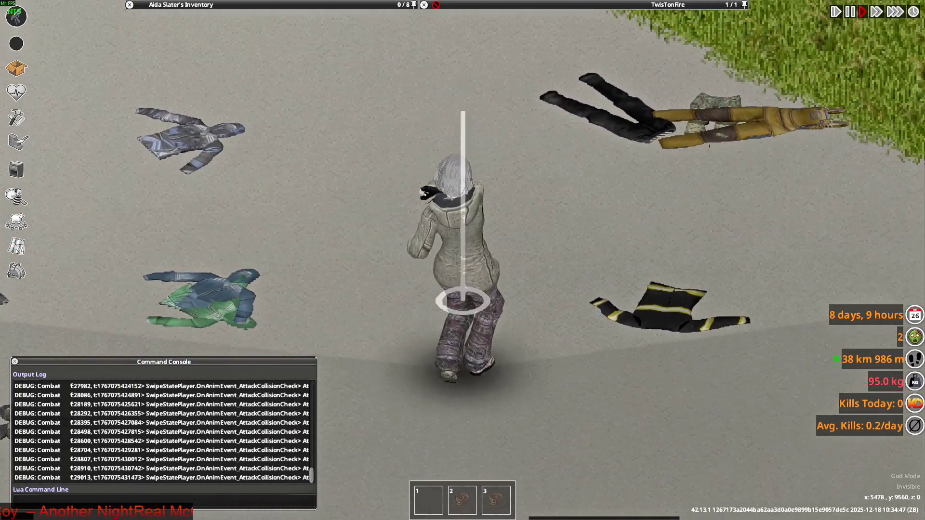
- Walk the character up-left while attacking with the pistol in several directions
key(w)
click(549, 263)
click(549, 262)
click(363, 288)
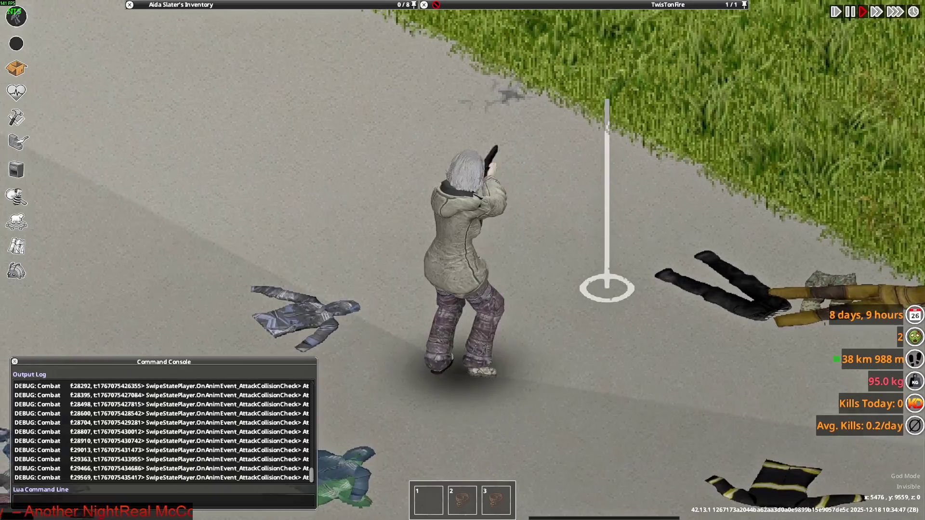
click(605, 287)
click(377, 286)
click(586, 303)
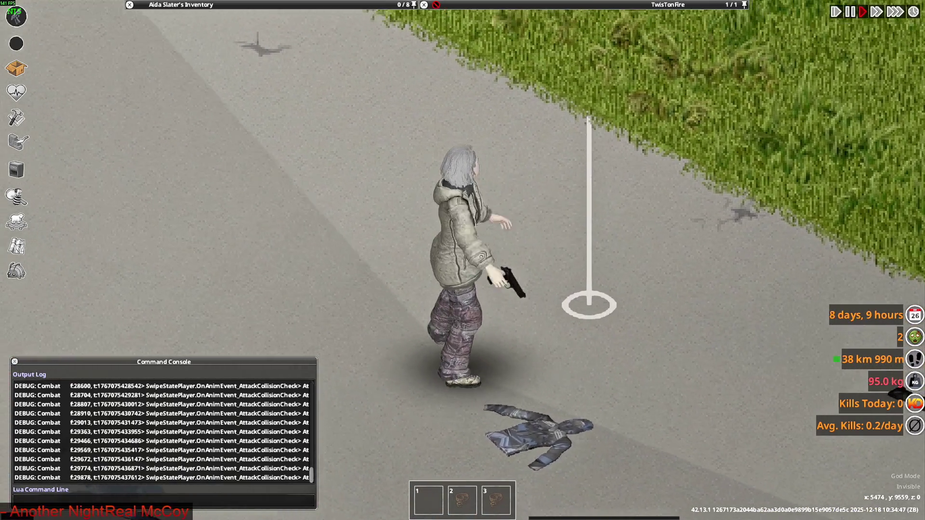
click(553, 461)
click(388, 424)
click(665, 320)
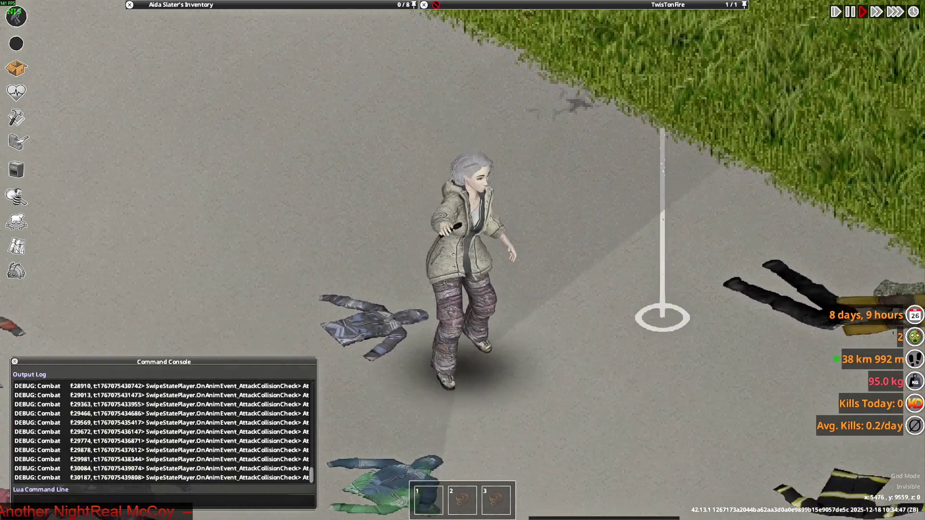
click(375, 264)
click(295, 250)
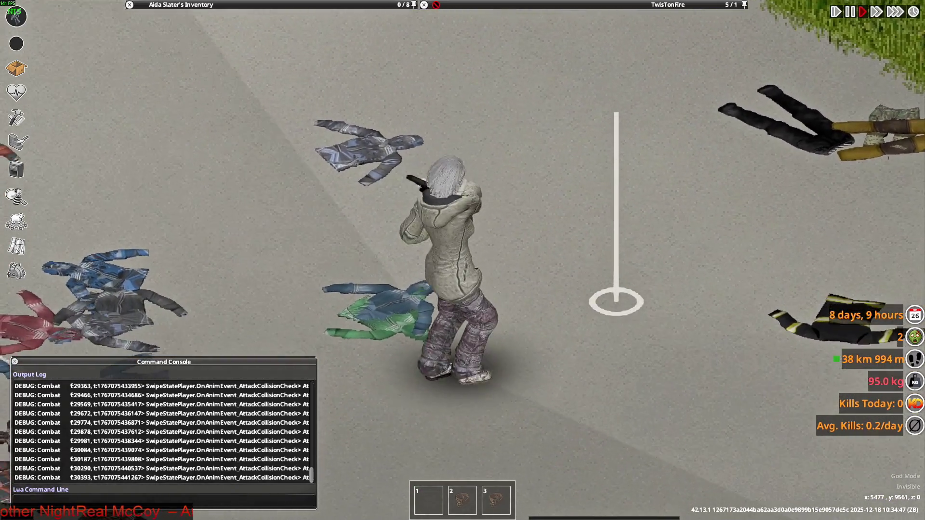
click(640, 314)
click(551, 407)
- Walk the character down the screen, briefly aiming and then lowering the pistol
scroll(543, 235, down, 5)
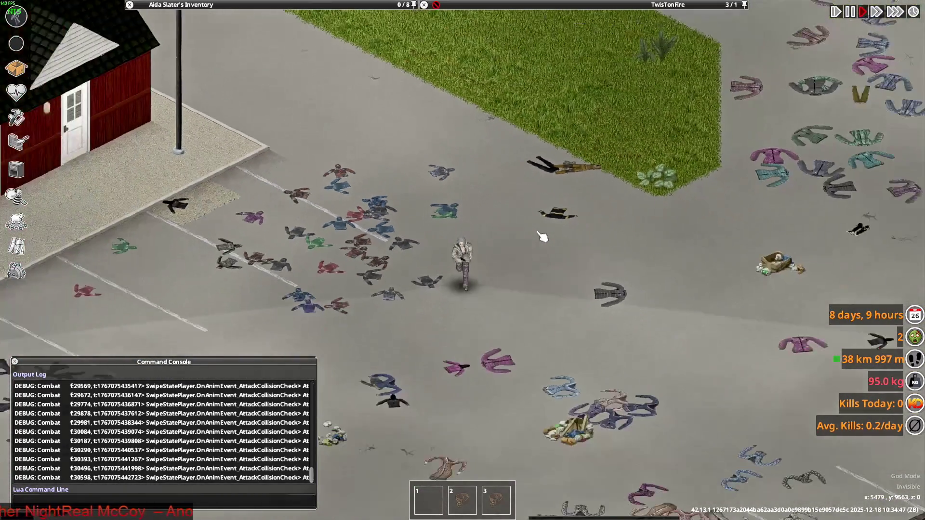
key(s)
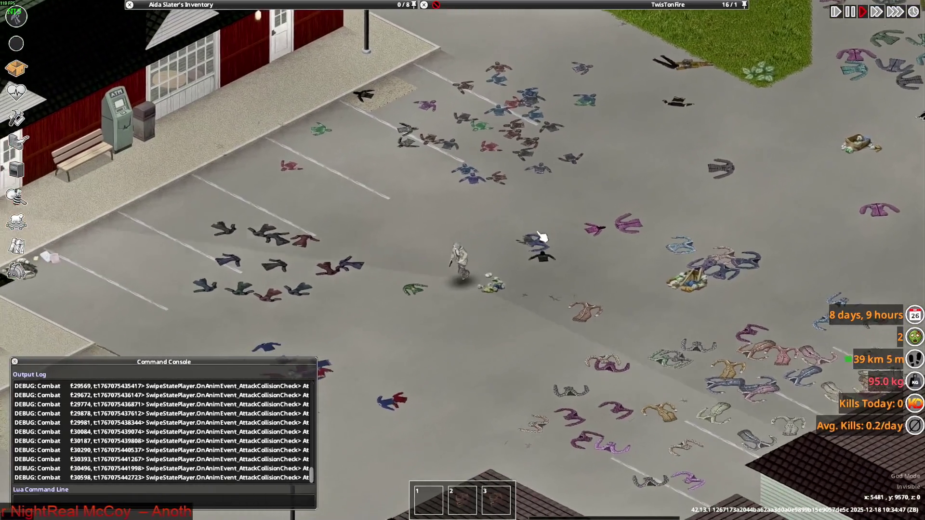
key(s)
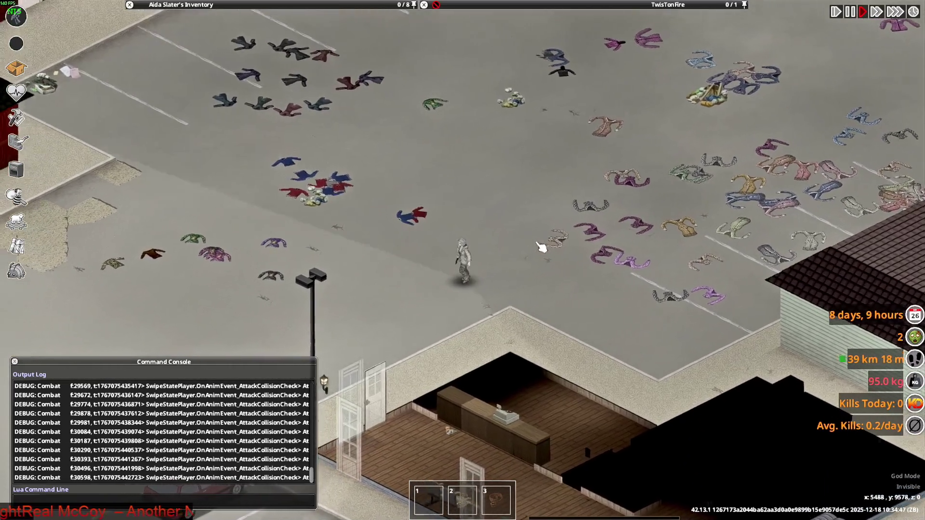
scroll(542, 247, up, 5)
mouse_move(554, 223)
right_down()
mouse_move(553, 128)
mouse_move(380, 132)
right_up()
right_drag(624, 182, 634, 196)
key(s)
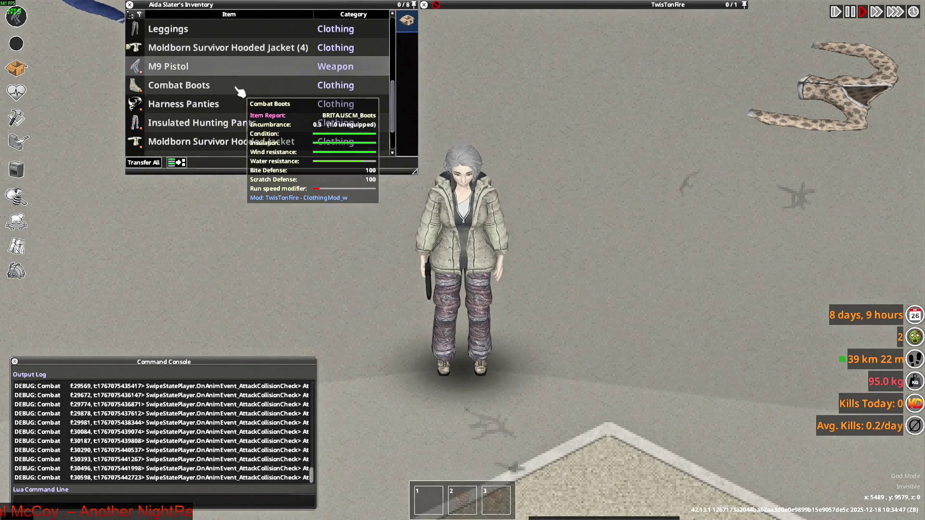
- Switch the hooded jacket to Open Jacket, then turn, walk up and zoom out
click(234, 153)
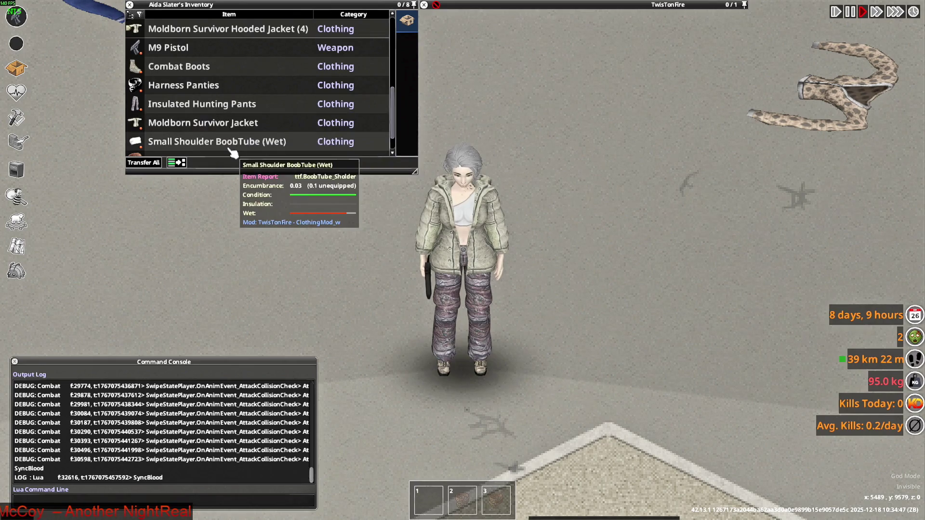
mouse_move(553, 150)
right_down()
mouse_move(539, 111)
mouse_move(475, 93)
mouse_move(533, 103)
mouse_move(380, 103)
mouse_move(583, 103)
mouse_move(623, 153)
right_up()
key(w)
scroll(623, 152, down, 5)
- Walk the character right and up through the parking lot, standing up from crouch
key(d)
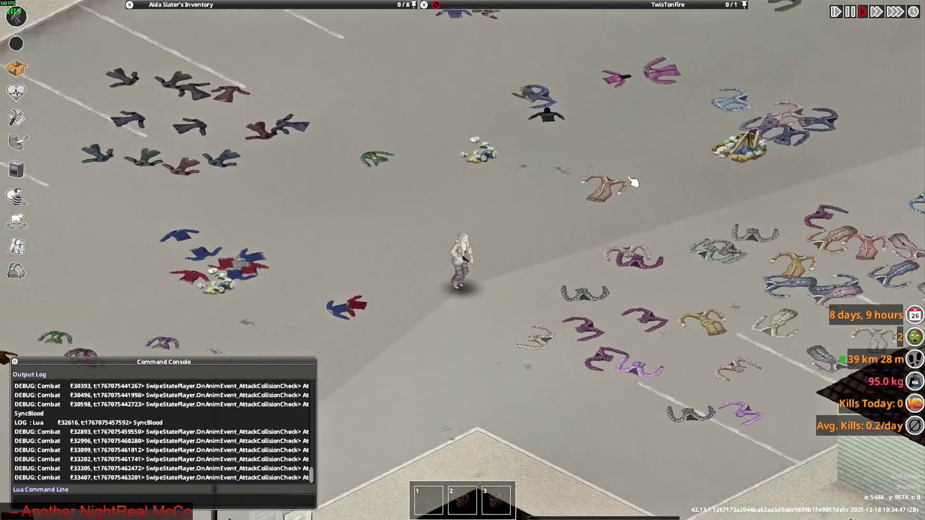
key(w)
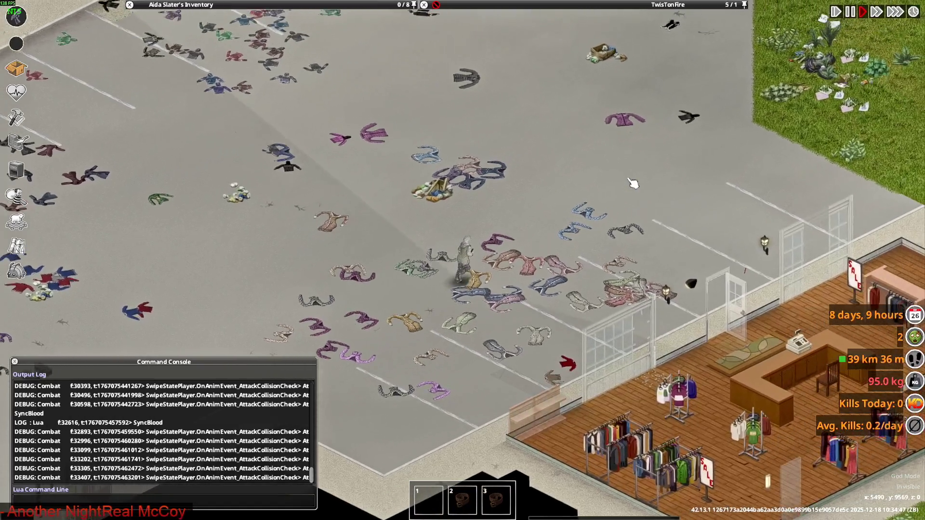
key(w)
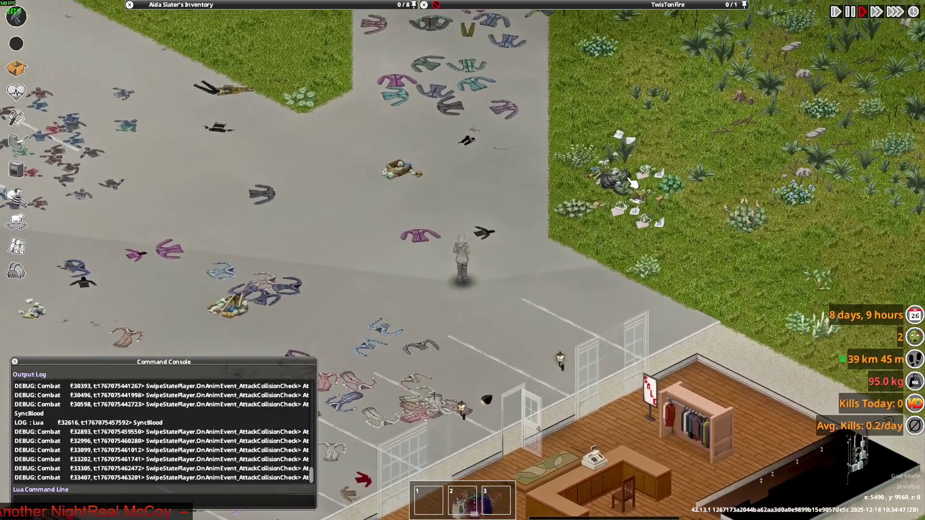
key(w)
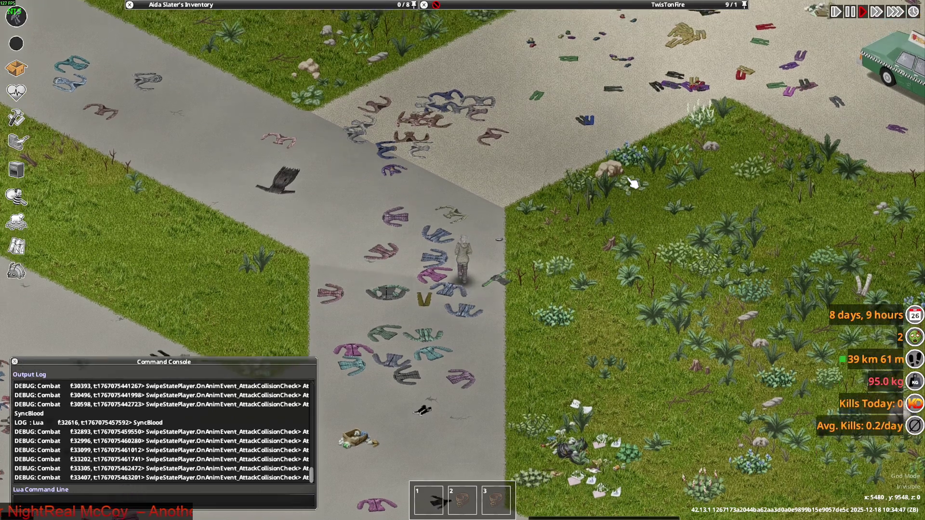
key(w)
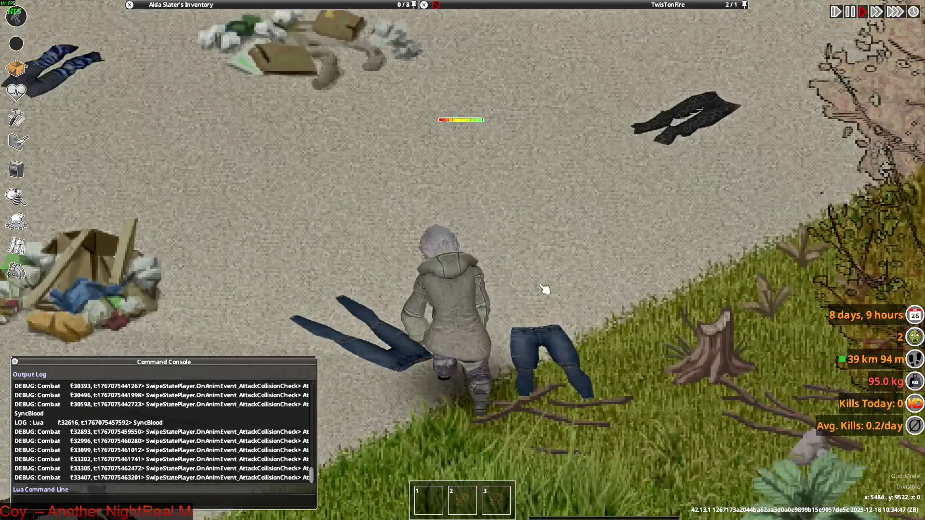
key(c)
key(w)
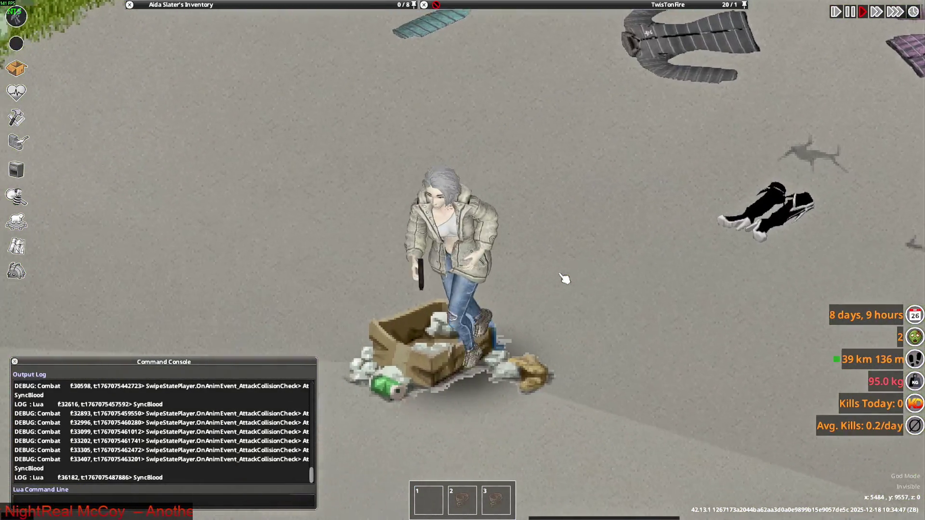
- Aim the pistol, then walk down-left across the lot toward the building
right_drag(432, 132, 342, 179)
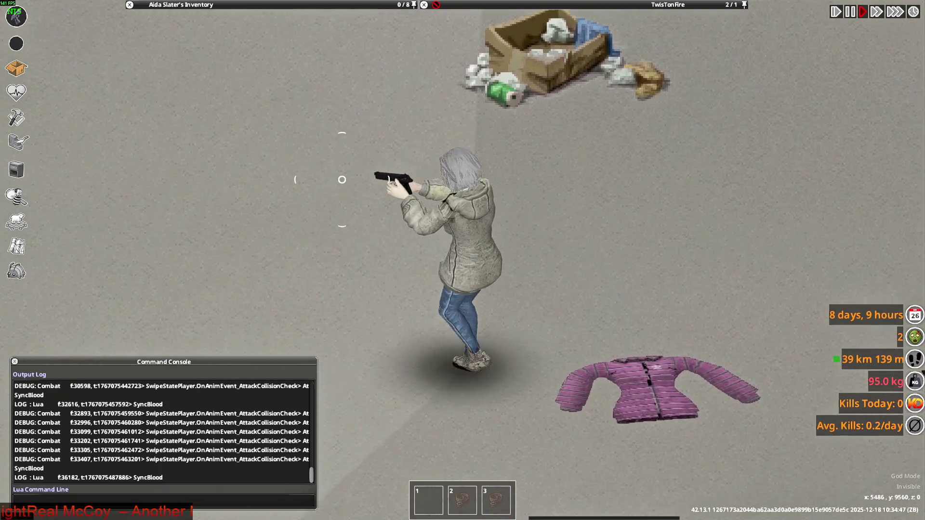
right_drag(414, 264, 414, 264)
key(s)
scroll(503, 266, down, 3)
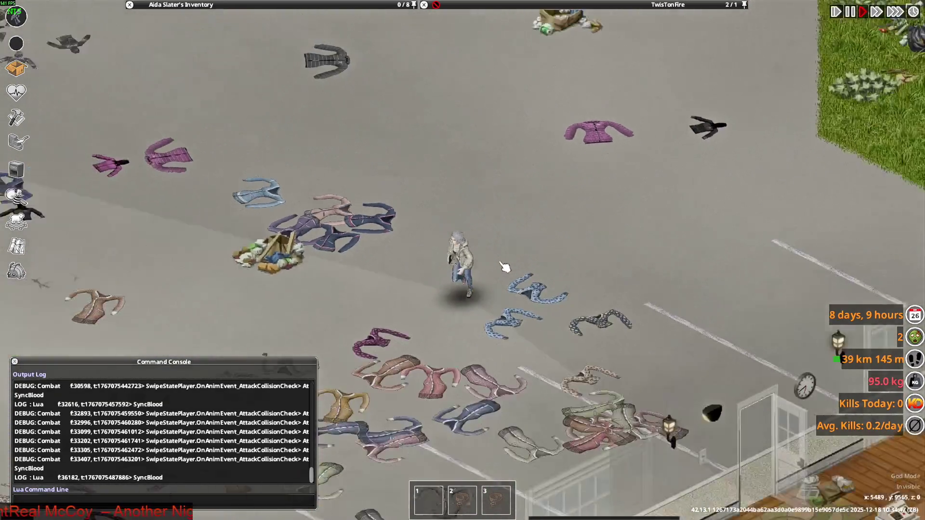
key(s)
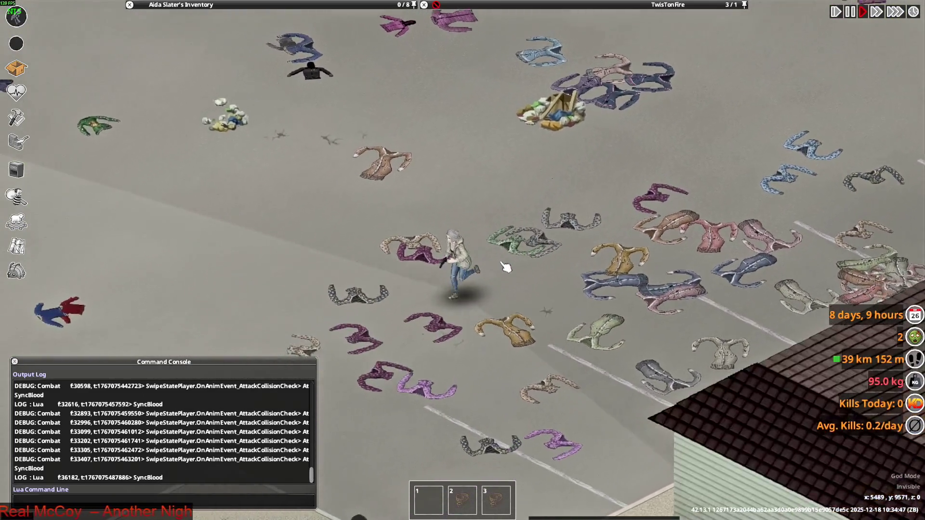
key(a)
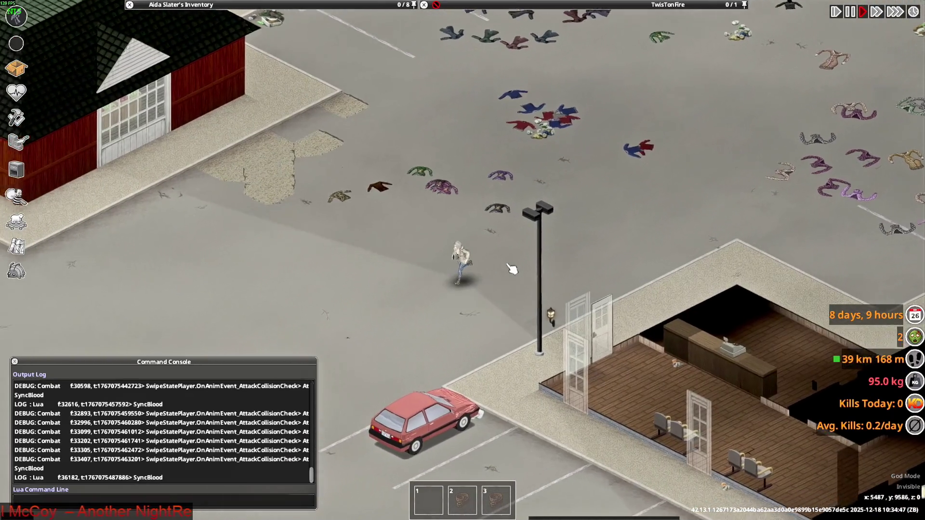
scroll(511, 268, up, 5)
mouse_move(525, 114)
right_down()
mouse_move(351, 145)
mouse_move(409, 209)
right_up()
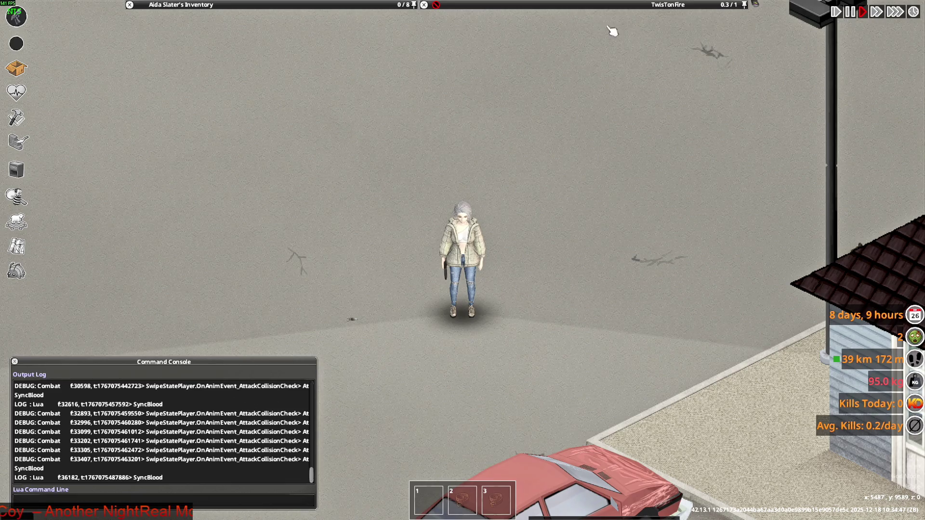
- Walk left across the lot, then Alt+Tab back to Blender
mouse_move(578, 4)
mouse_move(479, 53)
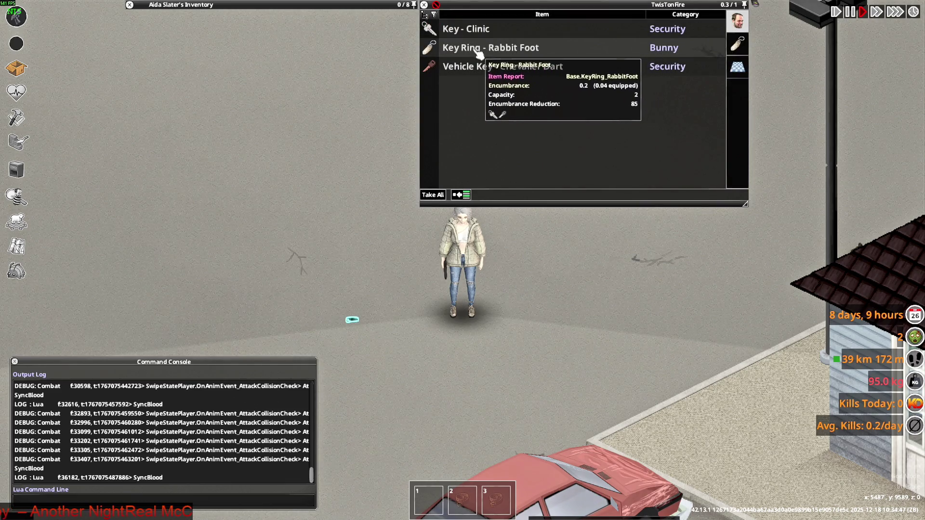
scroll(531, 317, down, 3)
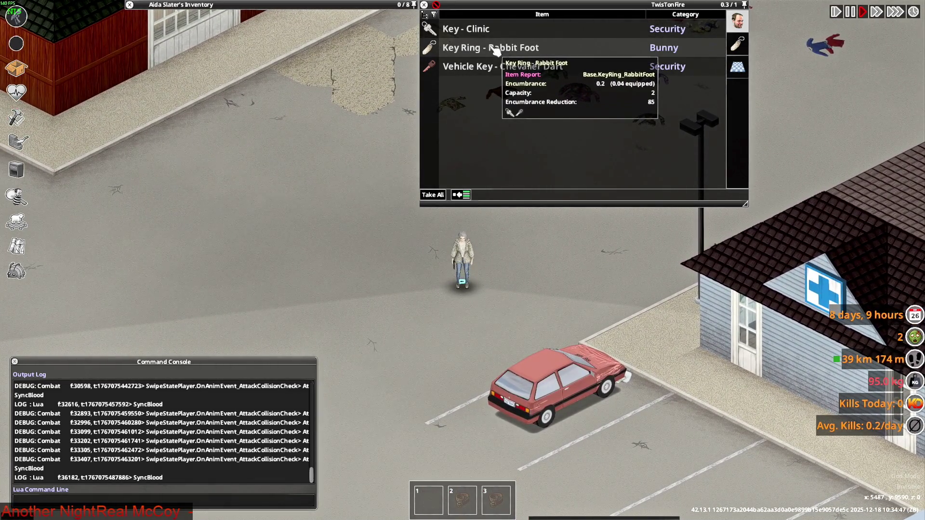
key(a)
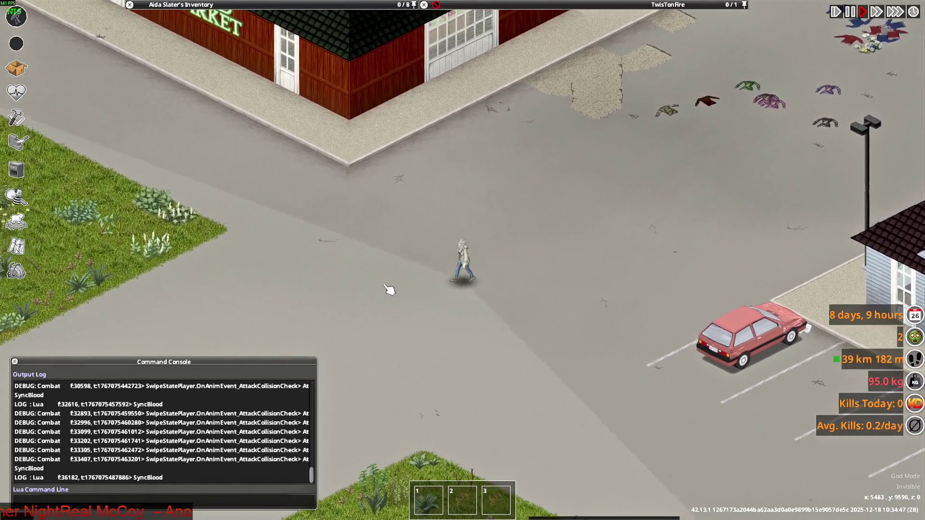
scroll(387, 289, up, 3)
mouse_move(259, 4)
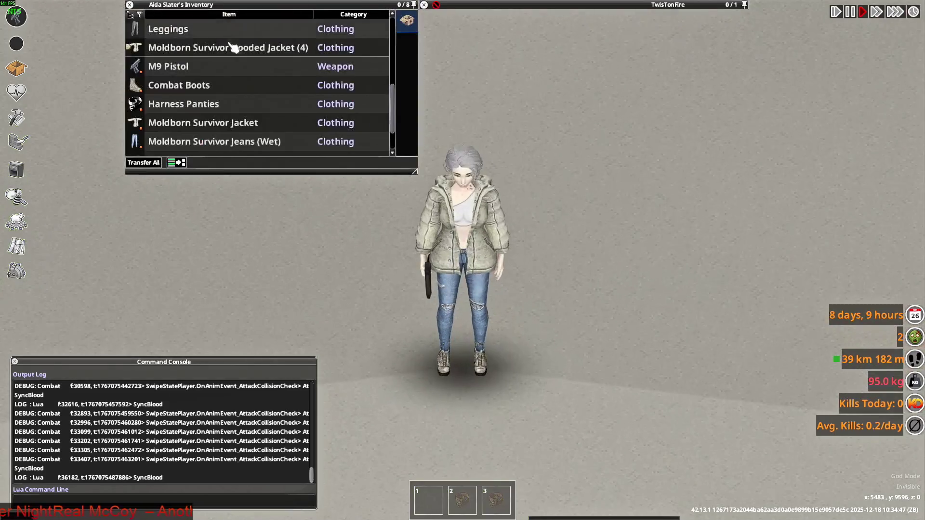
key(alt+Tab)
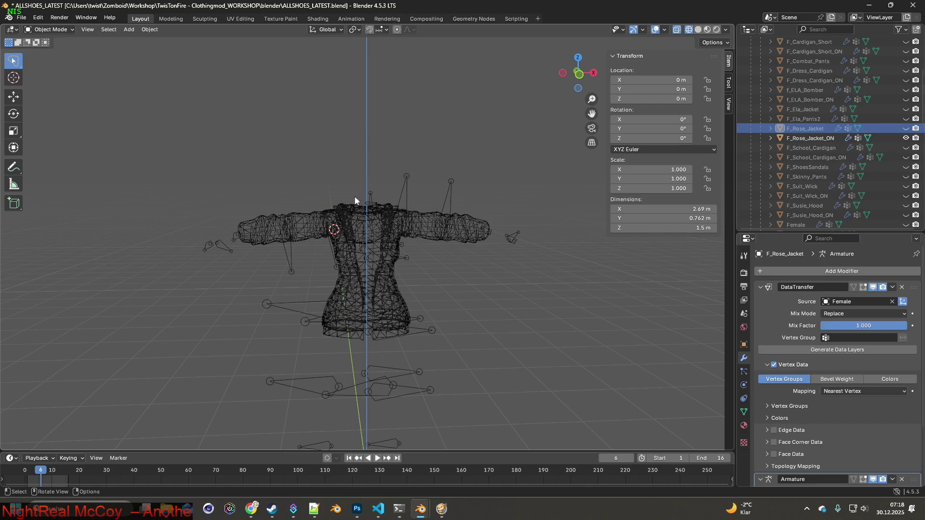
- Switch the viewport to Material Preview shading and save ALLSHOES_LATEST.blend
click(907, 139)
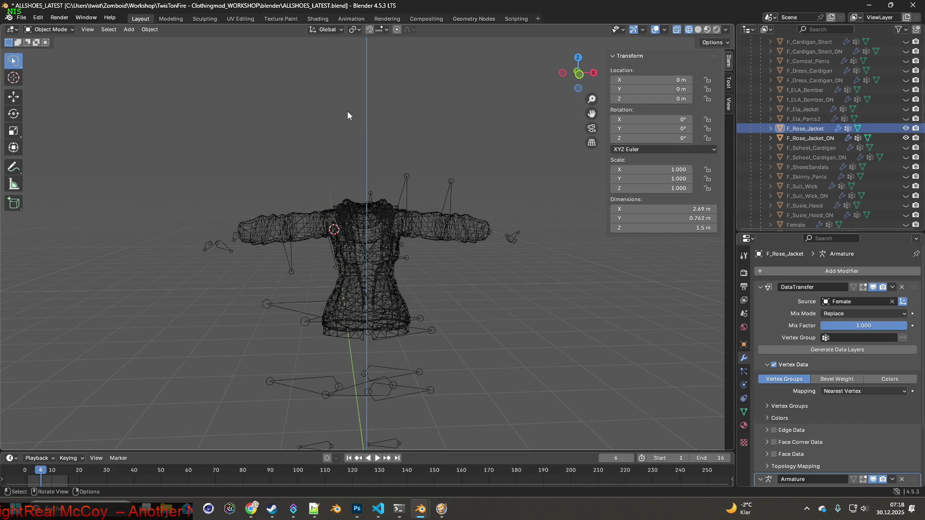
click(707, 30)
mouse_move(436, 179)
middle_down()
mouse_move(455, 183)
mouse_move(423, 173)
mouse_move(530, 169)
mouse_move(488, 172)
middle_up()
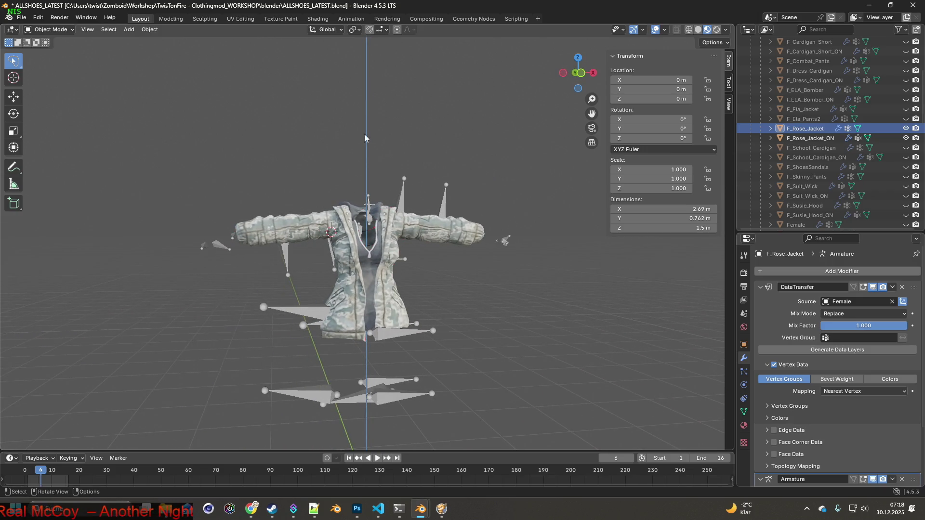
click(22, 17)
click(39, 82)
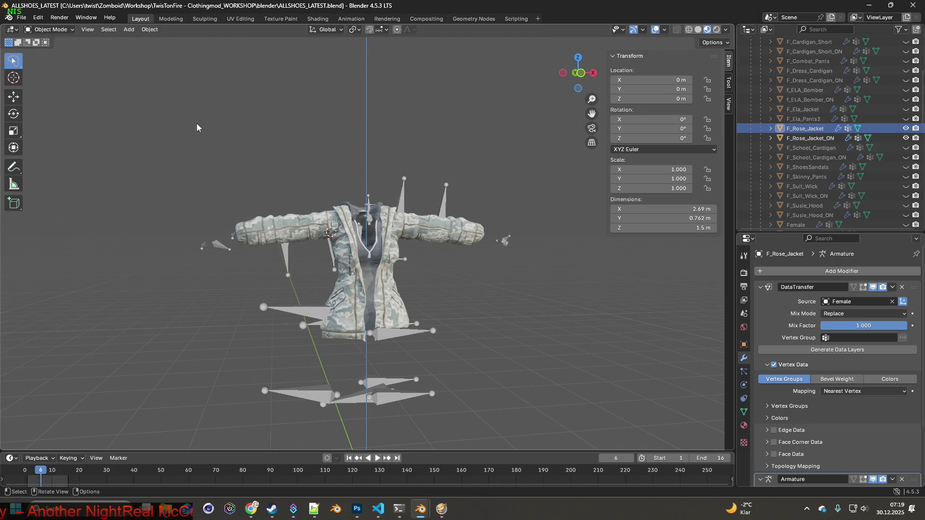
- Toggle F_Rose_Jacket and F_Rose_Jacket_ON to compare camo and white, leaving white visible
click(905, 138)
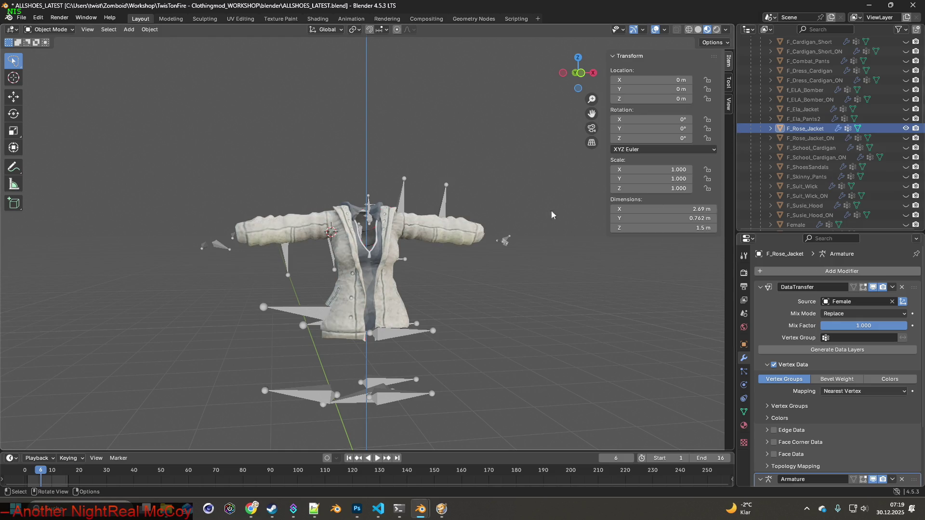
click(906, 128)
click(906, 138)
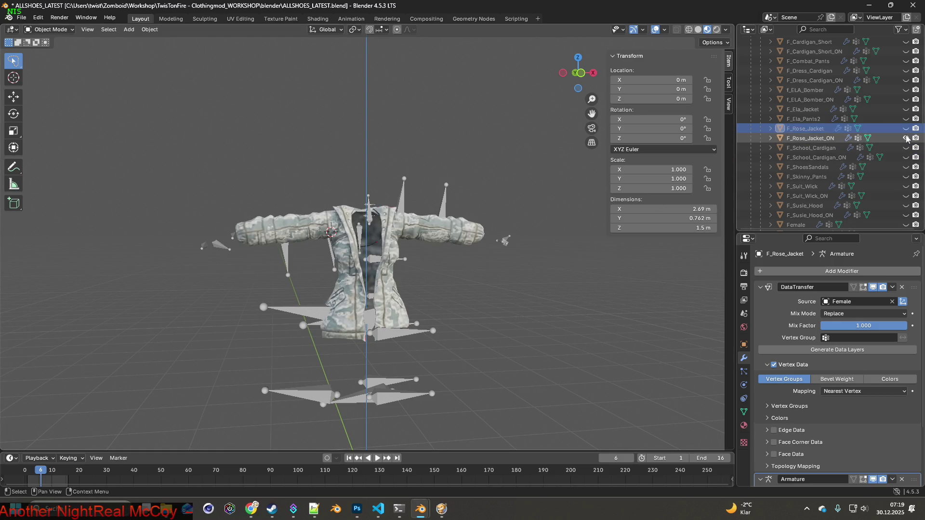
click(905, 138)
click(906, 128)
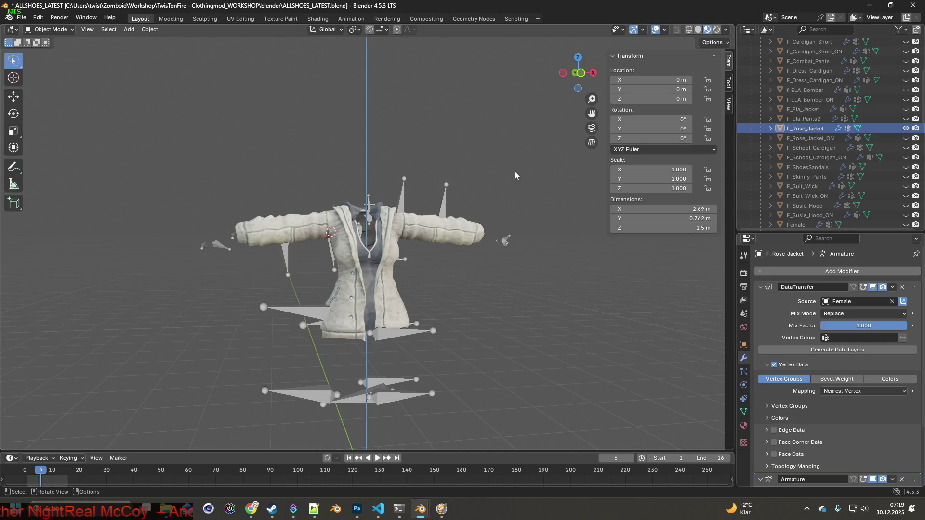
middle_drag(514, 170, 506, 171)
key(alt+Tab)
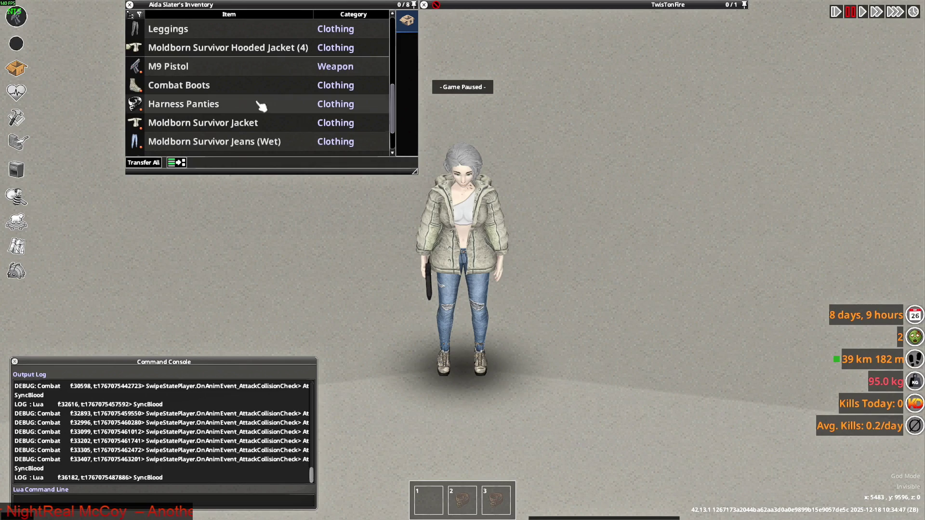
mouse_move(208, 128)
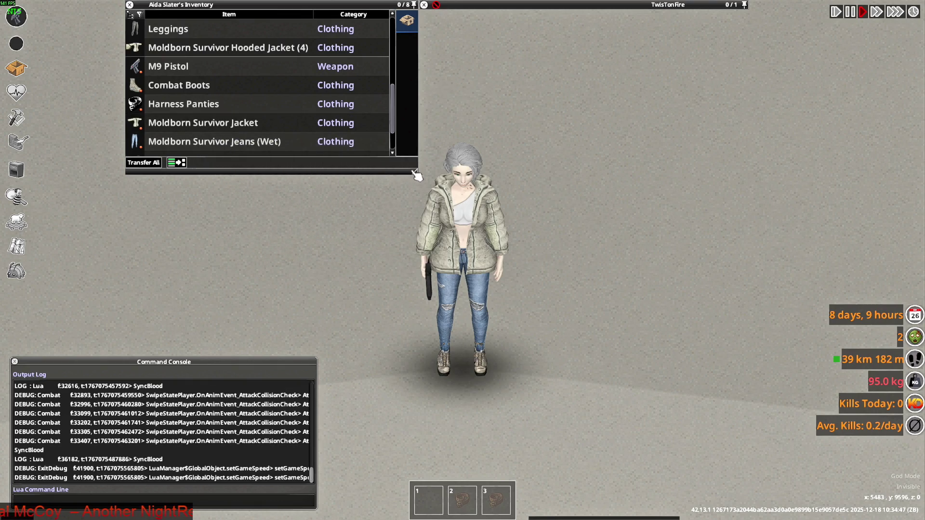
key(alt+Tab)
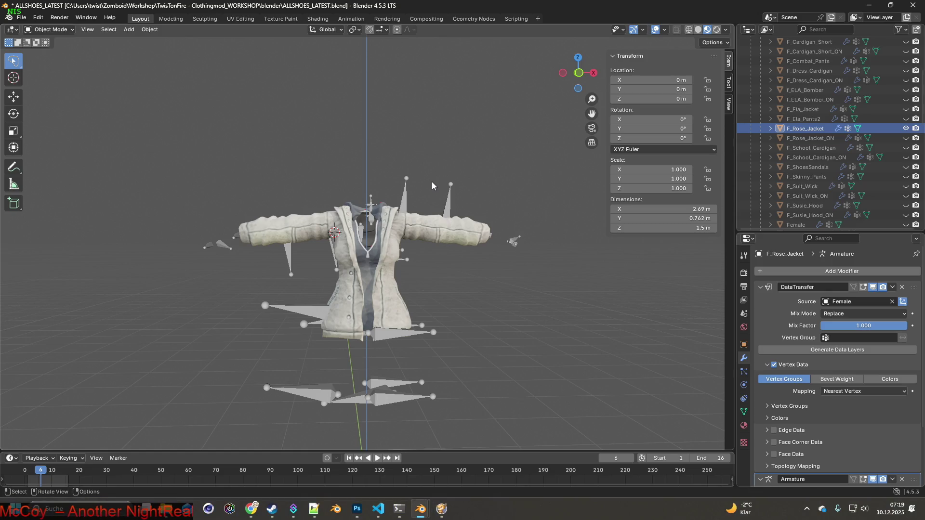
- Save a copy of the open scene over ALLSHOESpose.blend in the blender folder
click(21, 18)
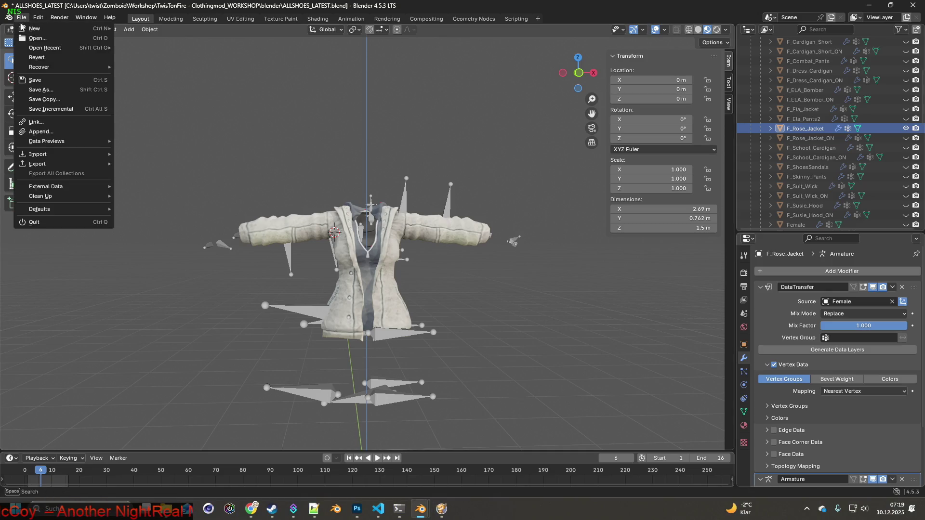
click(52, 100)
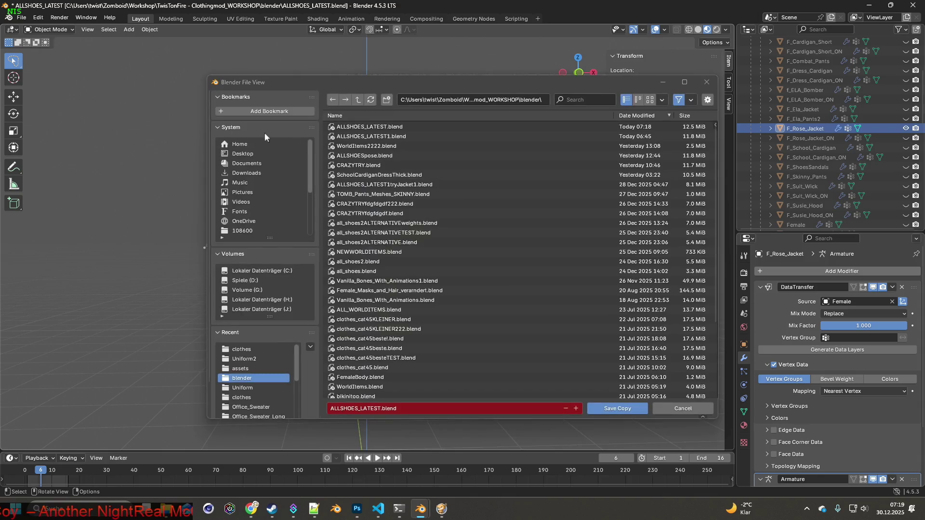
click(385, 155)
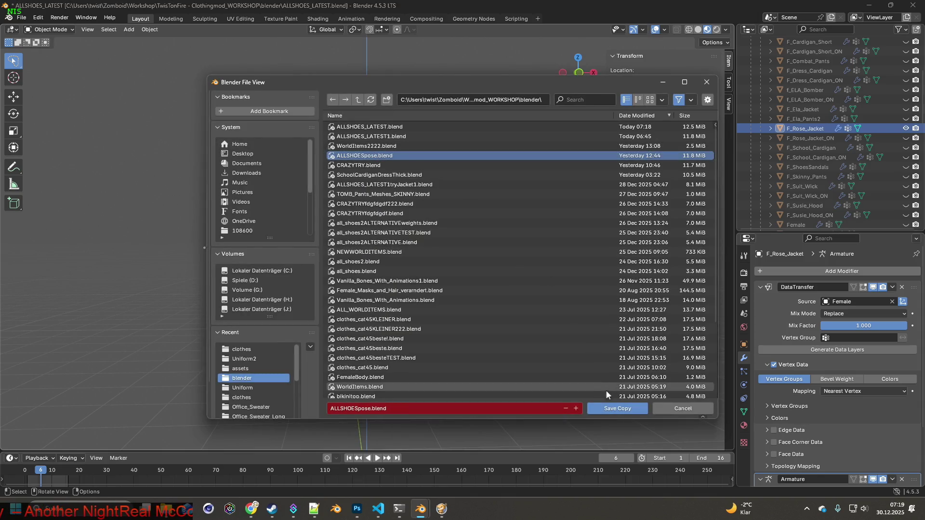
click(617, 408)
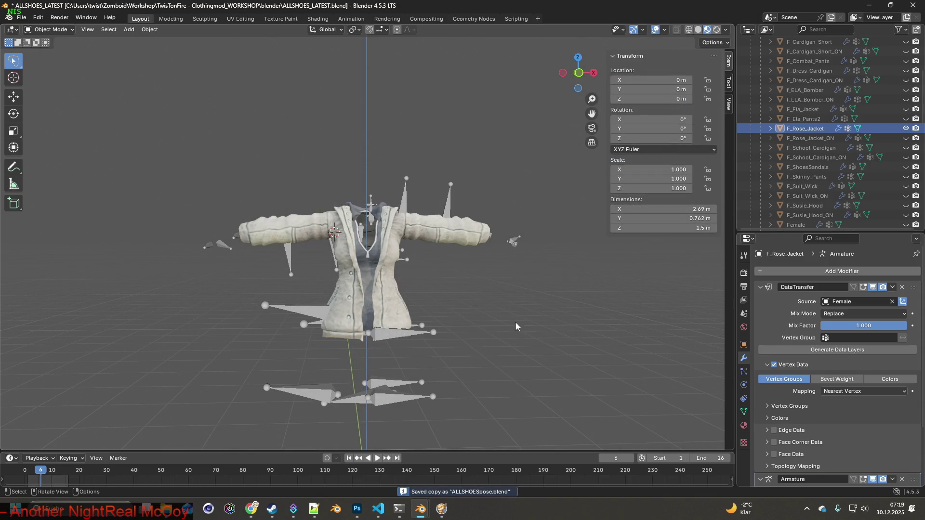
- Sort the blender folder newest first and open ALLSHOESpose.blend from File Explorer
mouse_move(165, 509)
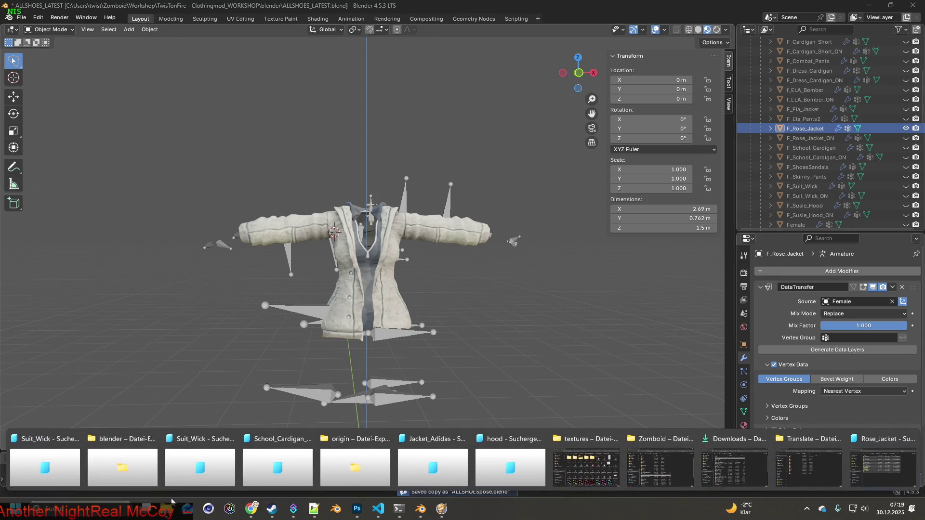
click(126, 446)
click(395, 90)
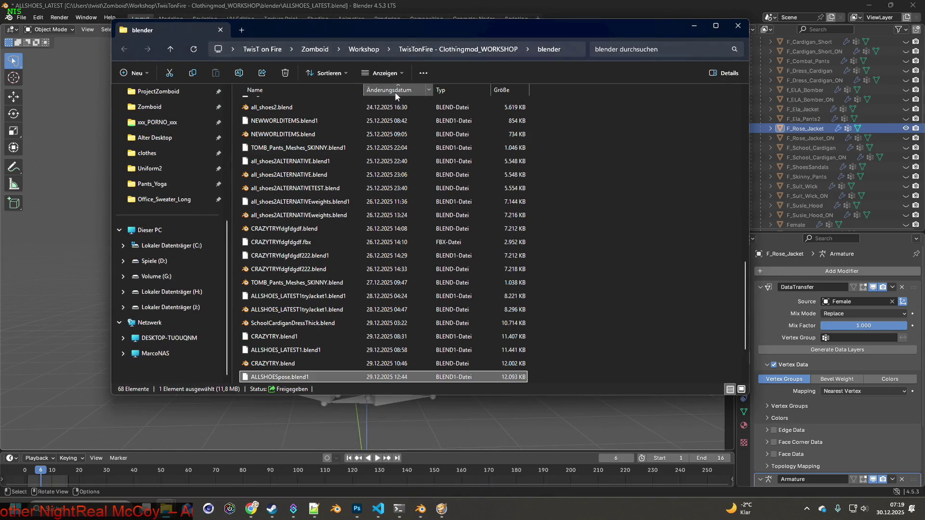
click(395, 90)
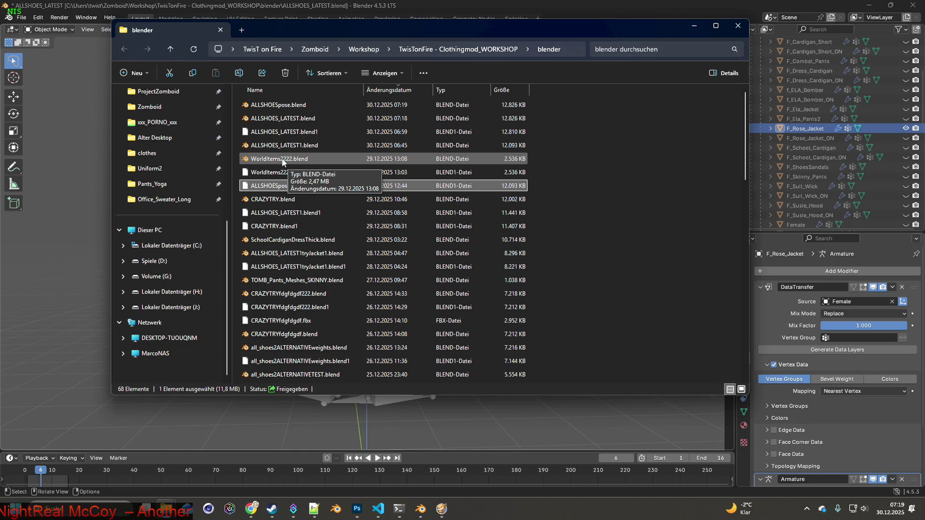
click(289, 106)
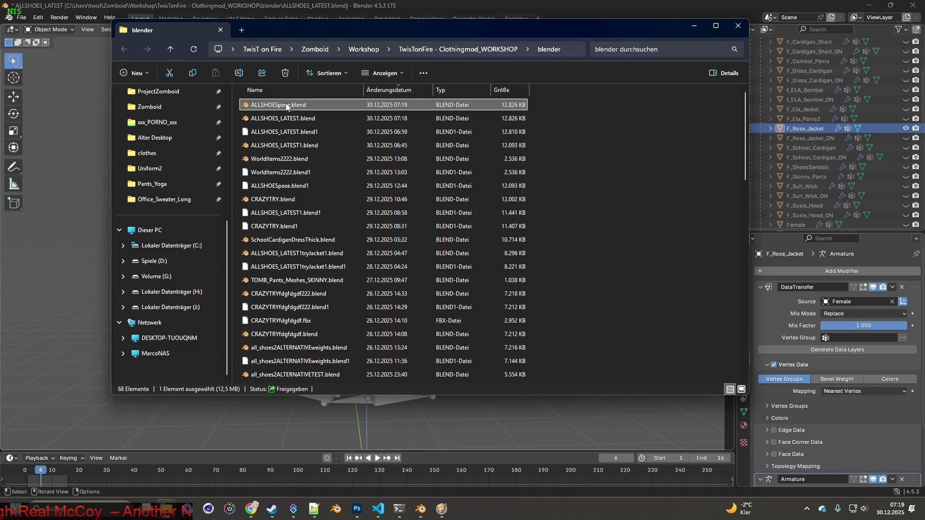
double_click(286, 106)
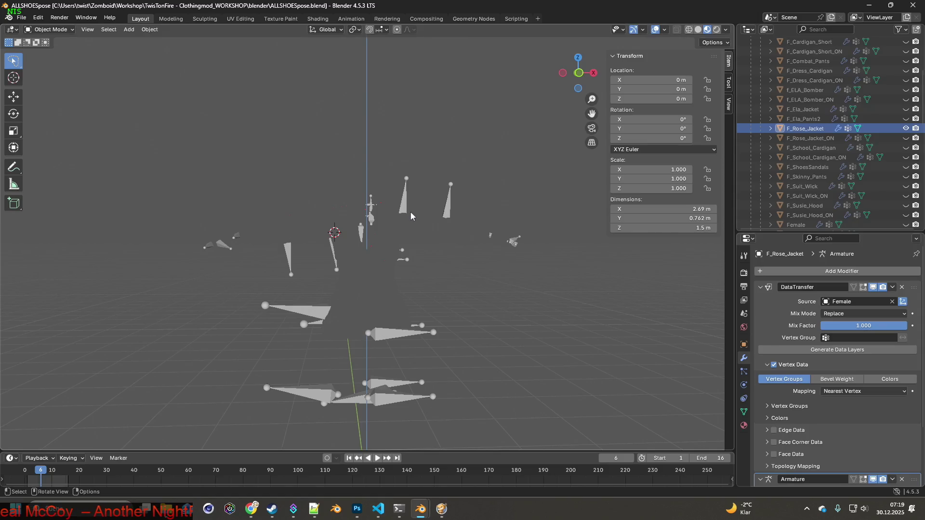
- Unhide the Female body, select the Bip01 armature and switch it to Pose Mode
middle_drag(690, 191, 493, 214)
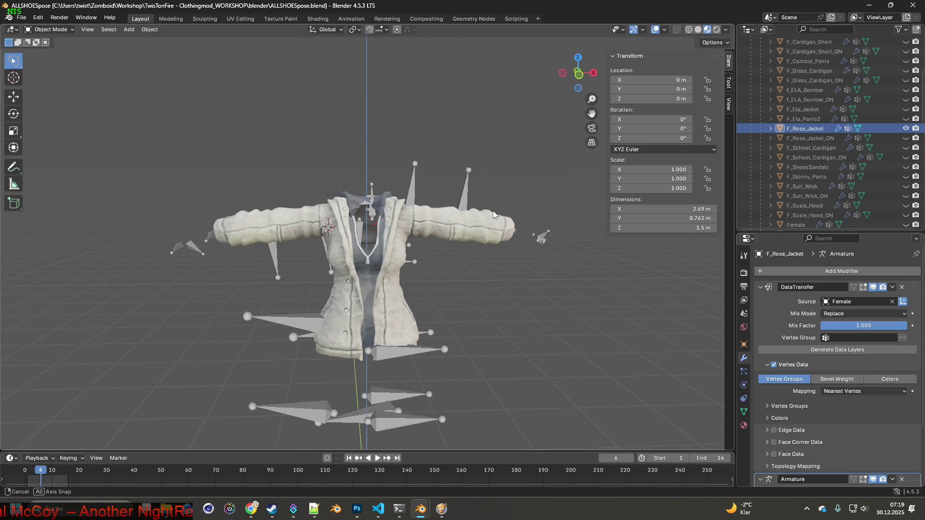
scroll(814, 183, down, 4)
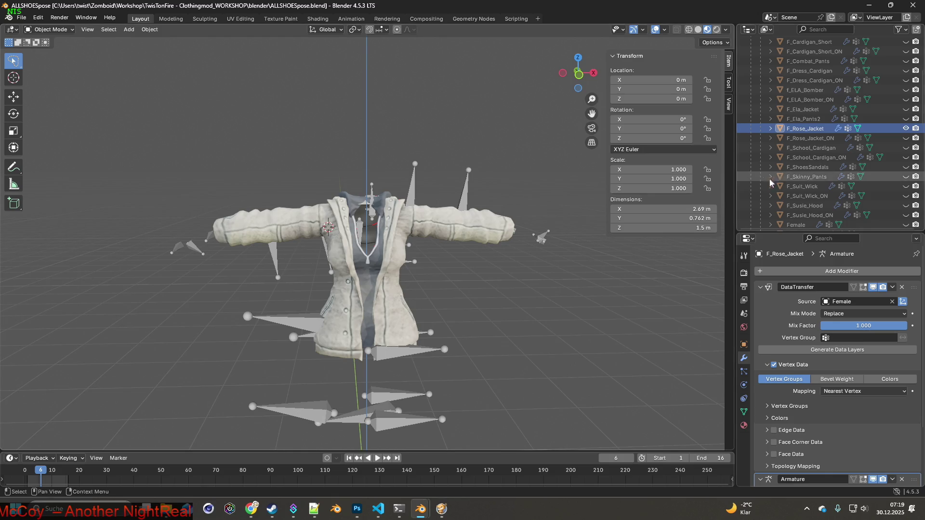
click(905, 147)
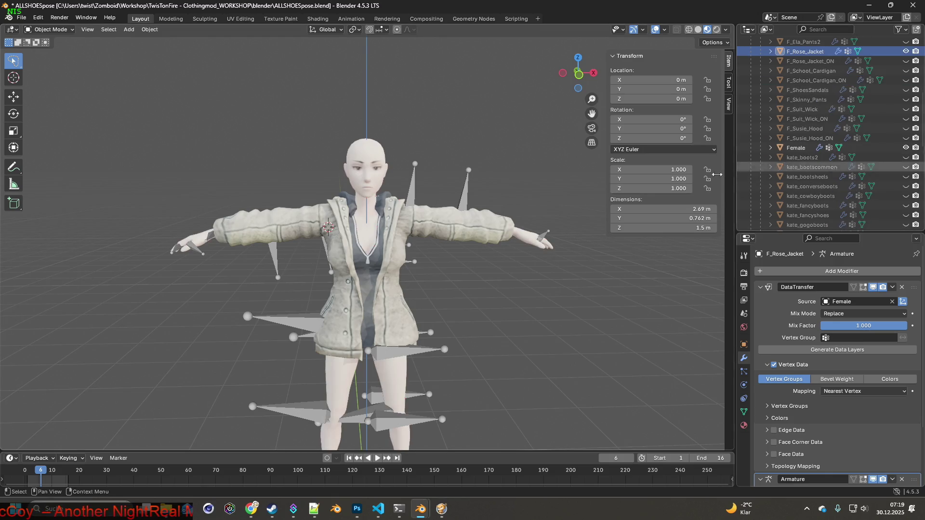
click(420, 201)
click(50, 29)
click(48, 62)
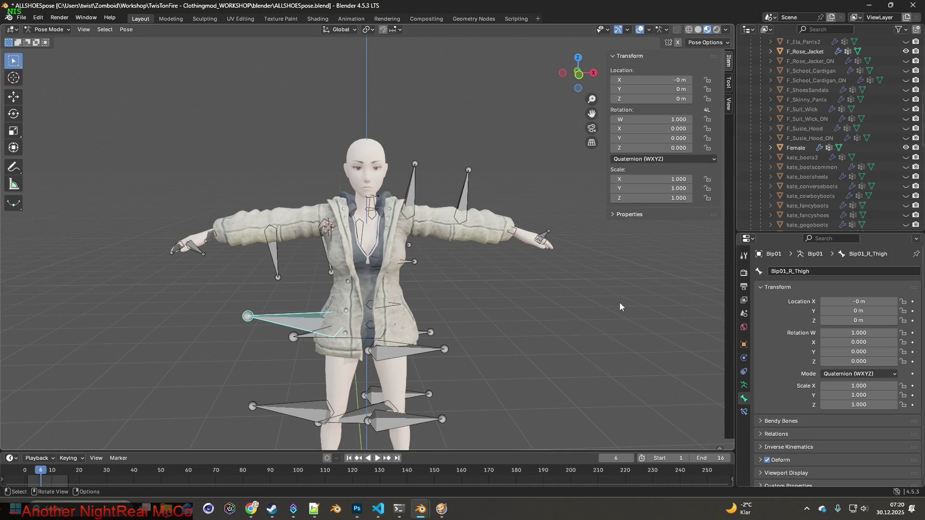
click(744, 385)
mouse_move(590, 282)
middle_down()
mouse_move(553, 264)
mouse_move(553, 240)
mouse_move(565, 234)
middle_up()
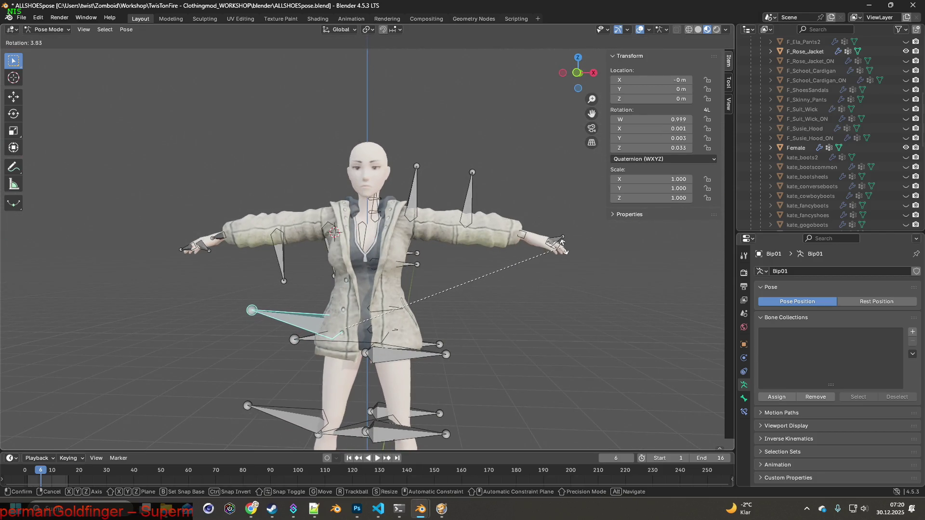
click(418, 195)
key(r)
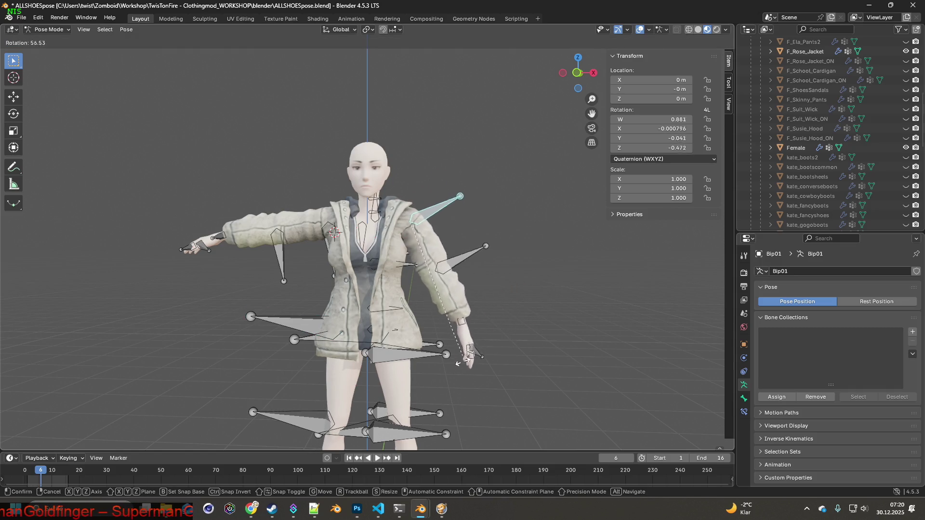
right_click(446, 367)
- Make the camo F_Rose_Jacket_ON visible and check both jackets' Armature modifiers
scroll(787, 124, up, 5)
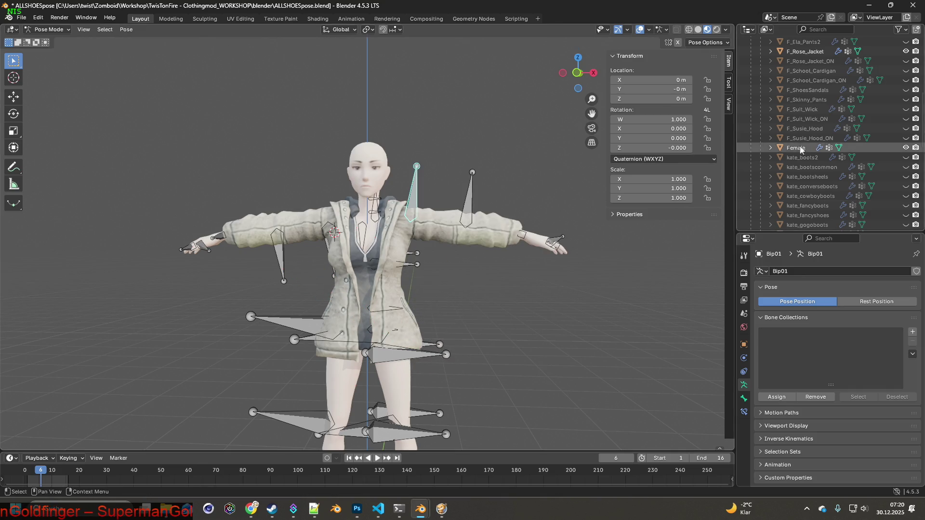
click(770, 129)
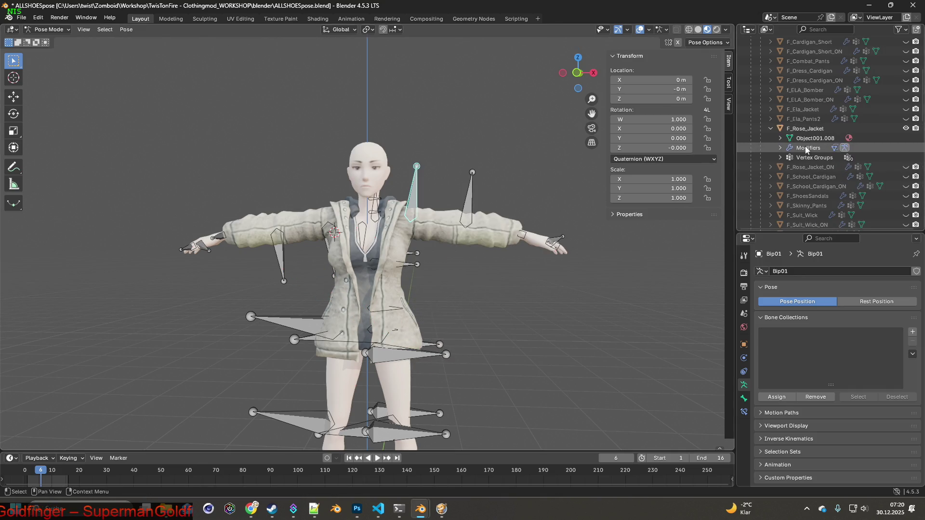
click(780, 148)
right_click(813, 155)
key(Escape)
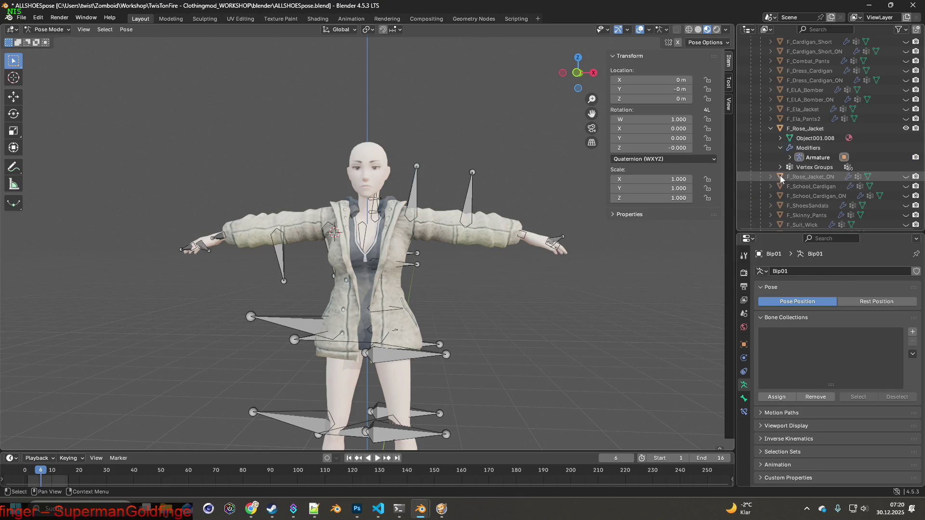
click(905, 177)
click(771, 177)
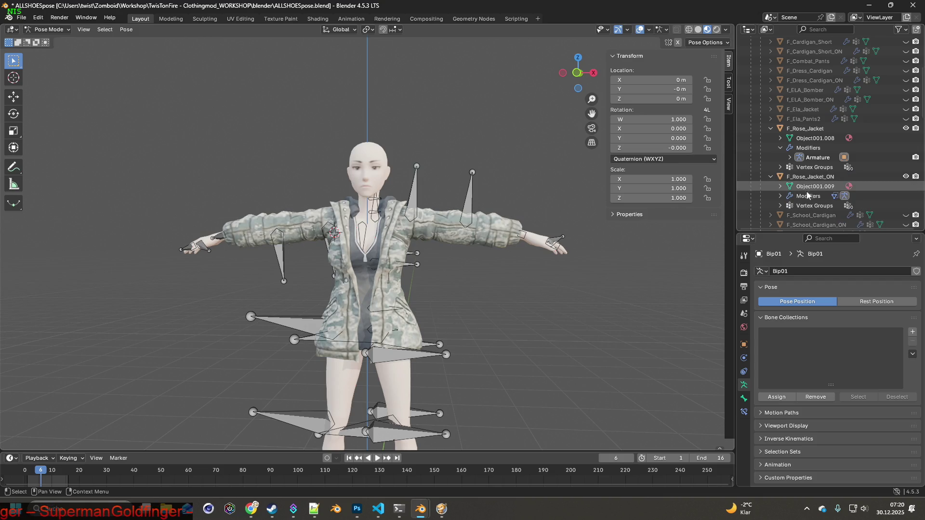
click(779, 196)
right_click(816, 206)
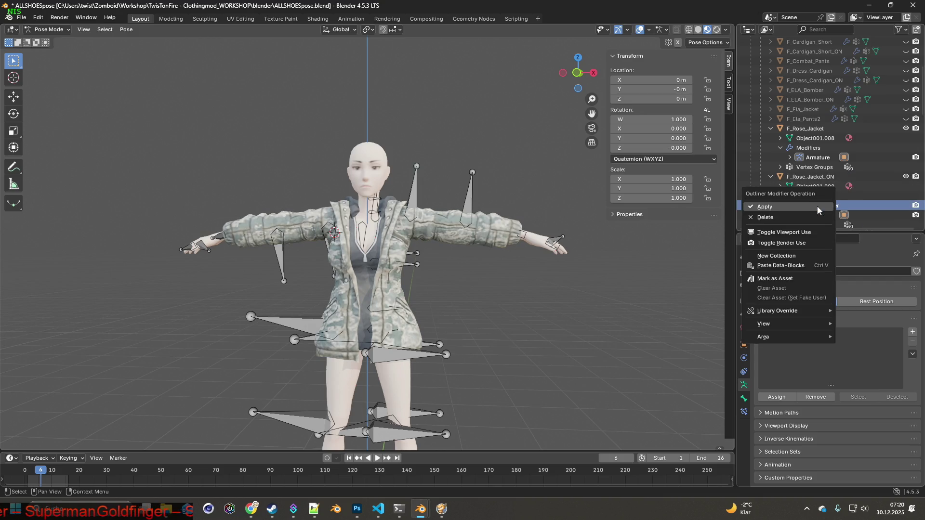
- Swing both arms down from the T-pose, the first by about 63° around global Y
key(r)
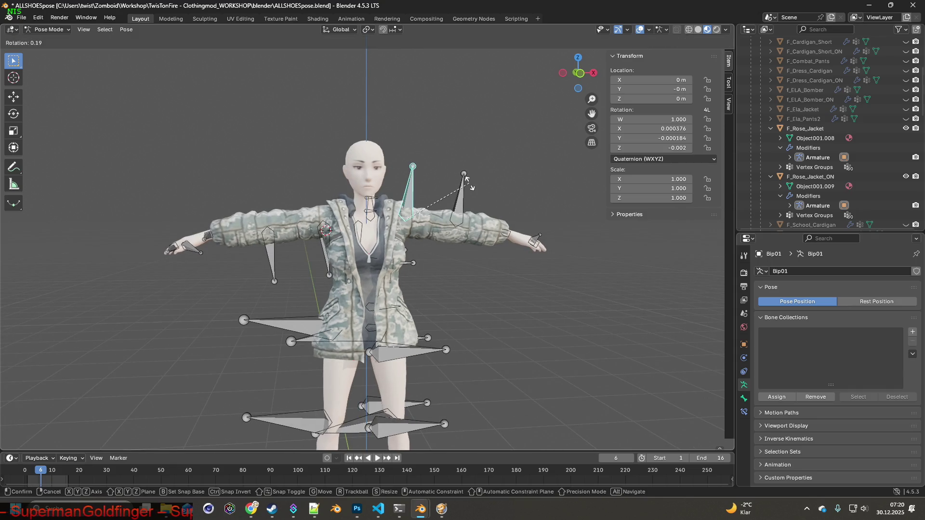
key(y)
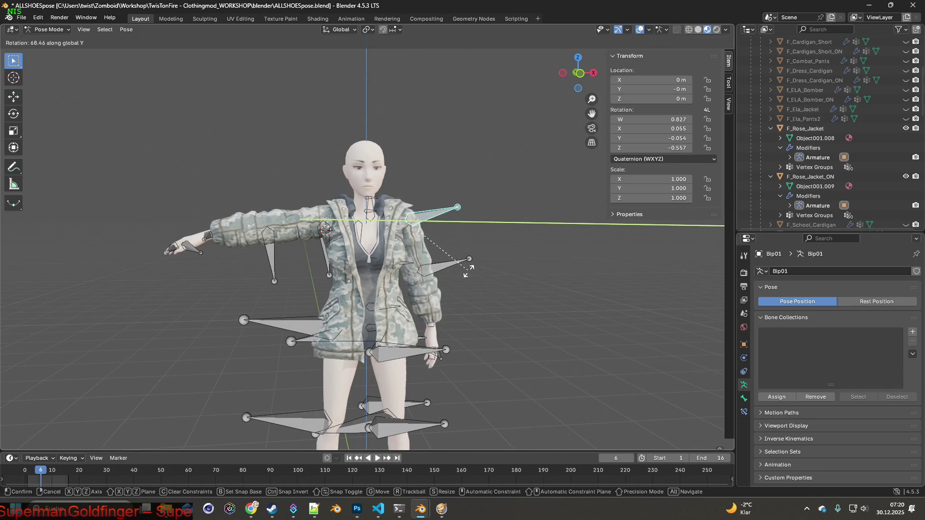
click(473, 265)
click(324, 251)
mouse_move(324, 251)
middle_down()
mouse_move(399, 237)
mouse_move(461, 253)
mouse_move(536, 244)
mouse_move(337, 241)
middle_up()
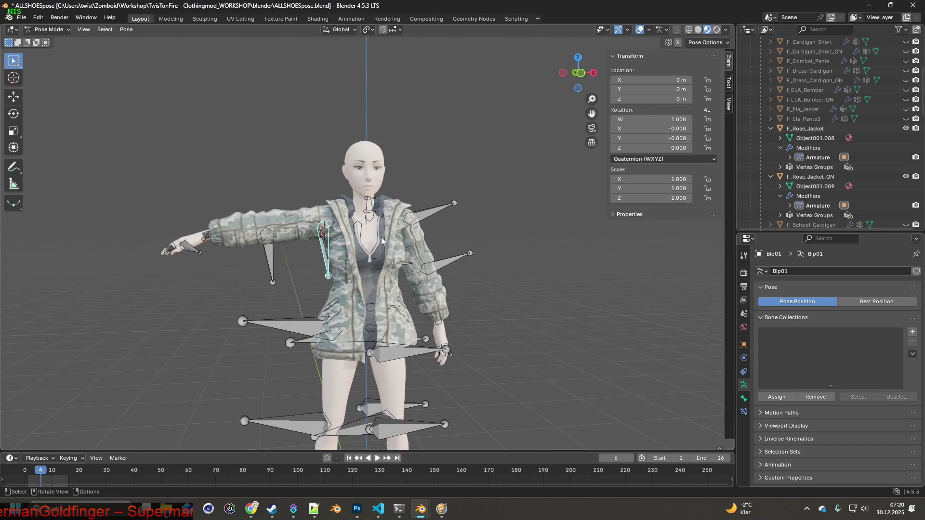
key(r)
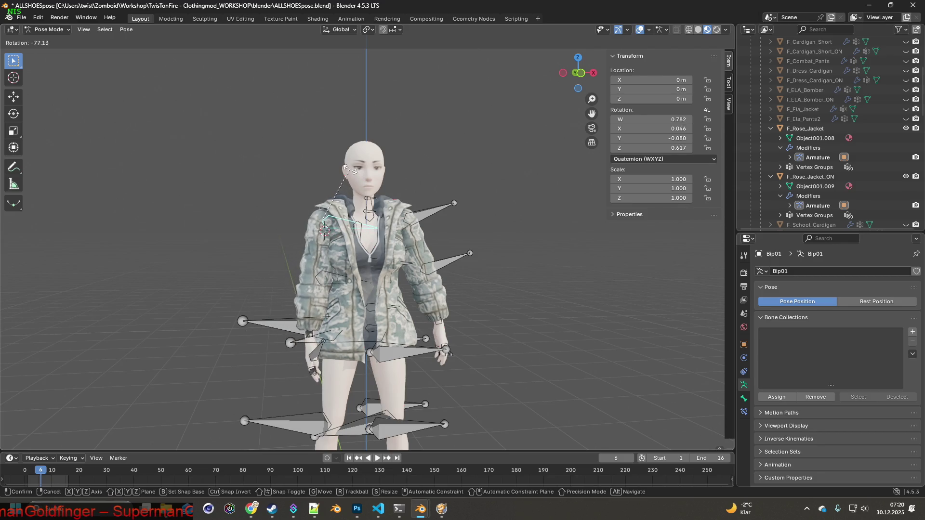
click(365, 177)
- Adjust the upper-right bone with rotations of 11.9° and -9.99° about global Y
click(435, 214)
key(r)
key(x)
key(y)
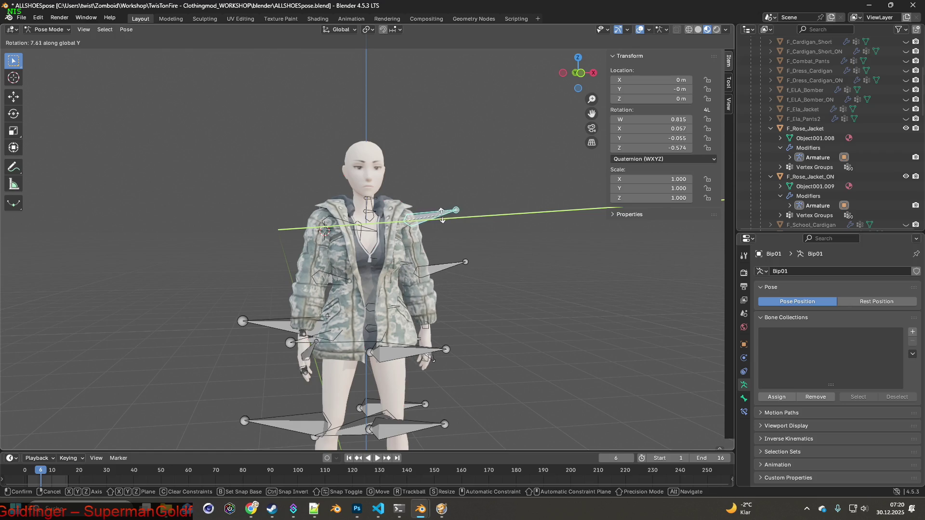
click(425, 223)
mouse_move(425, 224)
middle_down()
mouse_move(551, 213)
mouse_move(455, 232)
mouse_move(435, 249)
mouse_move(510, 253)
mouse_move(472, 239)
mouse_move(529, 236)
mouse_move(467, 238)
mouse_move(497, 238)
mouse_move(487, 236)
middle_up()
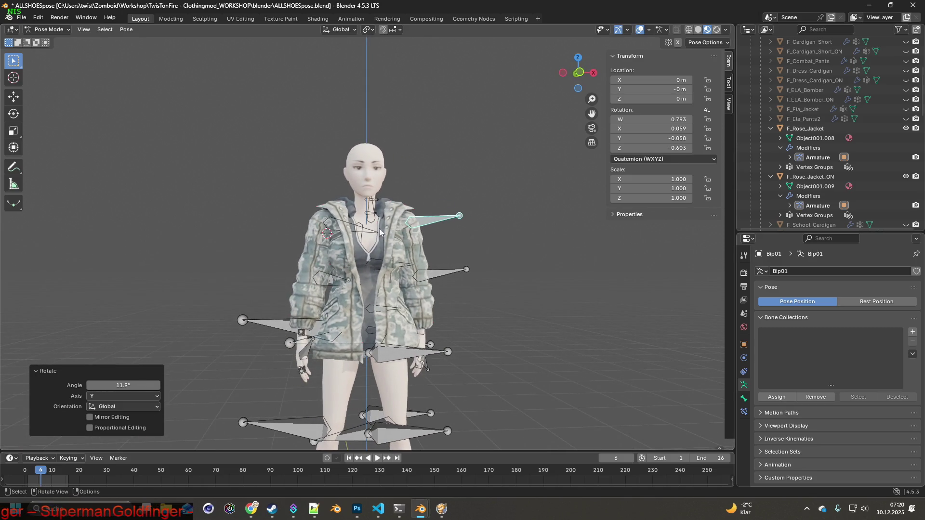
middle_drag(433, 223, 460, 212)
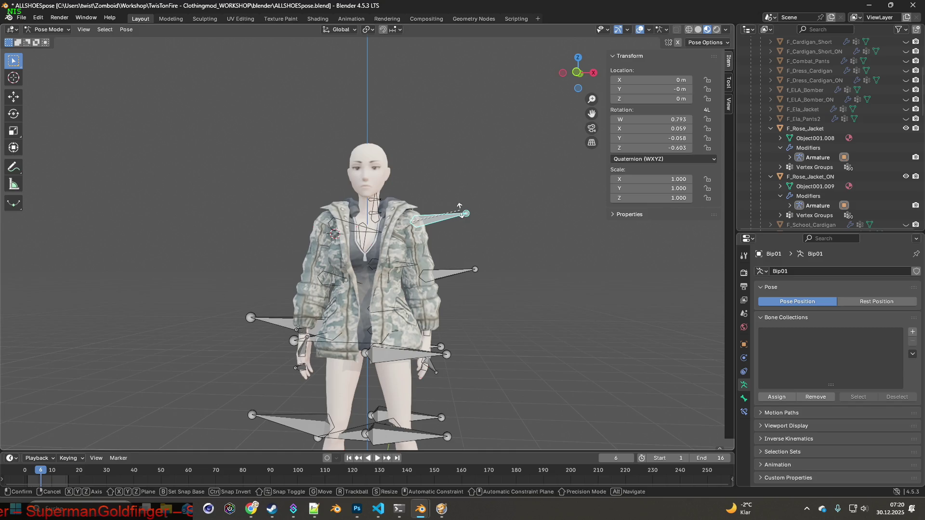
key(r)
key(x)
key(y)
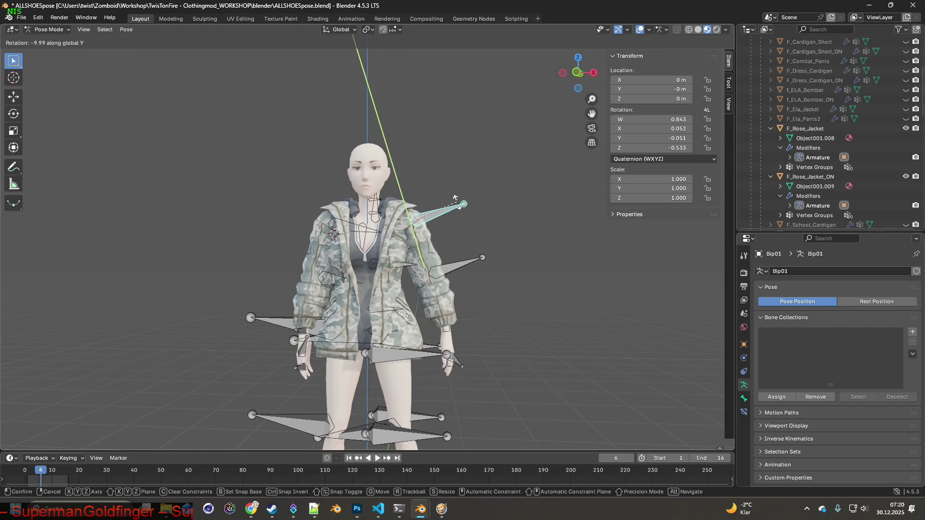
click(460, 206)
- Rotate the clavicle bone 4.7° about global Y
click(345, 222)
key(r)
key(x)
key(y)
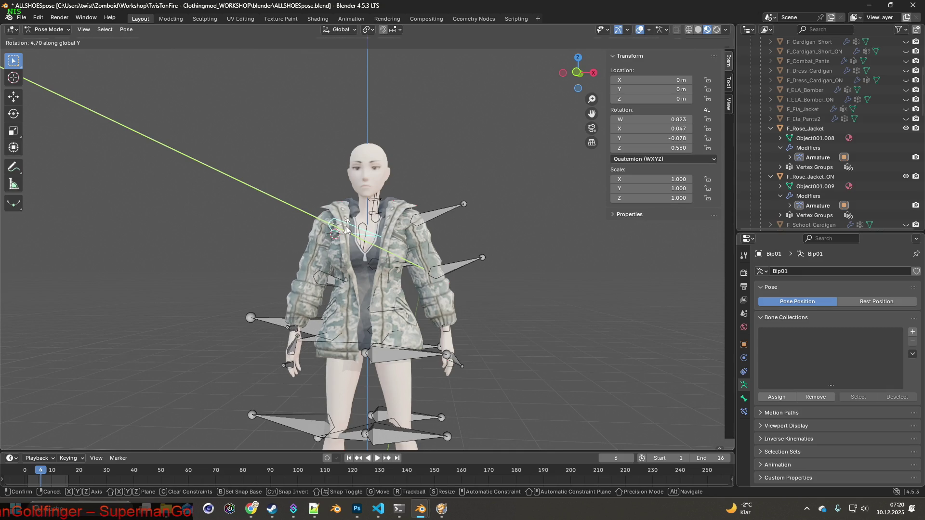
click(347, 226)
- Rotate an arm bone to -12.2° about global X
mouse_move(347, 227)
middle_down()
mouse_move(499, 232)
mouse_move(385, 241)
mouse_move(394, 227)
mouse_move(498, 230)
mouse_move(356, 232)
mouse_move(395, 243)
middle_up()
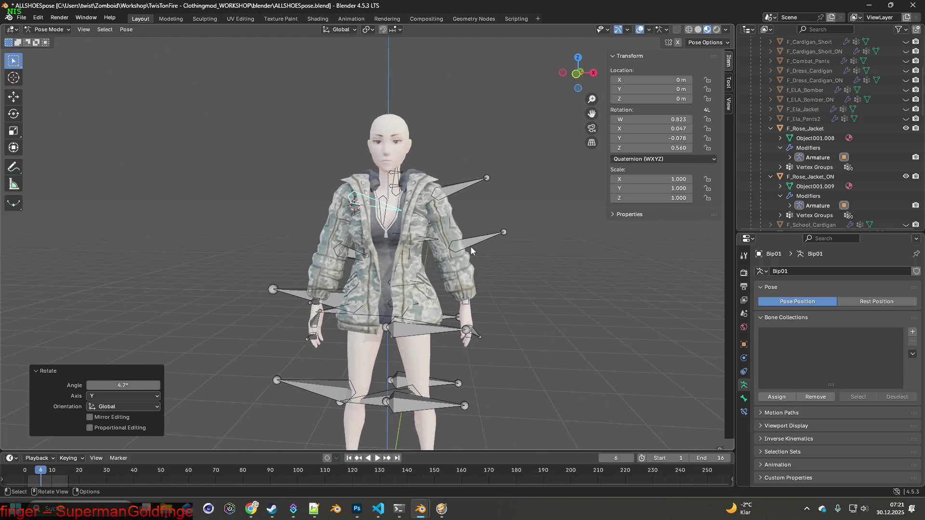
click(471, 251)
middle_drag(471, 251, 372, 240)
key(r)
key(x)
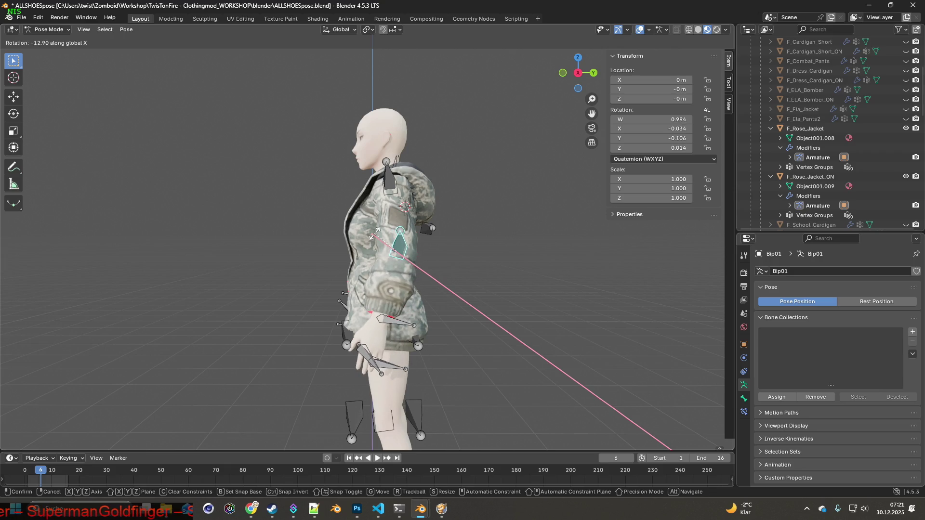
click(376, 236)
mouse_move(378, 237)
middle_down()
mouse_move(478, 247)
mouse_move(396, 249)
mouse_move(463, 190)
mouse_move(405, 197)
middle_up()
key(r)
key(x)
click(404, 244)
- Rotate the shoulder bone 12.2° about global X, replacing an undone 4.47° attempt
click(463, 188)
key(r)
key(x)
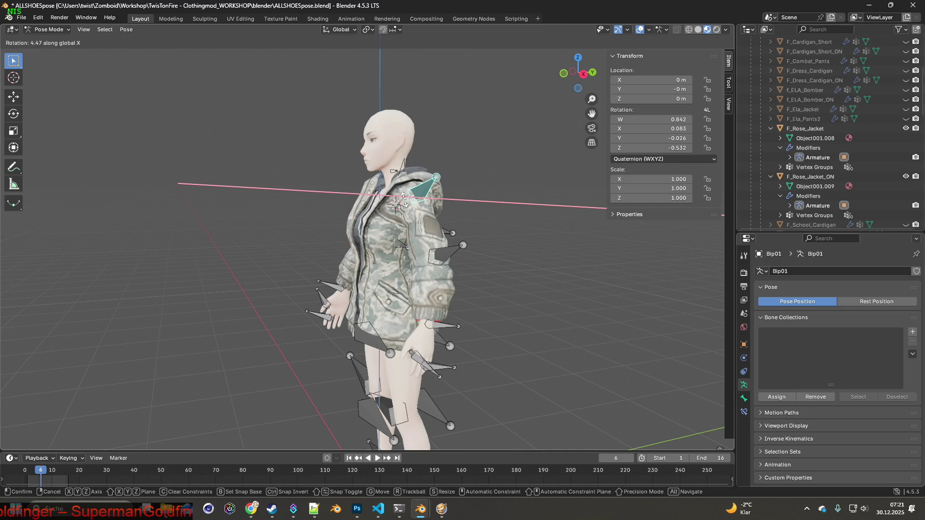
click(403, 200)
mouse_move(391, 211)
middle_down()
mouse_move(479, 210)
mouse_move(376, 222)
mouse_move(352, 200)
mouse_move(366, 203)
middle_up()
key(ctrl+z)
key(r)
key(x)
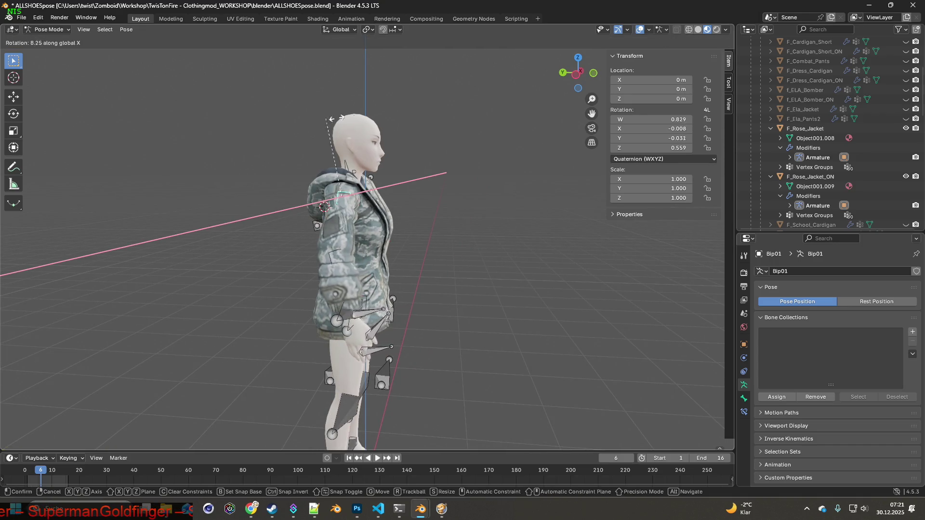
click(445, 228)
mouse_move(425, 221)
middle_down()
mouse_move(338, 218)
mouse_move(288, 240)
mouse_move(480, 225)
mouse_move(249, 220)
mouse_move(481, 223)
middle_up()
- Hide the Female body and the camo F_Rose_Jacket_ON in the Outliner
scroll(846, 177, up, 5)
scroll(847, 177, down, 10)
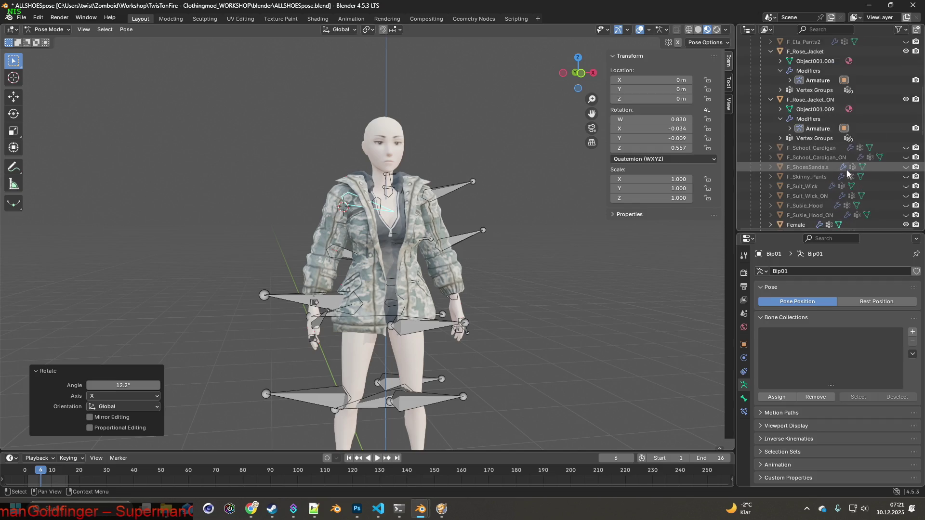
click(905, 166)
middle_drag(547, 189, 554, 189)
scroll(898, 109, up, 4)
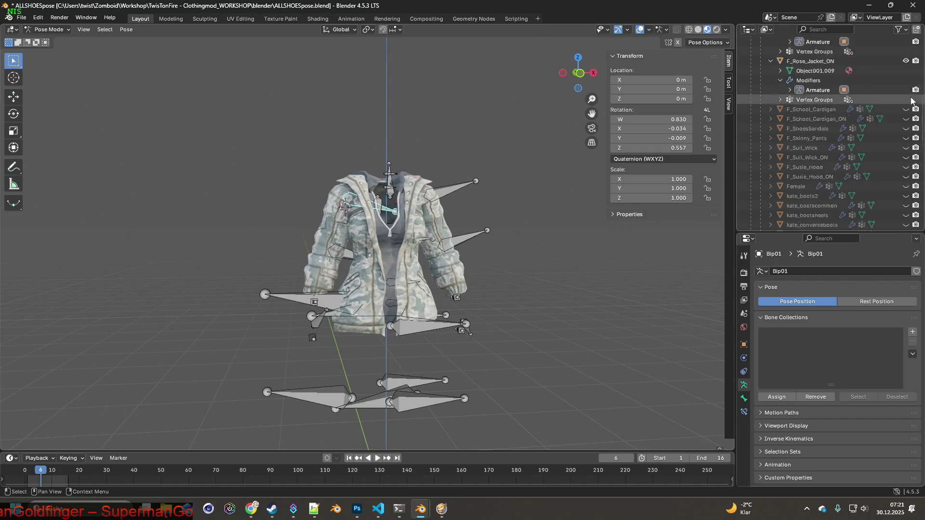
scroll(899, 109, up, 7)
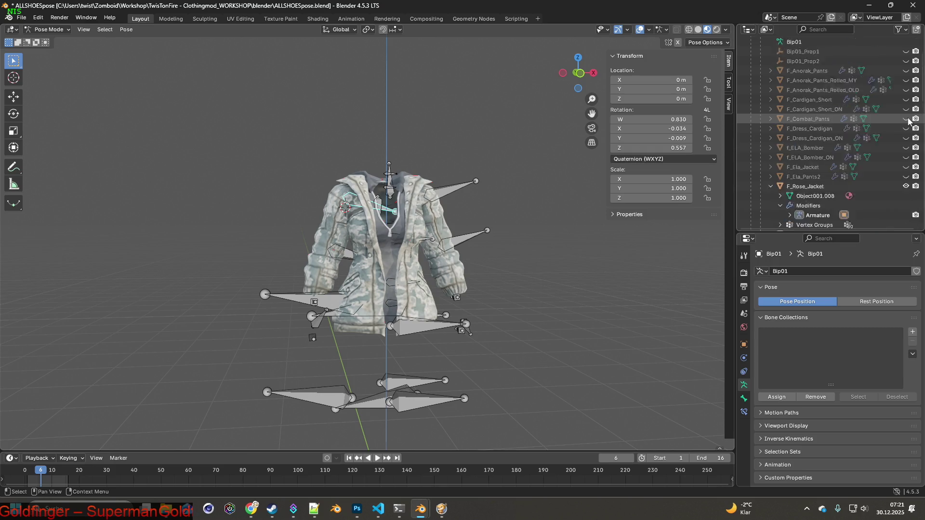
scroll(896, 135, down, 4)
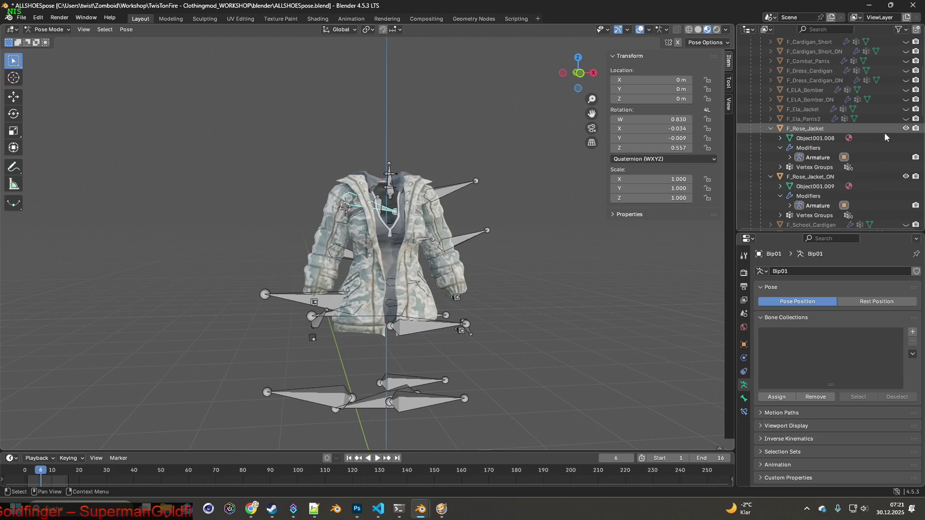
click(906, 176)
- Hide the Bip01 armature and switch to the Shading workspace
scroll(887, 147, up, 4)
scroll(884, 144, up, 2)
click(905, 80)
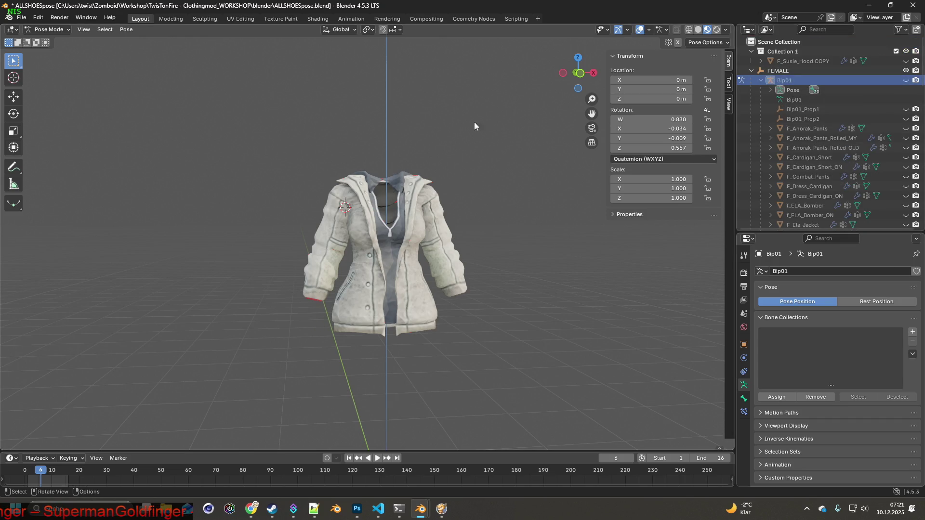
click(318, 18)
middle_drag(457, 184, 465, 181)
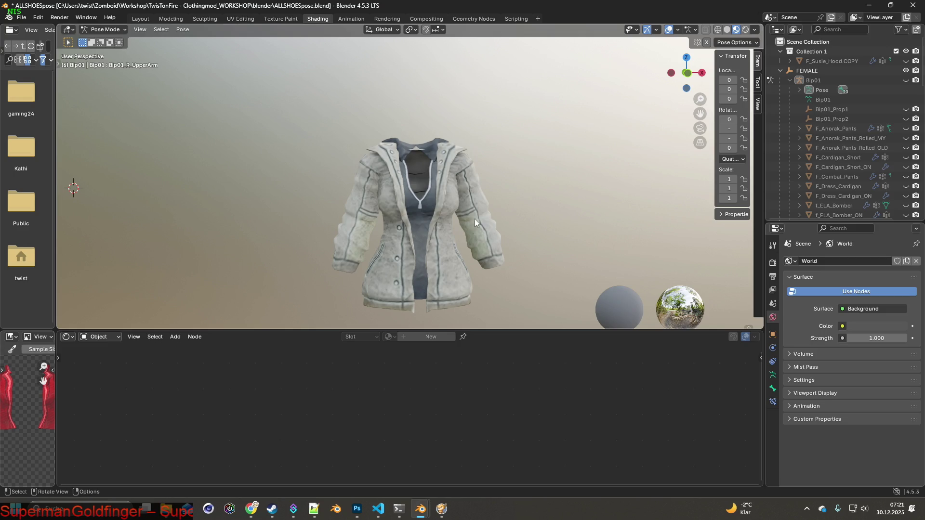
- In Object Mode, select the jacket and load Rose_Jacket.png into its Image Texture node
click(103, 29)
click(103, 39)
click(501, 262)
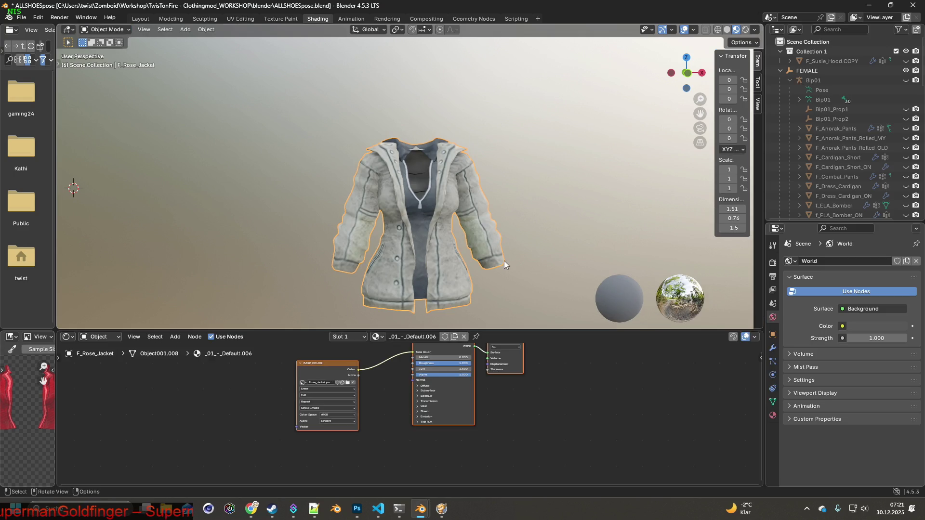
mouse_move(523, 331)
mouse_down()
mouse_move(525, 360)
mouse_move(525, 338)
mouse_up()
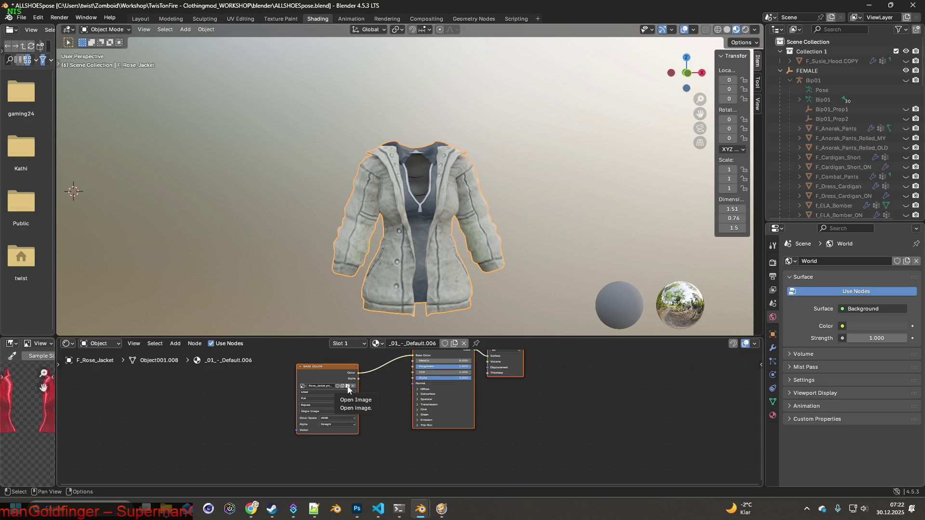
click(347, 387)
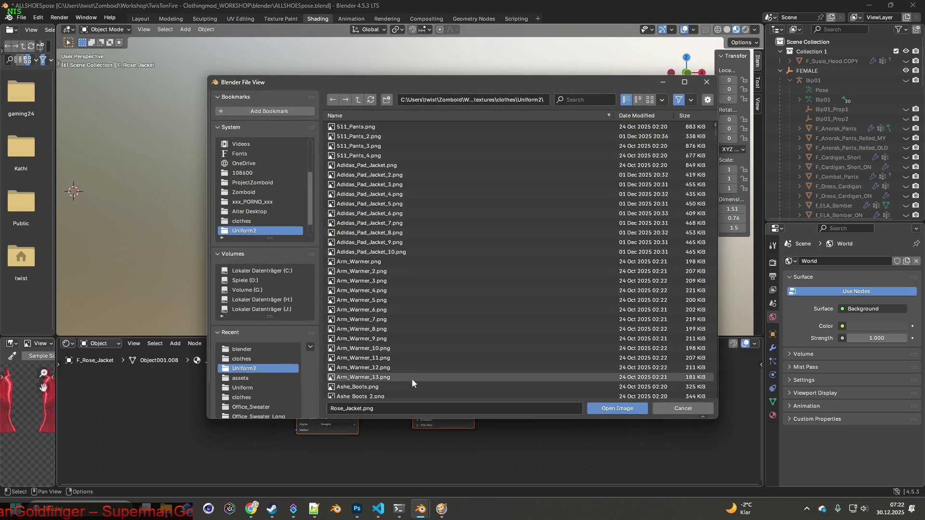
click(612, 408)
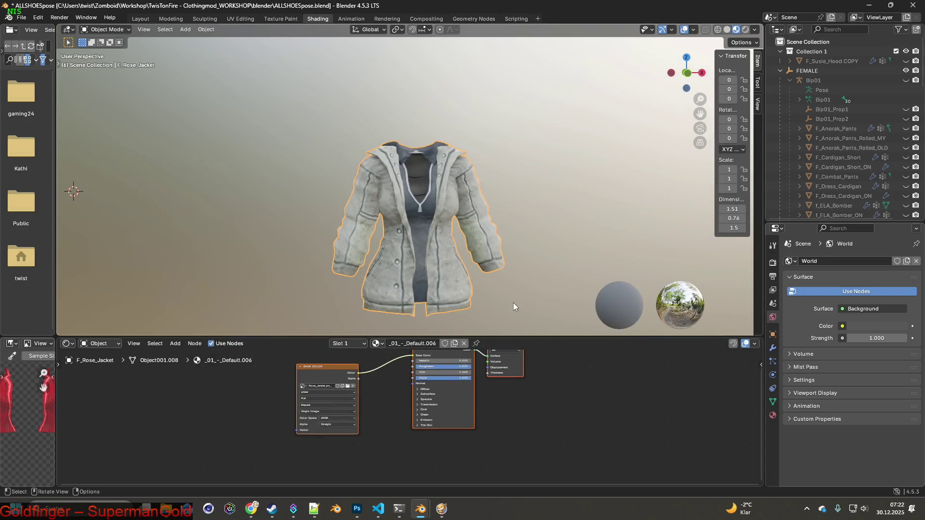
- Deselect the jacket and reframe the view around it
mouse_move(487, 293)
middle_down()
mouse_move(466, 246)
mouse_move(463, 262)
mouse_move(424, 250)
mouse_move(410, 264)
middle_up()
click(124, 172)
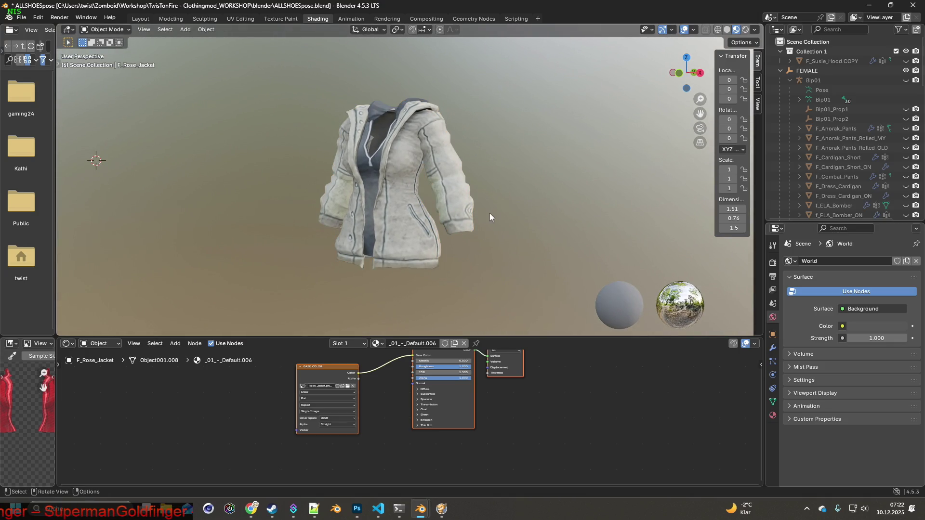
scroll(481, 216, up, 2)
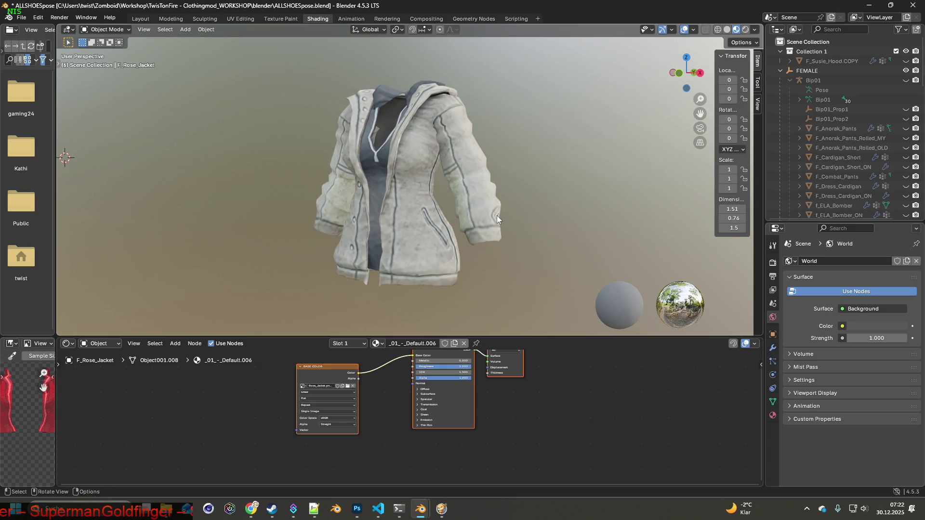
middle_drag(497, 217, 497, 220)
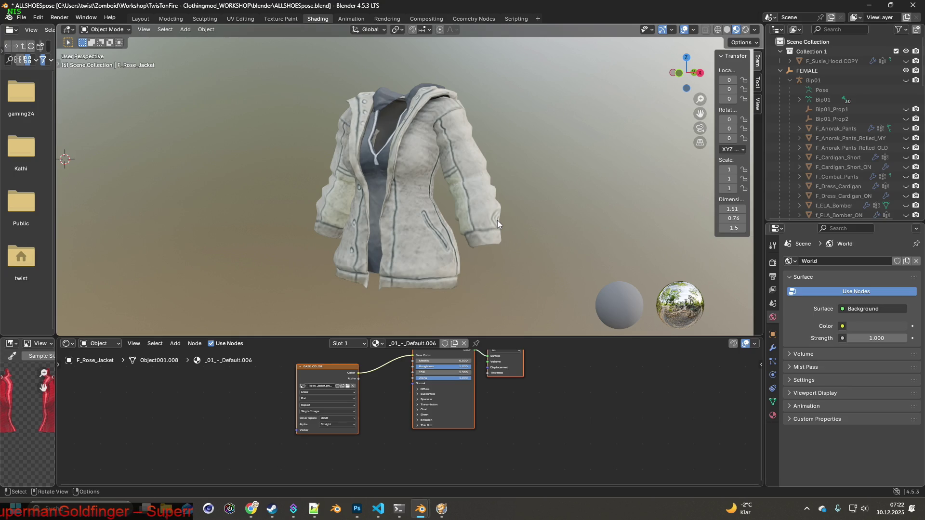
click(755, 30)
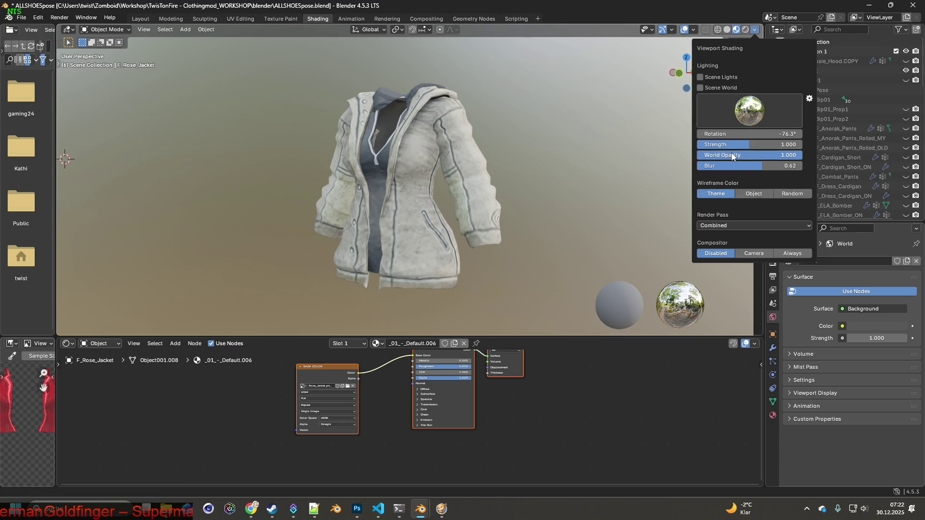
- Blur the HDRI background, enlarge the 3D view and draw a Ctrl+B render region around the jacket
mouse_move(762, 165)
mouse_down()
mouse_move(802, 166)
mouse_move(695, 168)
mouse_up()
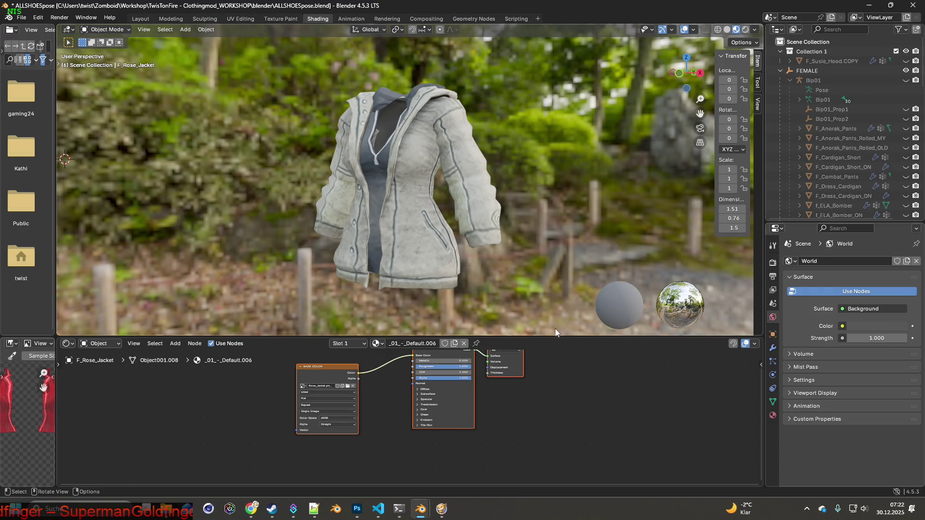
drag(564, 334, 573, 401)
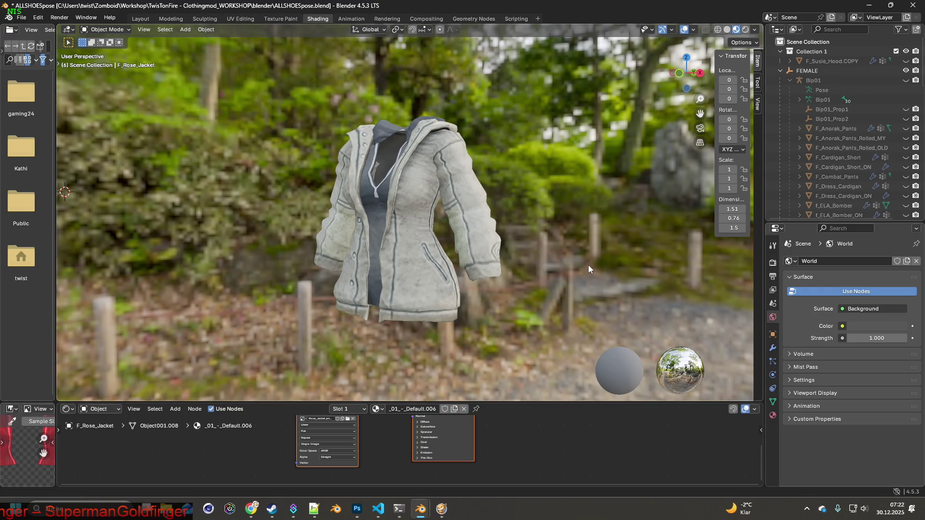
key(ctrl+b)
mouse_move(276, 92)
mouse_down()
mouse_move(543, 337)
mouse_move(533, 345)
mouse_up()
key(alt+Tab)
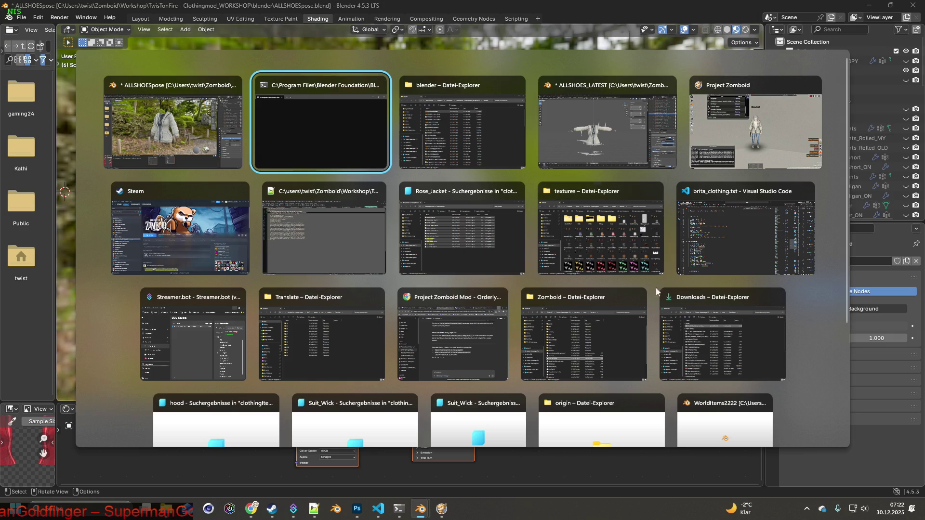
- In Photoshop, create a document from the clipboard capture and select the jacket
scroll(816, 319, down, 3)
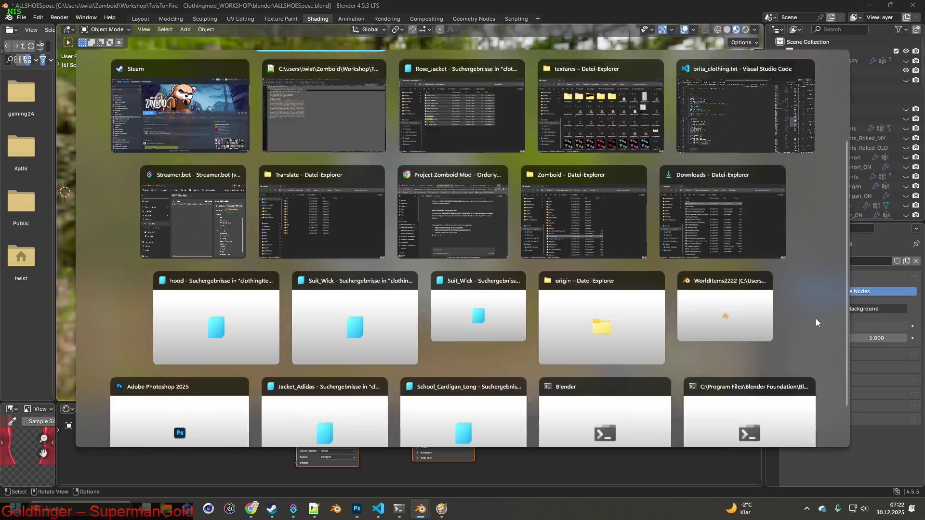
click(140, 337)
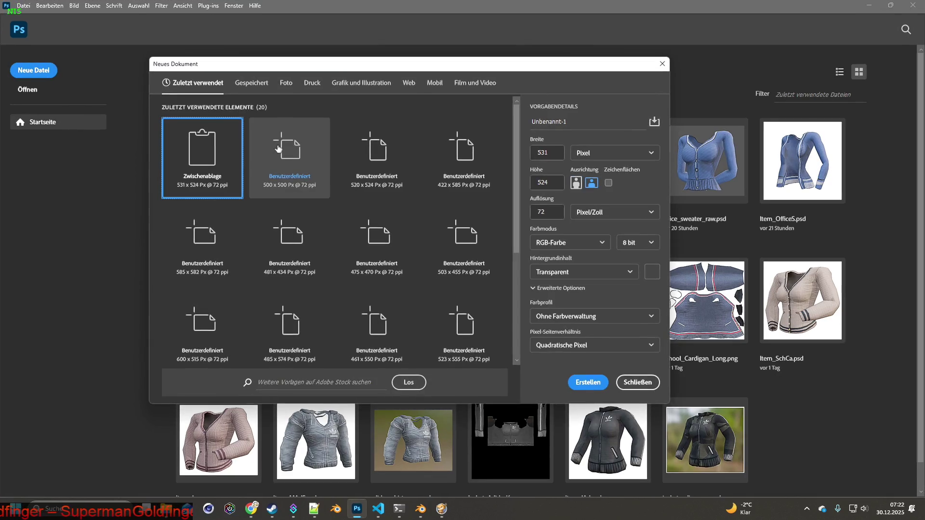
click(585, 377)
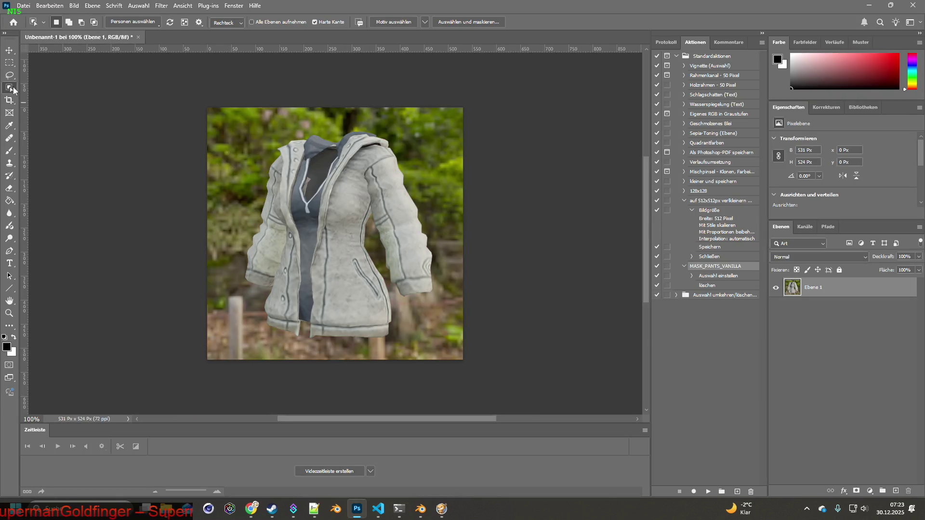
mouse_move(227, 120)
mouse_down()
mouse_move(369, 282)
mouse_move(441, 345)
mouse_move(469, 338)
mouse_up()
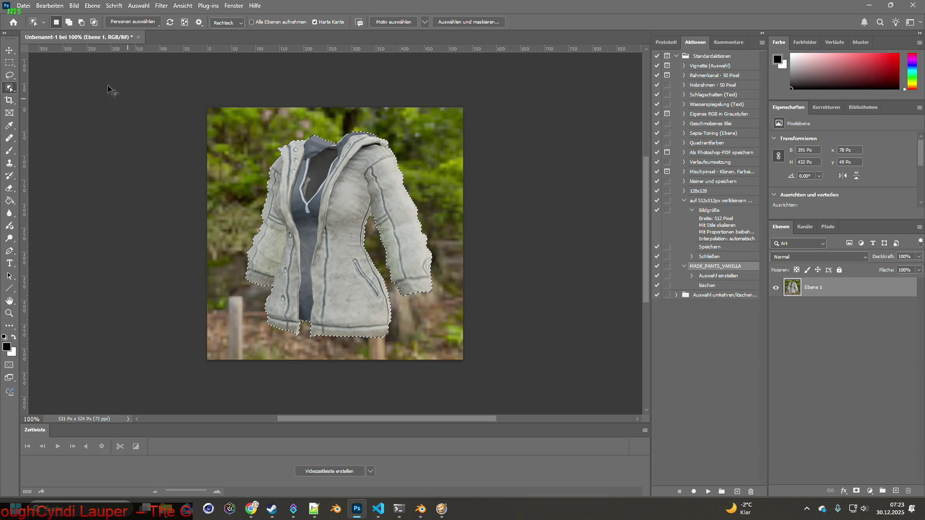
- Create a new 500×500 transparent canvas and paste the cut-out jacket into it
click(25, 7)
click(30, 19)
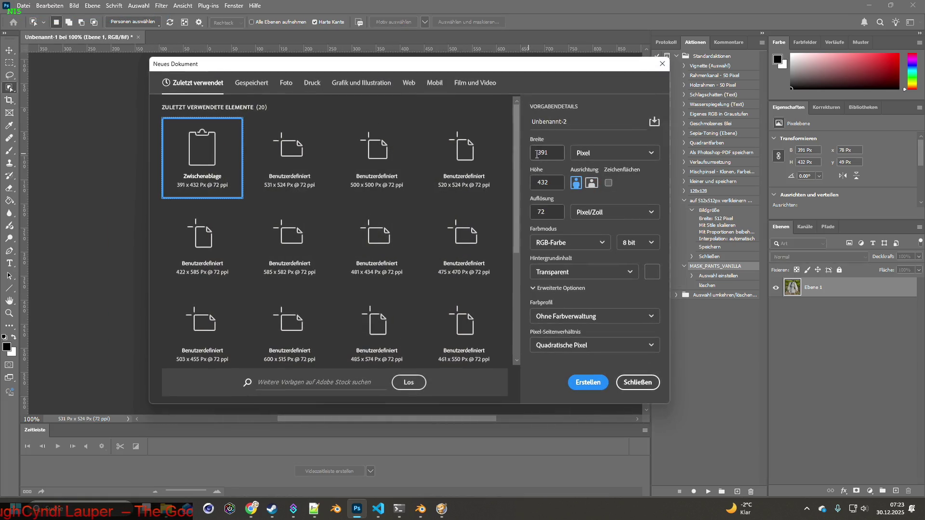
text(500)
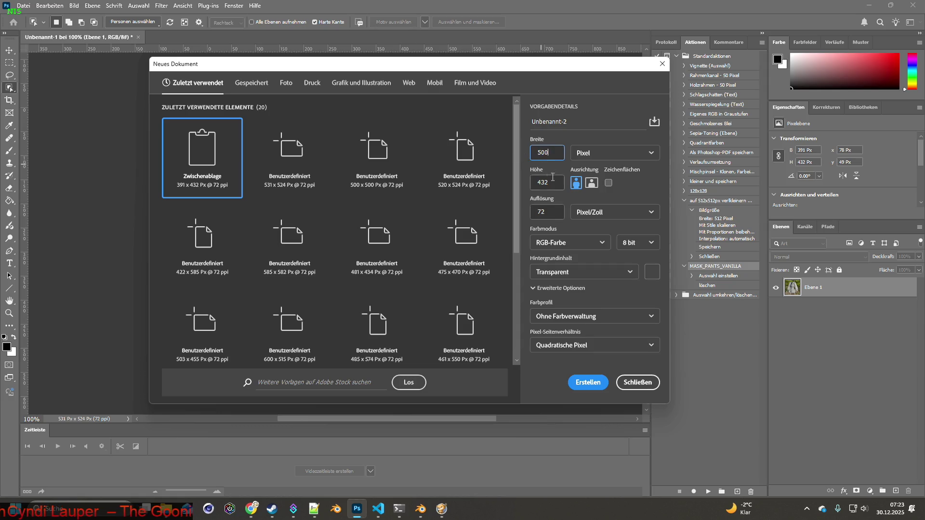
text(00)
click(588, 382)
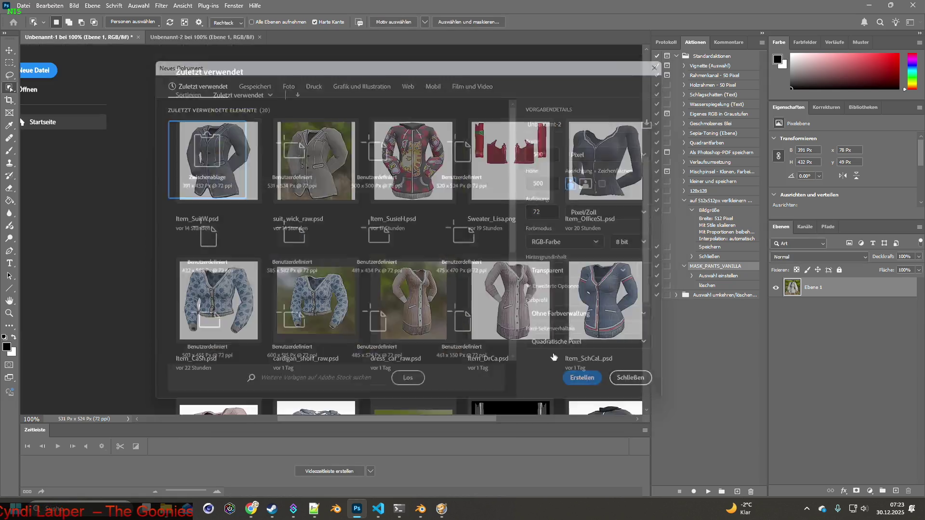
key(ctrl+v)
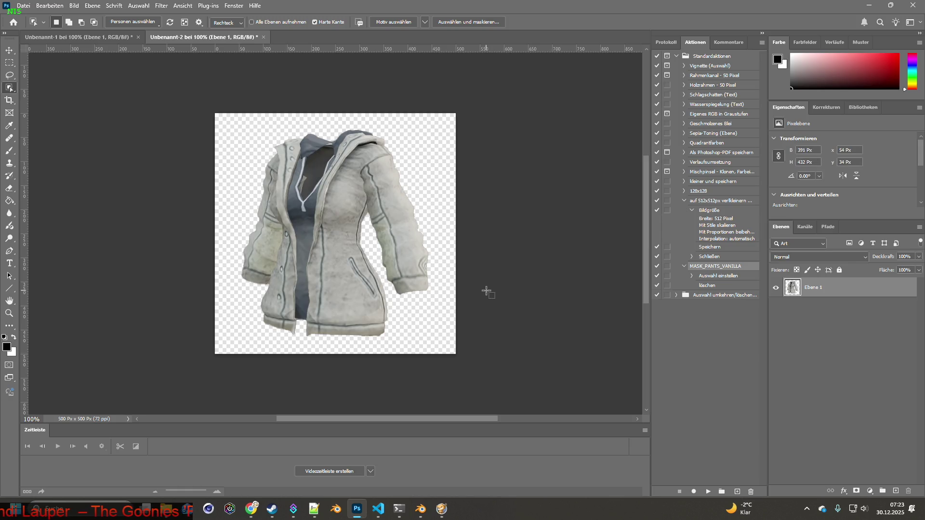
- Scale the jacket up with Free Transform to fill the canvas and centre it
click(9, 50)
drag(431, 129, 442, 117)
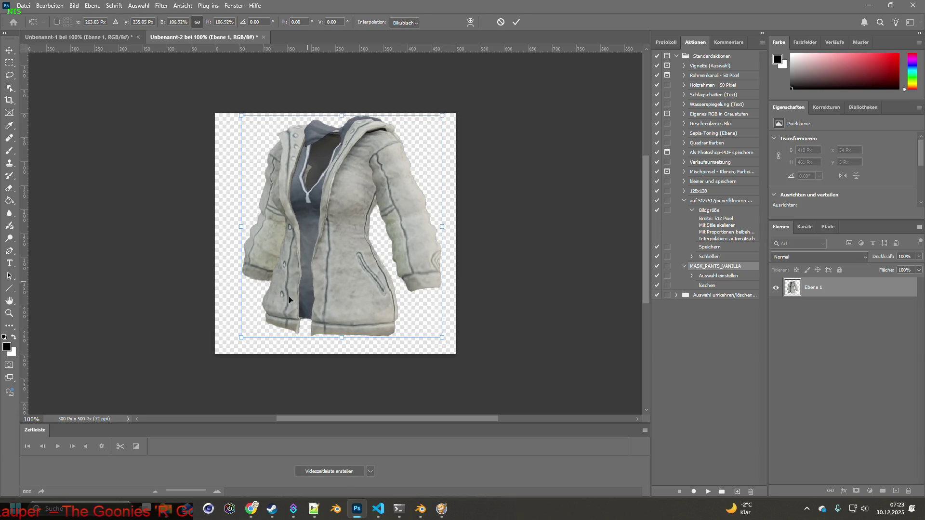
drag(241, 338, 226, 347)
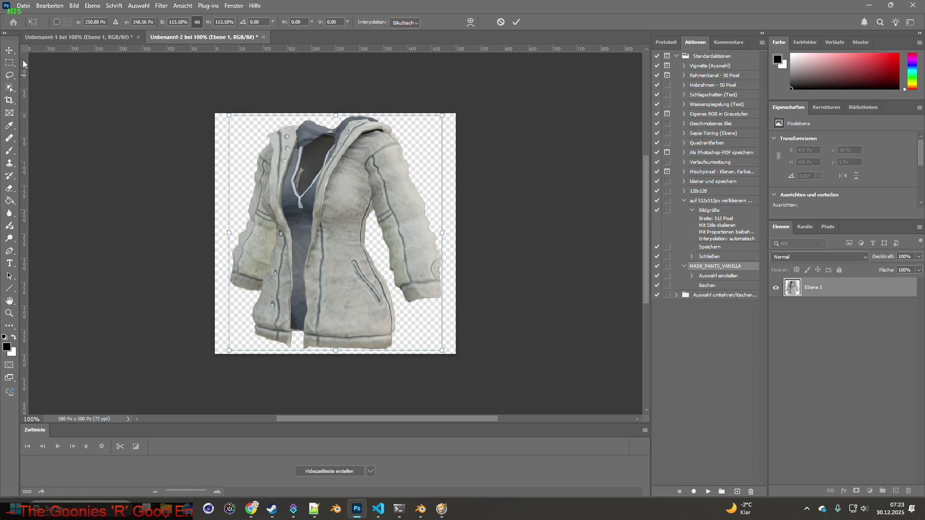
key(Return)
mouse_move(348, 174)
mouse_down()
mouse_move(354, 178)
mouse_move(349, 170)
mouse_up()
mouse_move(349, 179)
mouse_down()
mouse_move(348, 196)
mouse_move(345, 177)
mouse_move(332, 177)
mouse_move(353, 181)
mouse_move(346, 169)
mouse_move(345, 192)
mouse_move(345, 155)
mouse_move(347, 189)
mouse_move(345, 178)
mouse_up()
click(563, 199)
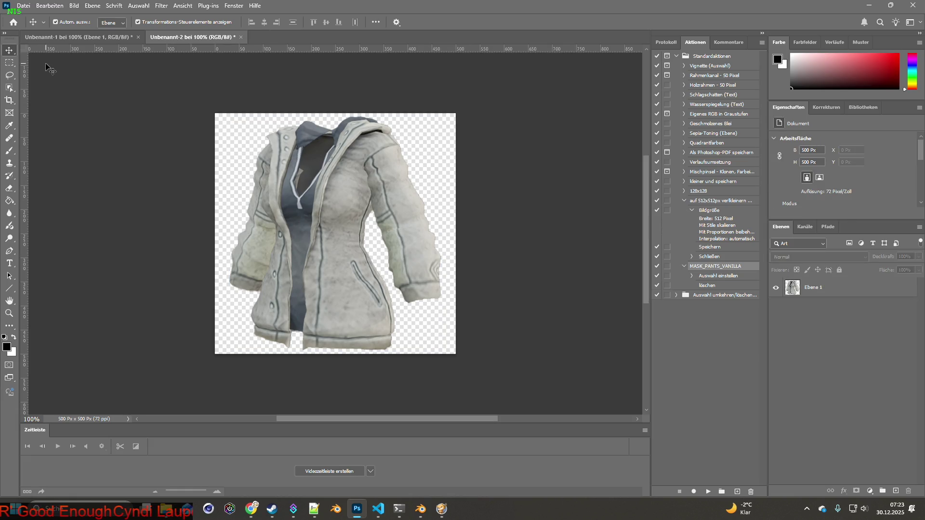
- Resize the image to 64×64 pixels via Image Size
click(74, 6)
click(91, 79)
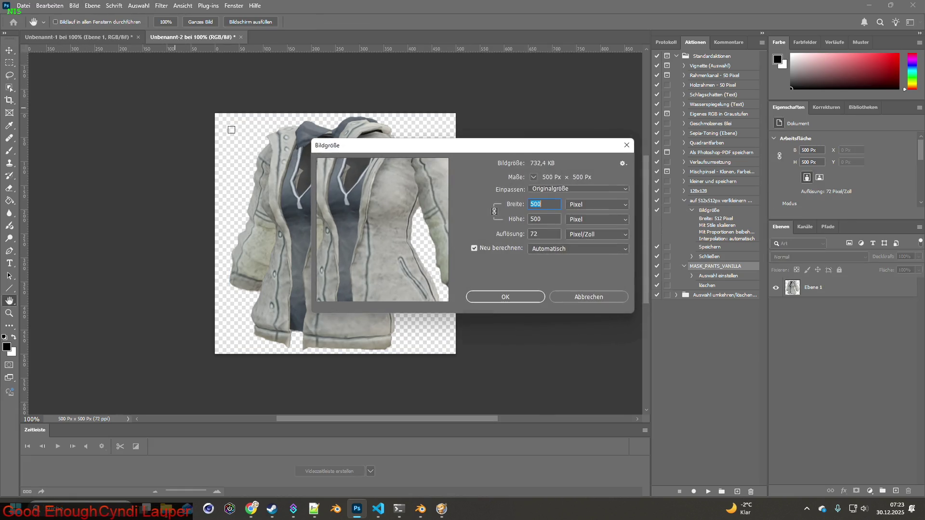
text(64)
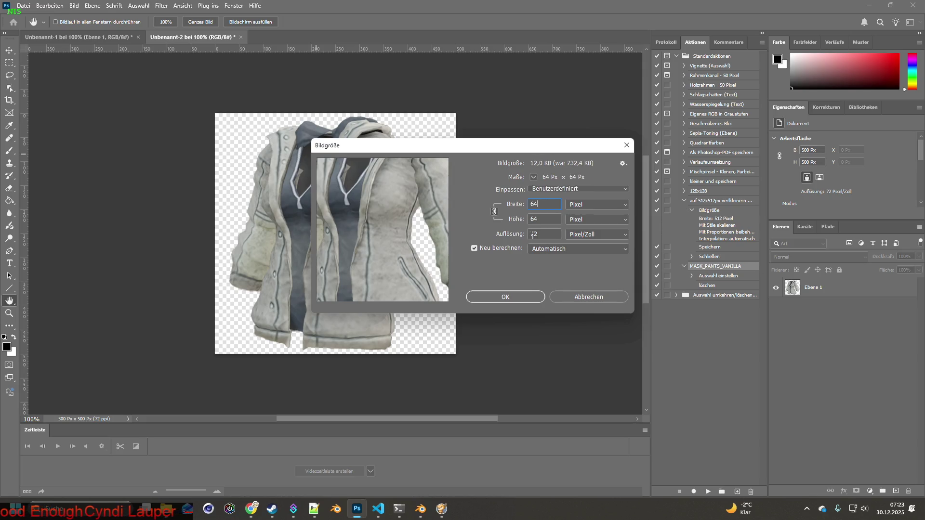
click(511, 296)
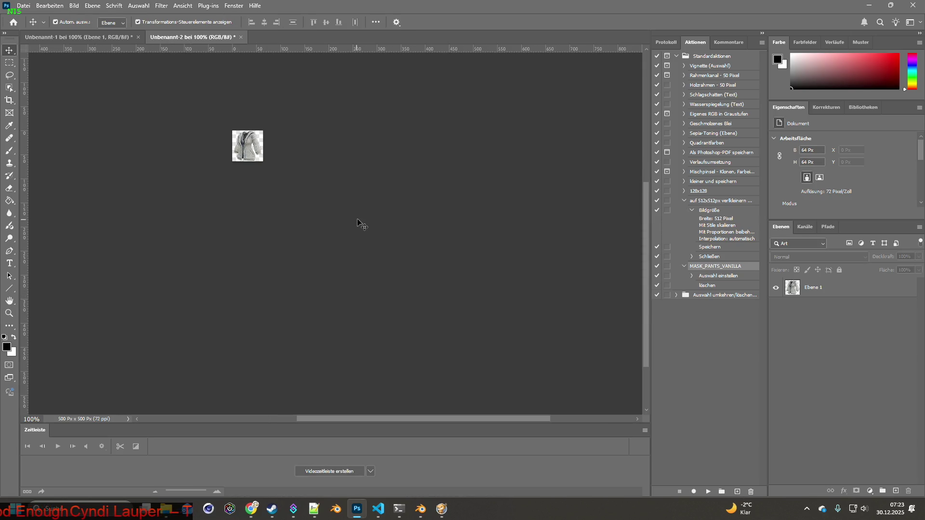
key(alt+Tab)
key(alt+Tab)
key(alt+Tab)
key(alt+Tab)
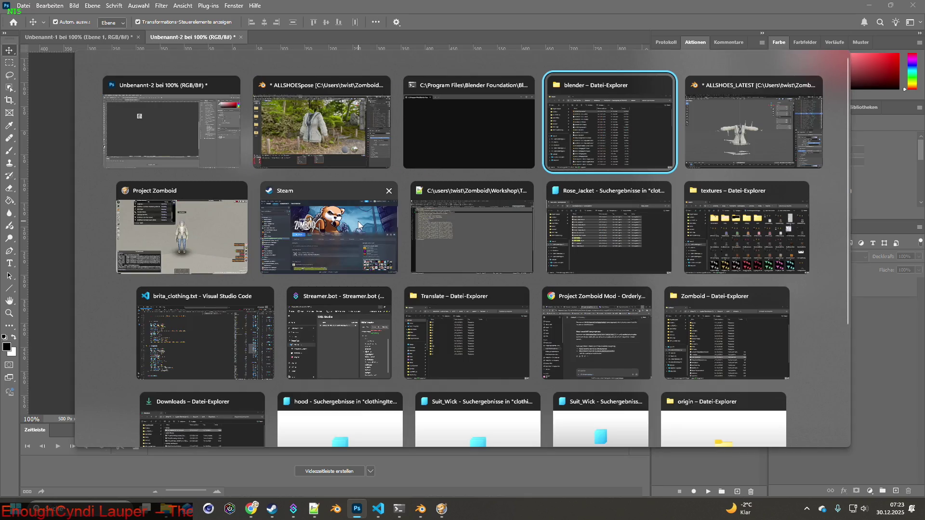
key(alt+Tab)
key(alt+Tab)
key(alt+Tab)
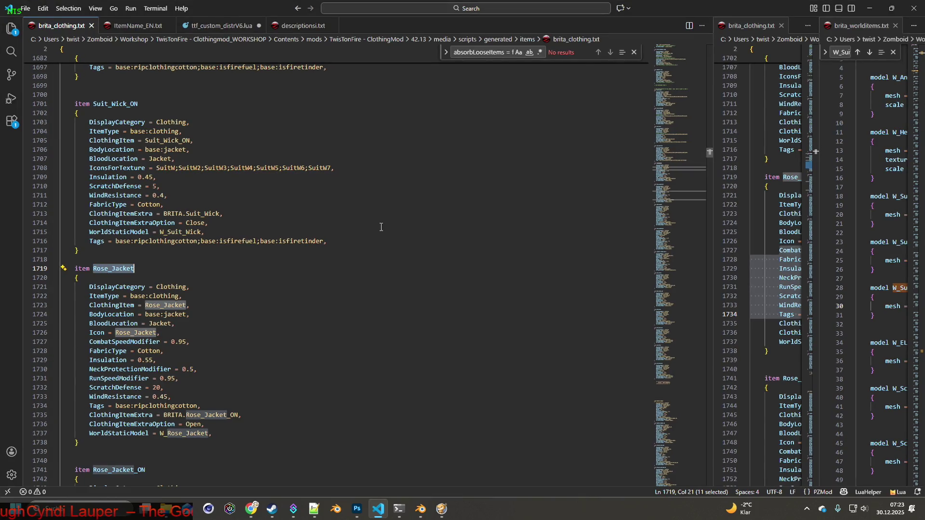
- Select the Rose_Jacket icon name on line 1726 of brita_clothing.txt
click(196, 317)
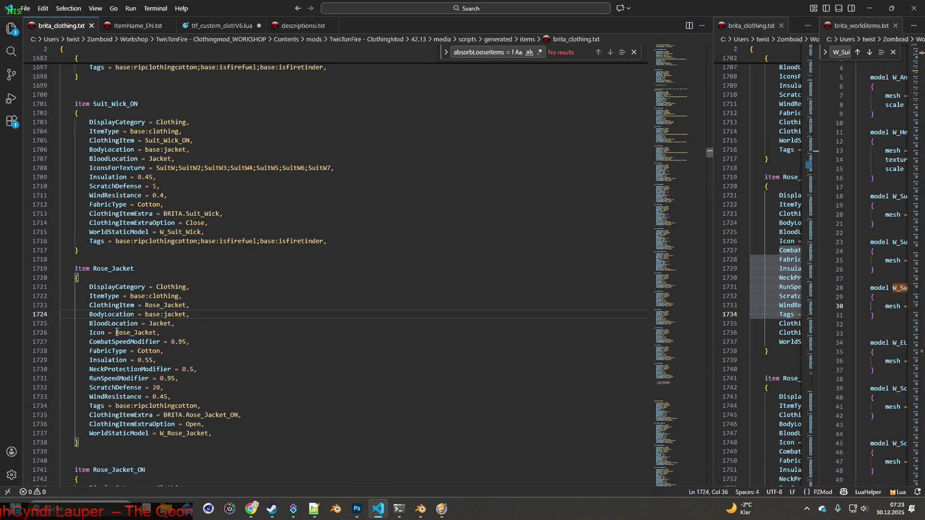
drag(116, 333, 157, 334)
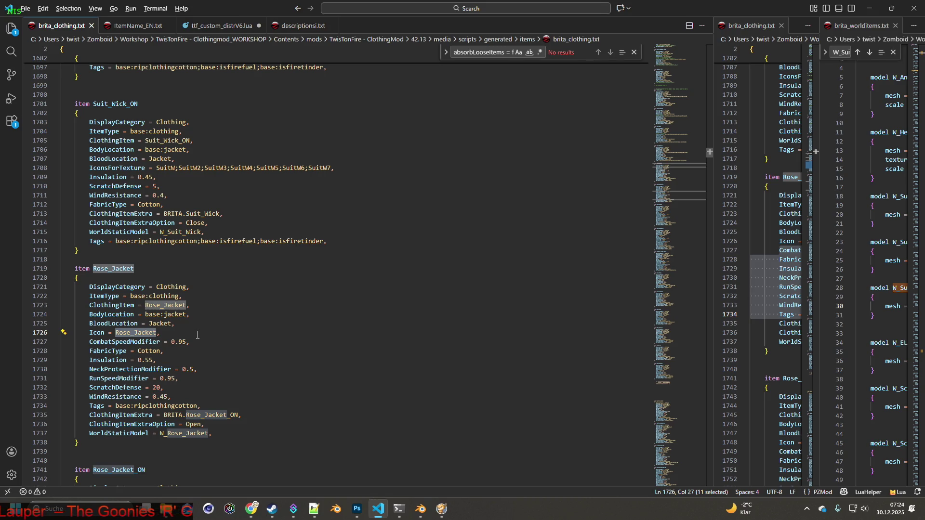
key(alt+Tab)
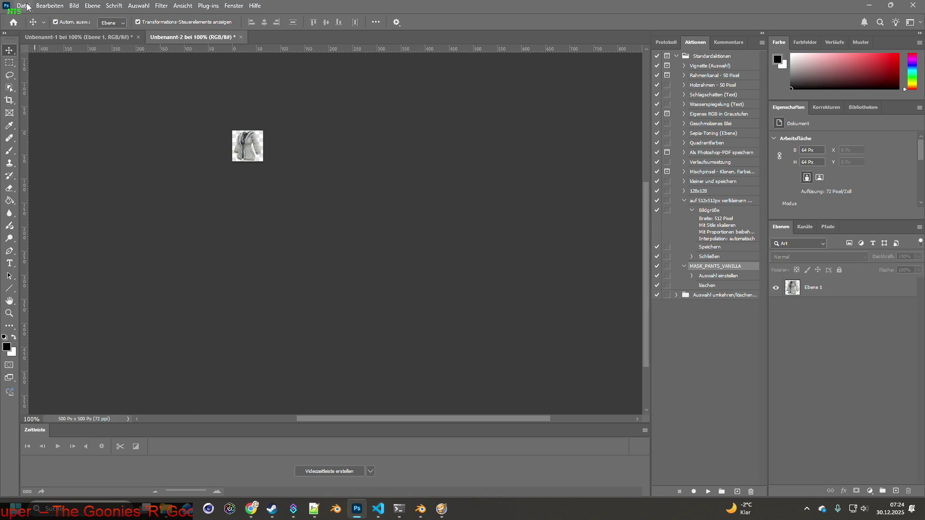
- Quick-export the icon as Item_Rose_Jacket.png over the existing file, then close it unsaved
click(28, 7)
mouse_move(97, 156)
click(237, 156)
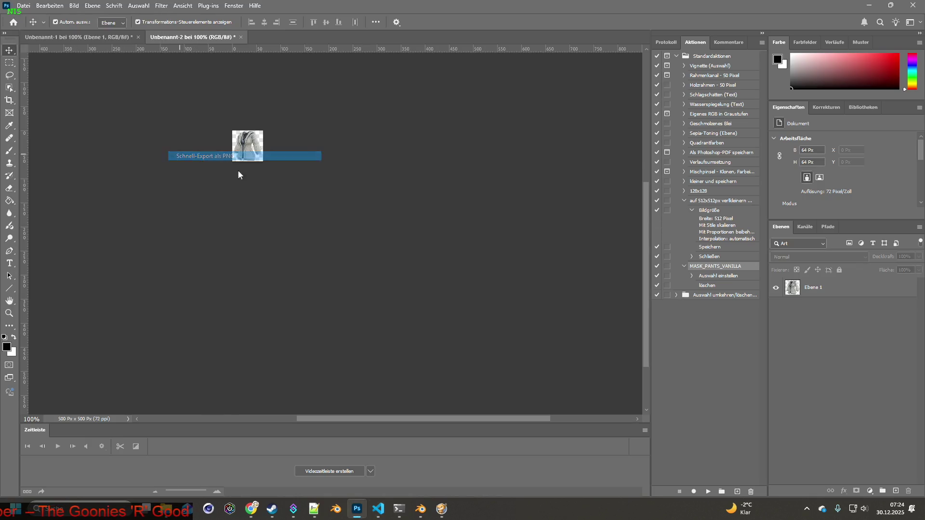
click(95, 428)
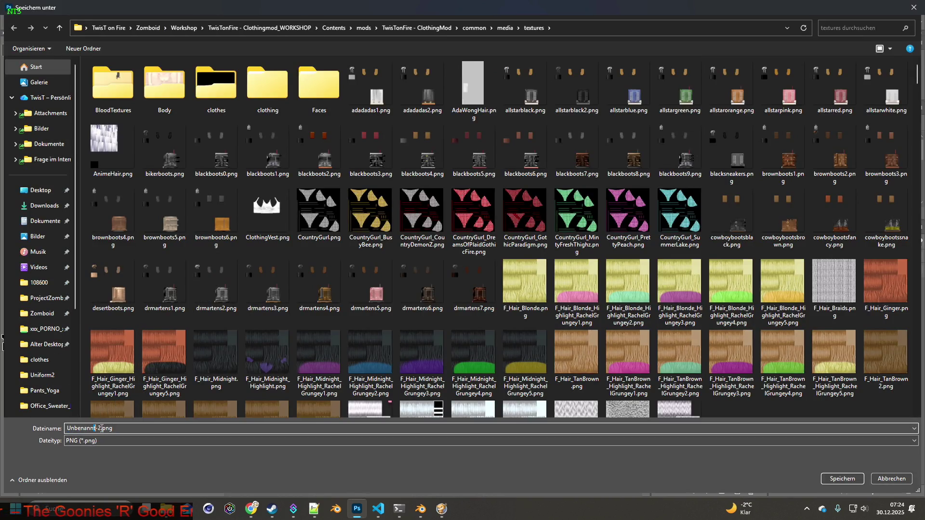
text(l)
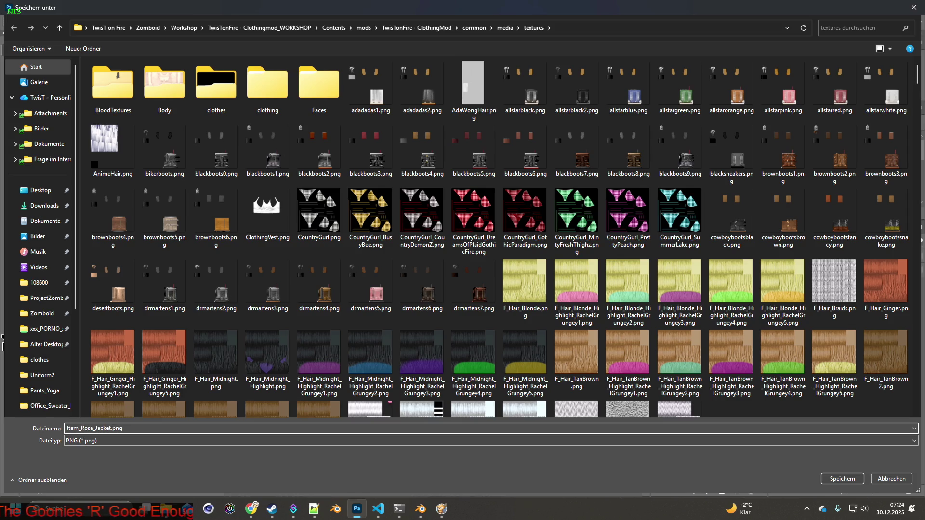
click(843, 481)
key(j)
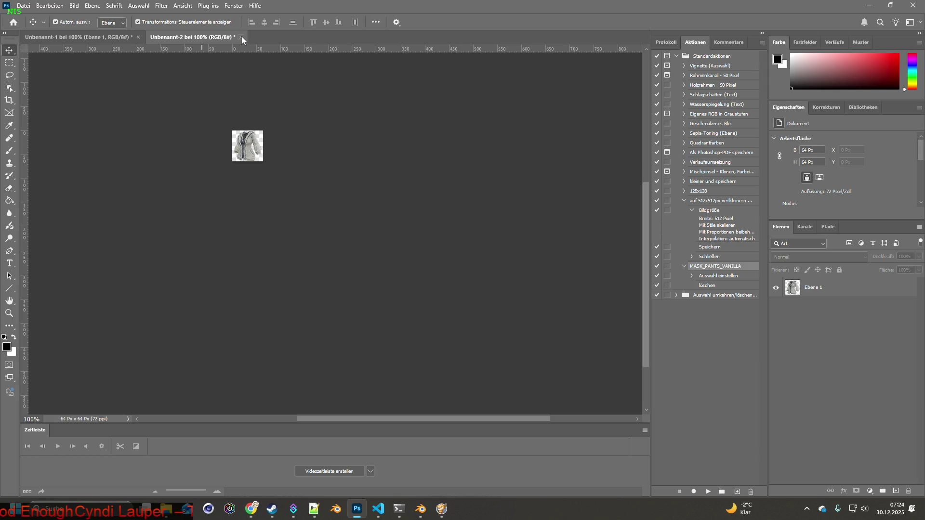
click(241, 37)
click(464, 190)
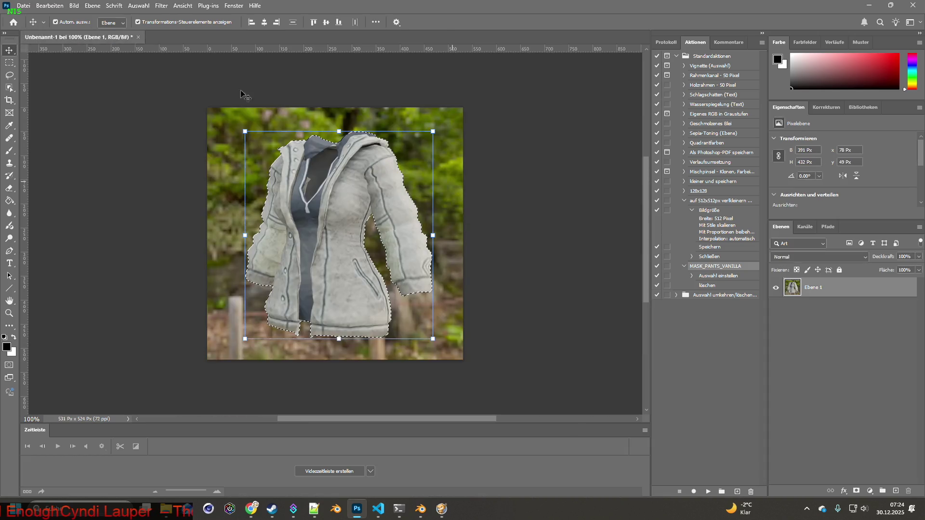
- Close the Unbenannt-1 jacket document without saving, then switch to the Notepad++ window
click(138, 38)
click(465, 190)
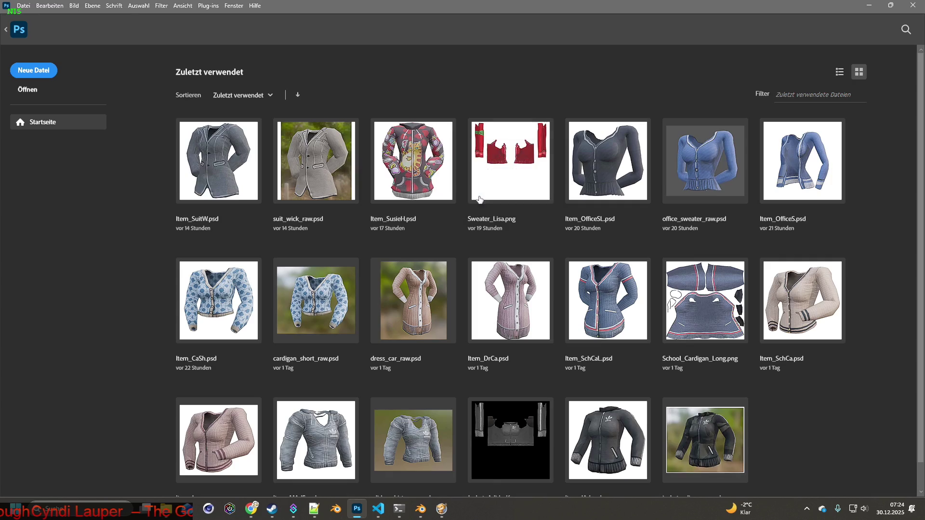
key(alt+Tab)
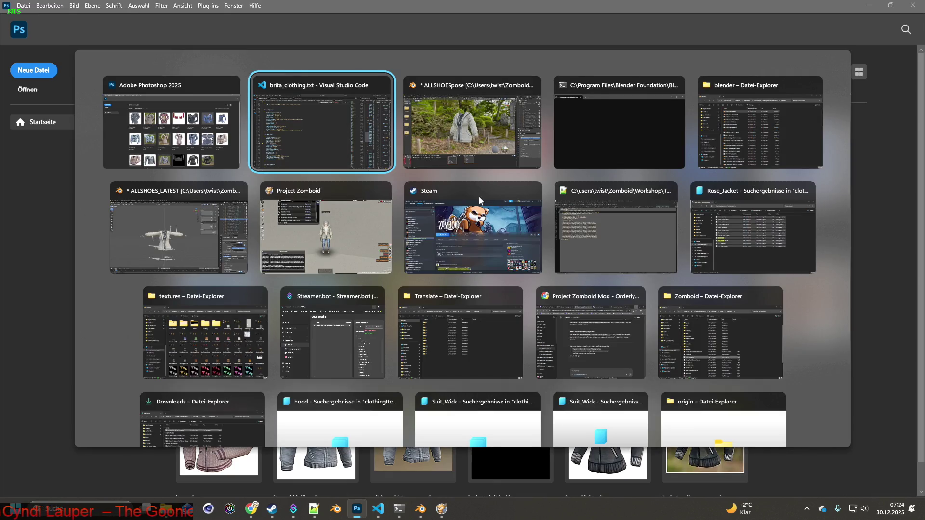
key(alt+Tab)
key(alt+Tab)
key(alt+Tab)
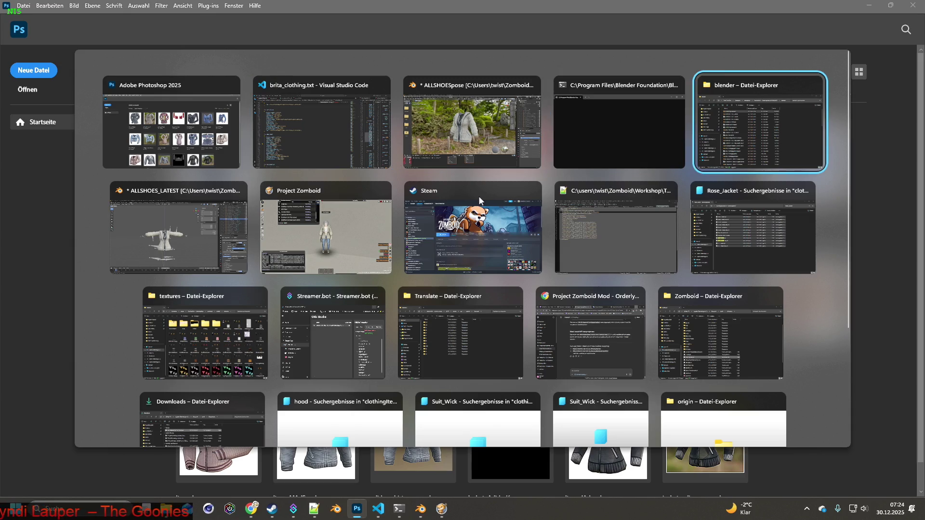
key(alt+Tab)
key(alt+Tab)
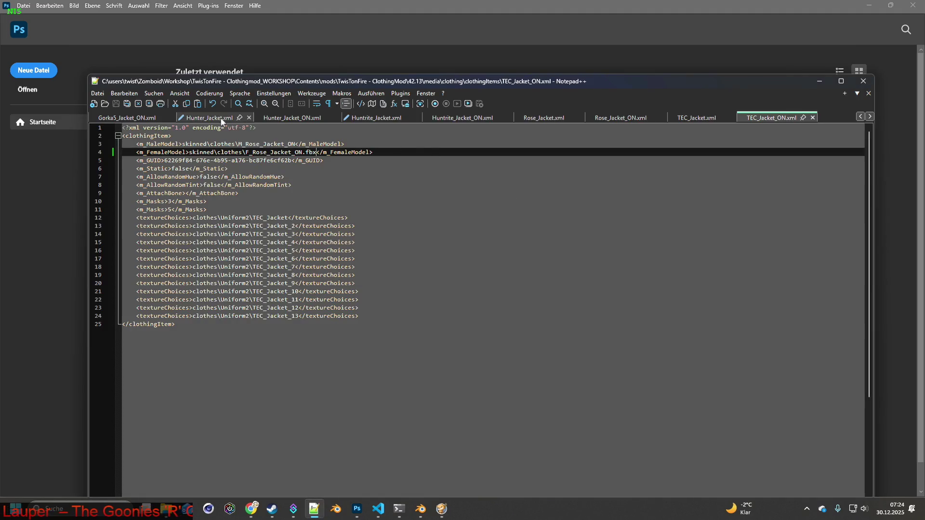
- Delete the two m_Masks lines from Chara_Jacket.xml and save it
click(859, 116)
click(859, 117)
click(859, 117)
click(859, 117)
click(859, 117)
click(860, 117)
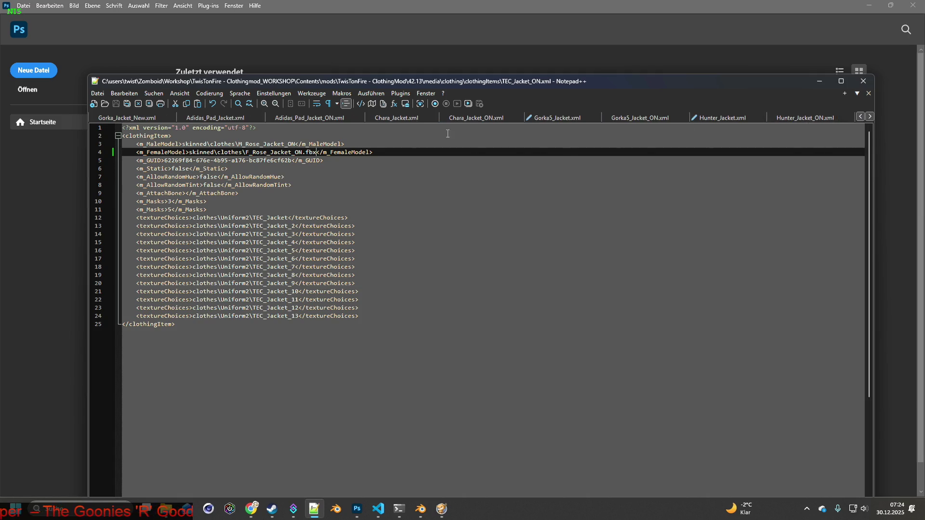
click(394, 118)
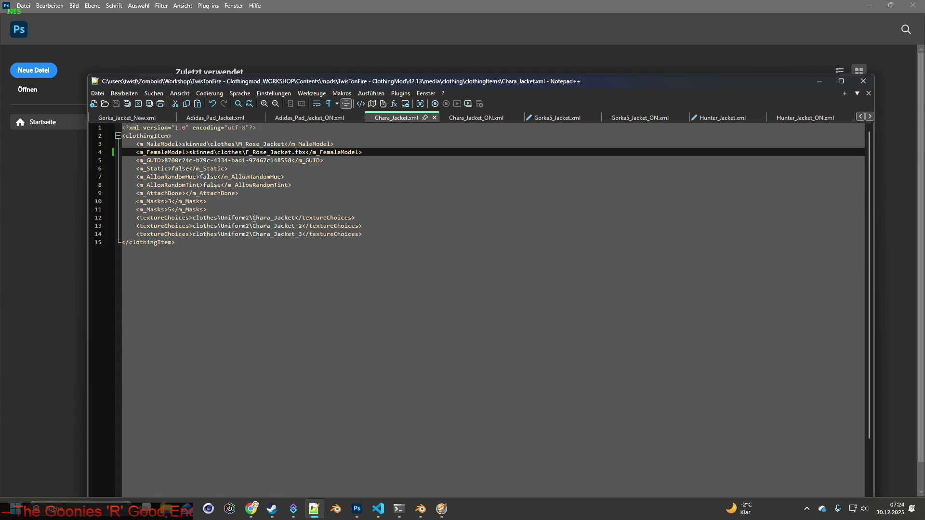
drag(253, 217, 286, 218)
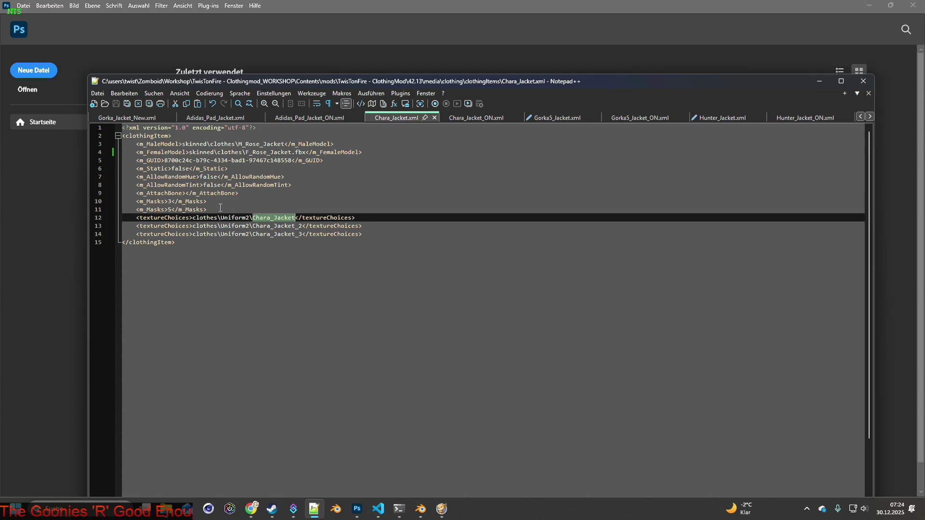
drag(221, 208, 95, 199)
key(BackSpace)
key(BackSpace)
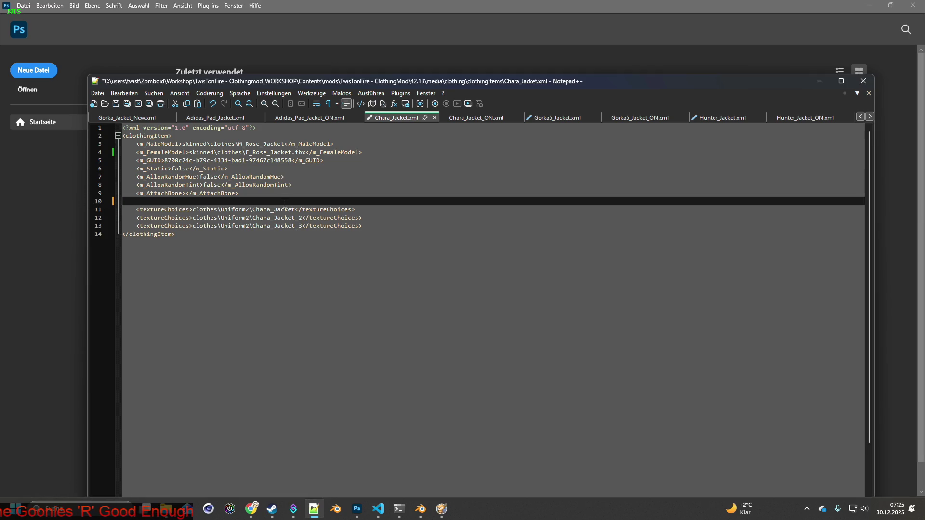
key(ctrl+s)
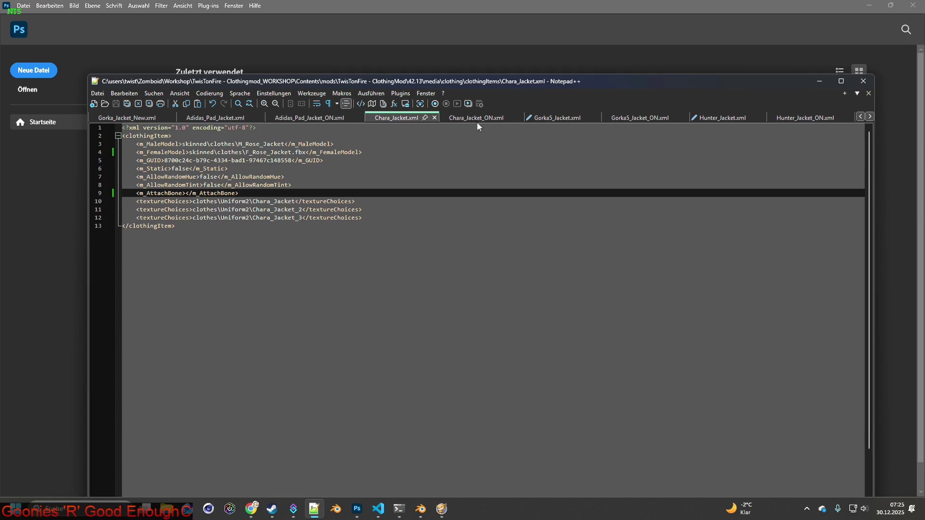
- Remove the m_Masks lines from Chara_Jacket_ON.xml and Gorka5_Jacket.xml, saving each
click(475, 120)
click(187, 208)
drag(212, 209, 95, 200)
key(BackSpace)
key(BackSpace)
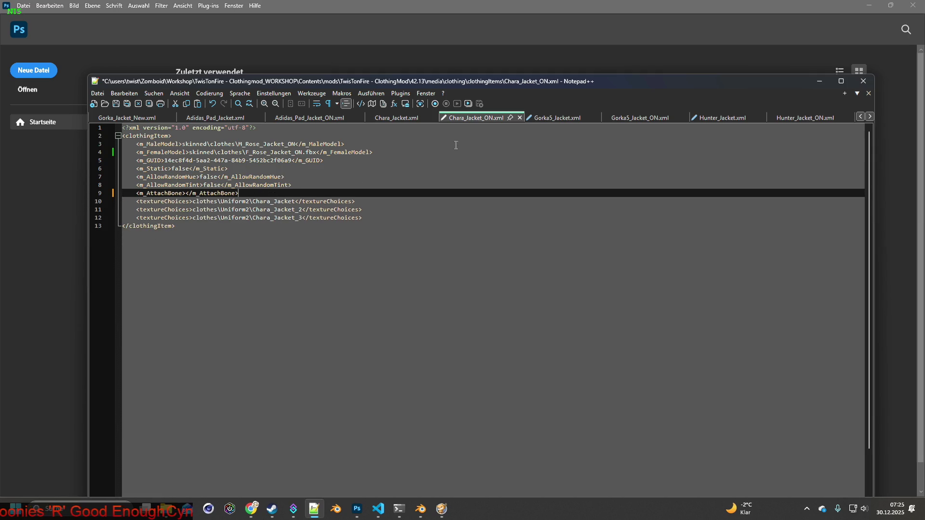
key(ctrl+s)
key(ctrl+Tab)
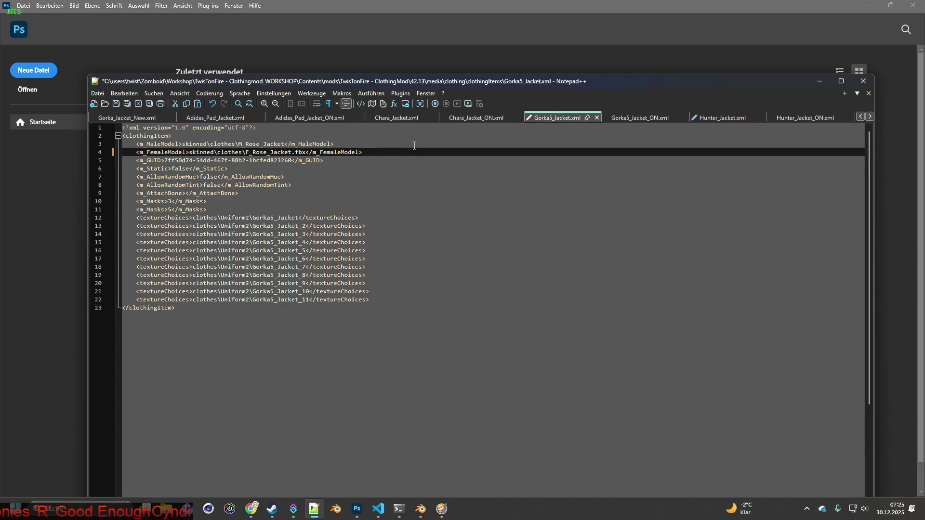
drag(214, 209, 96, 201)
key(BackSpace)
key(BackSpace)
click(117, 105)
- Remove the m_Masks lines from Gorka5_Jacket_ON.xml and Hunter_Jacket.xml, saving each
click(615, 122)
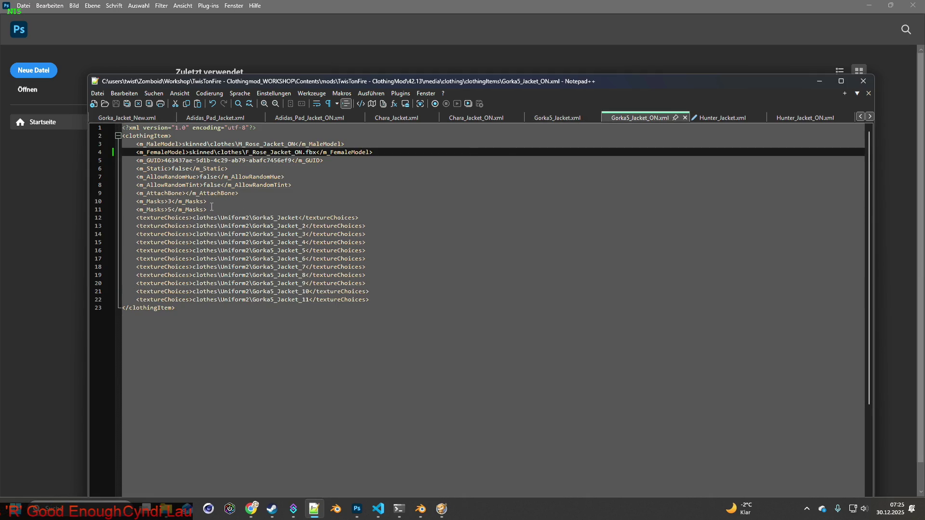
drag(212, 210, 96, 201)
key(BackSpace)
key(BackSpace)
click(116, 105)
click(721, 118)
drag(217, 207, 96, 202)
key(BackSpace)
key(BackSpace)
click(115, 105)
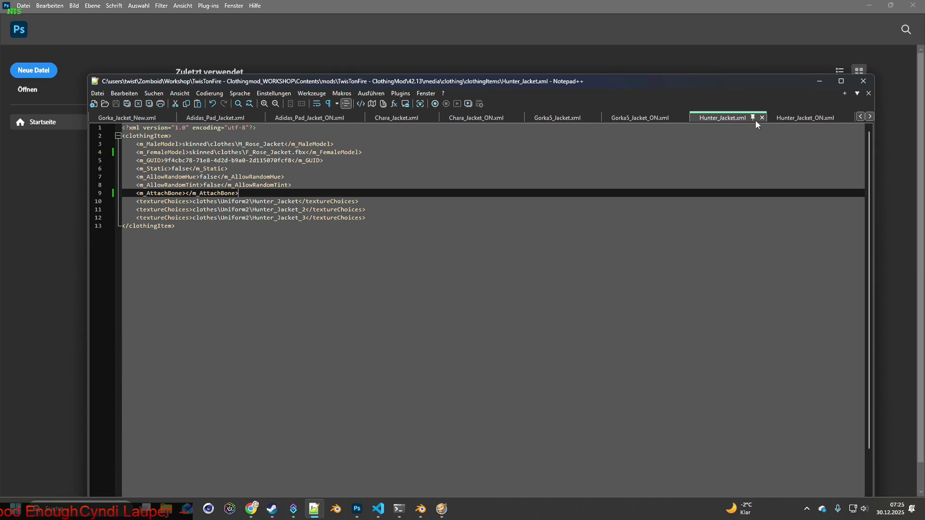
- Remove the m_Masks lines from Hunter_Jacket_ON.xml and Huntrite_Jacket.xml, saving each
click(795, 118)
drag(223, 209, 122, 201)
key(BackSpace)
key(BackSpace)
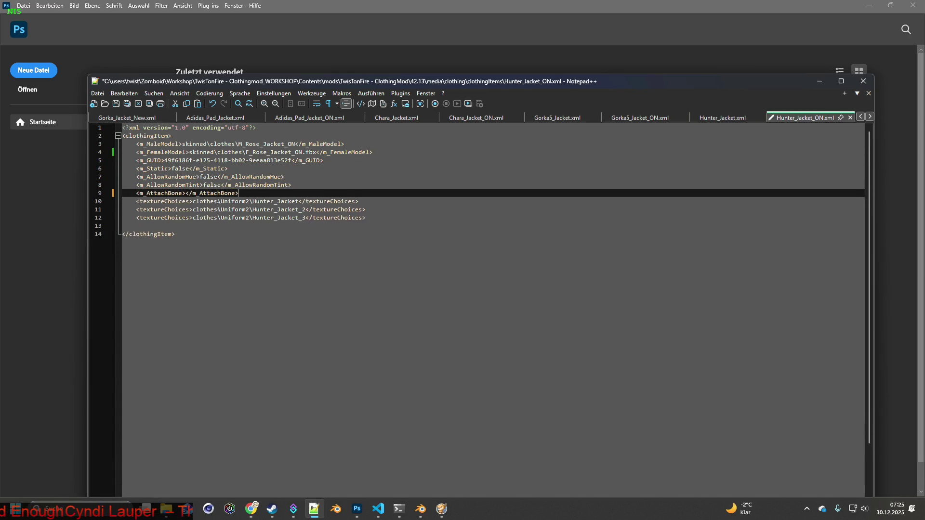
click(116, 104)
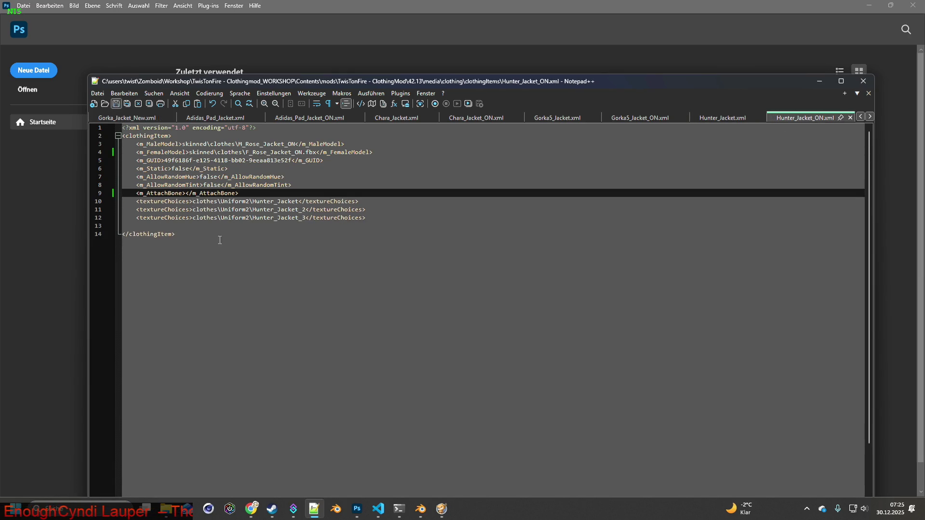
click(870, 118)
click(870, 118)
click(372, 120)
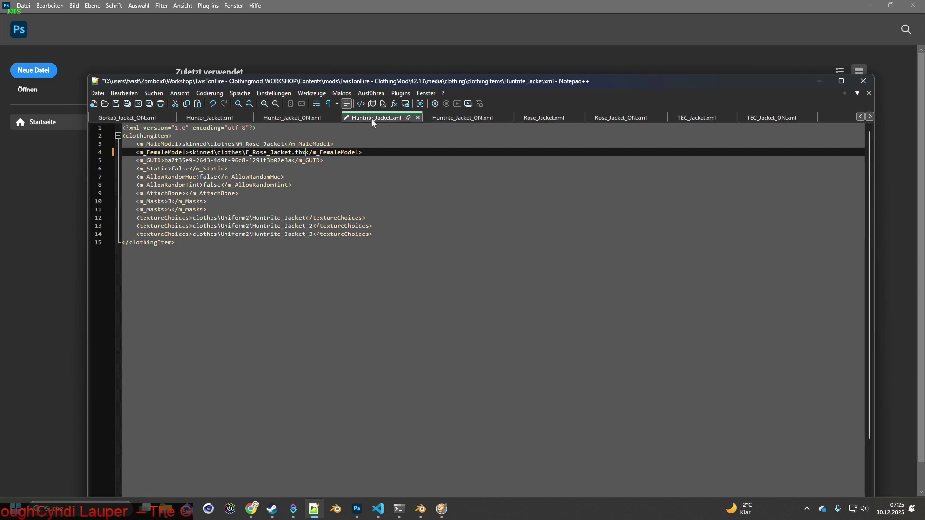
drag(211, 209, 123, 202)
key(BackSpace)
key(BackSpace)
click(116, 104)
- Remove the m_Masks lines from Huntrite_Jacket_ON.xml and TEC_Jacket.xml, saving each
click(461, 118)
drag(208, 209, 129, 205)
key(BackSpace)
key(BackSpace)
click(116, 104)
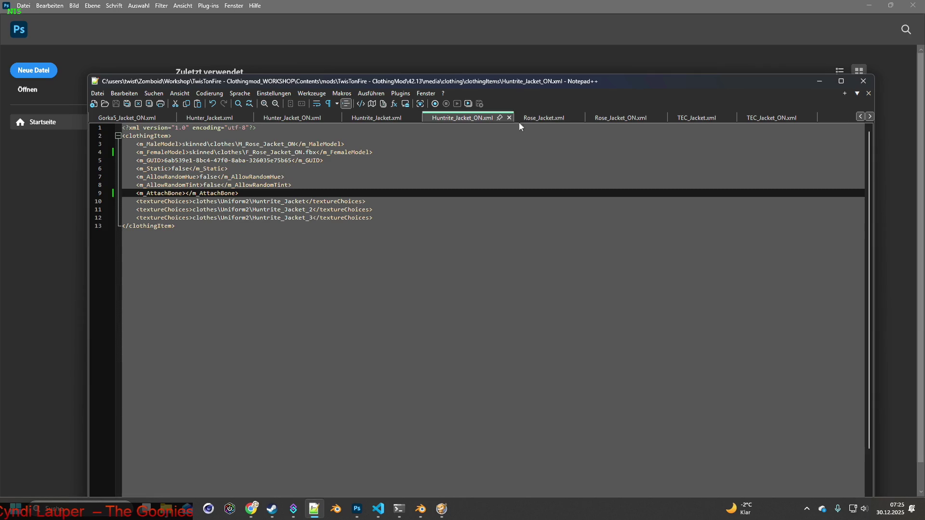
click(544, 119)
click(629, 118)
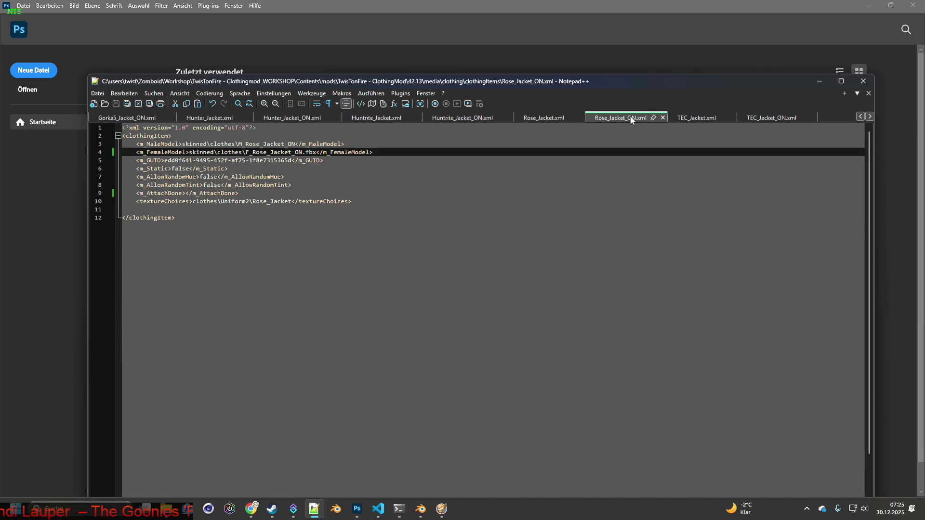
click(691, 118)
drag(208, 210, 128, 202)
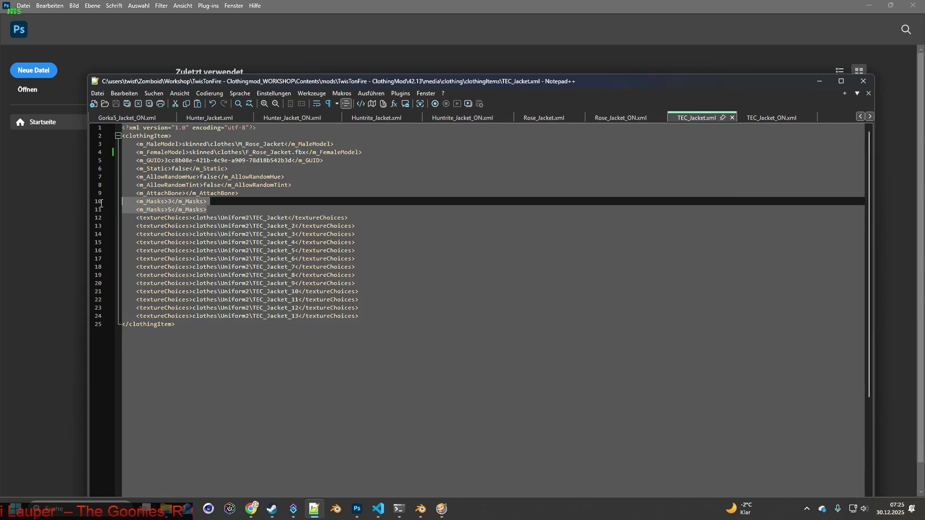
key(BackSpace)
key(BackSpace)
click(116, 104)
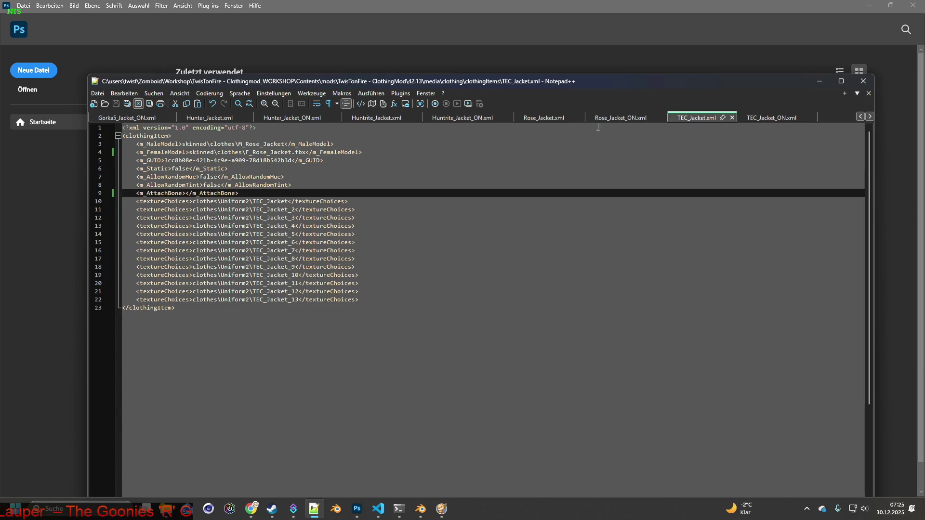
- Delete the two m_Masks lines from TEC_Jacket_ON.xml and save it
click(771, 118)
drag(208, 210, 128, 201)
key(BackSpace)
key(BackSpace)
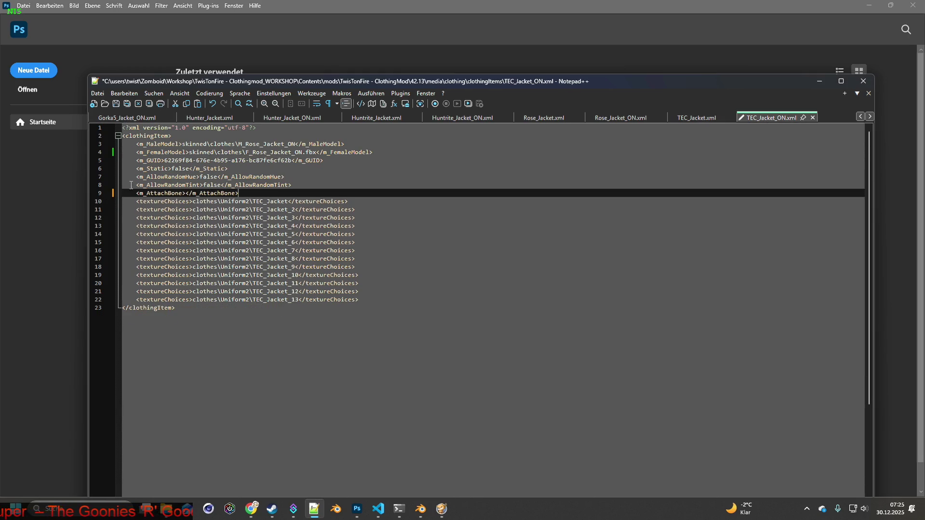
click(116, 104)
- Return to Chara_Jacket.xml and select the texture name Chara_Jacket on line 10
click(860, 117)
click(860, 117)
click(860, 117)
click(860, 116)
click(860, 117)
click(860, 117)
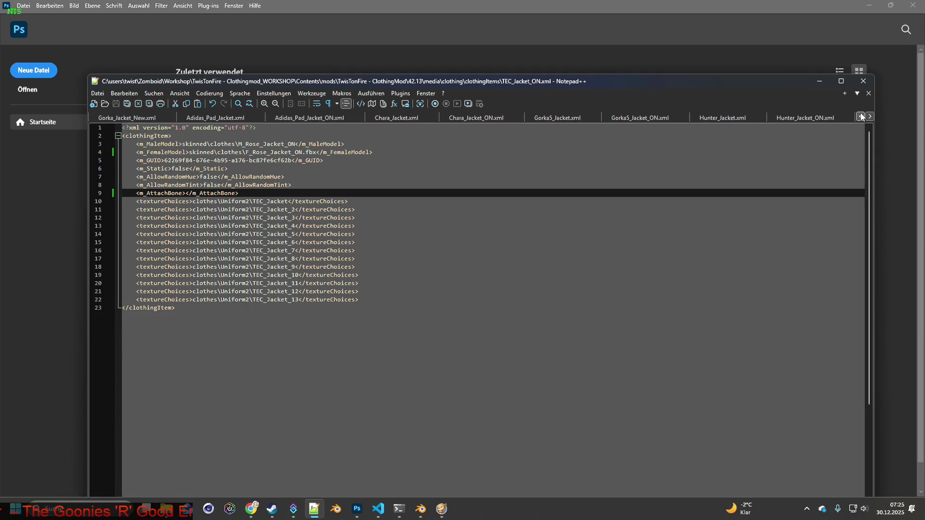
click(393, 117)
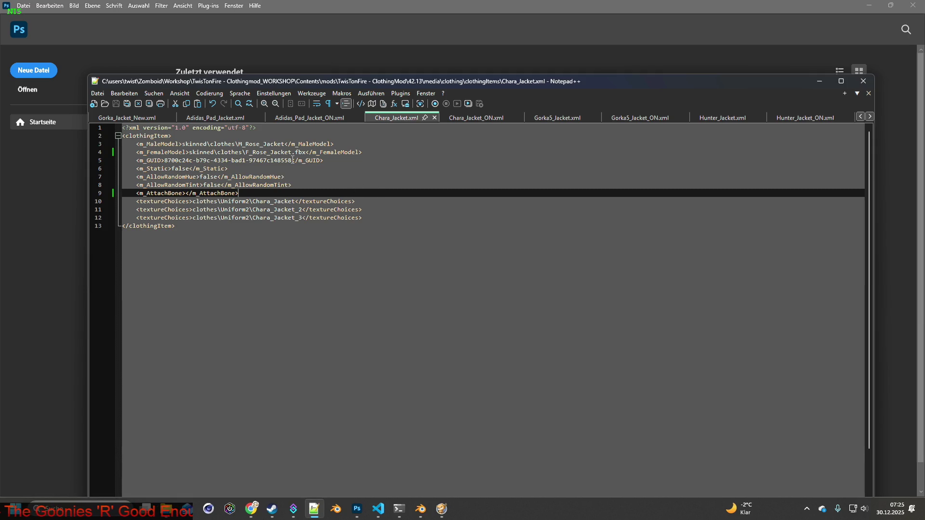
double_click(254, 201)
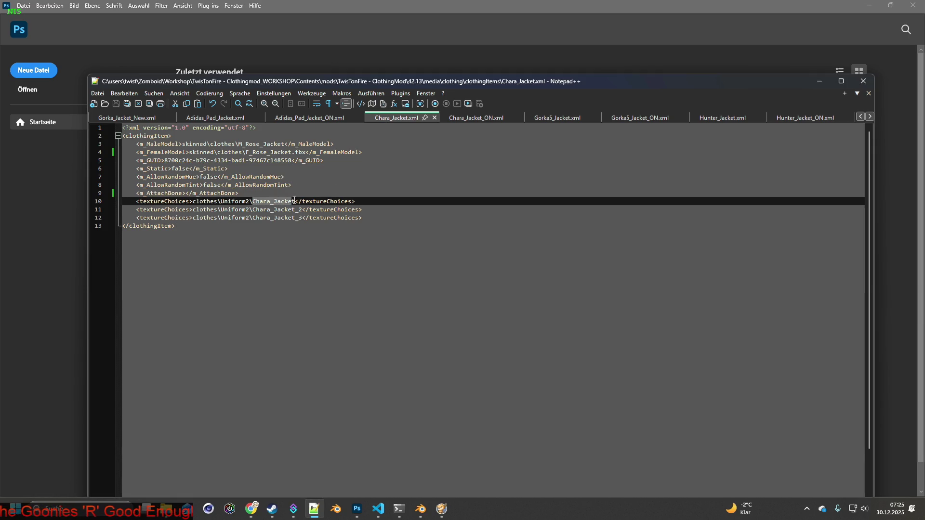
- In File Explorer, go up to BRITA_Textures and create a new folder named origin
mouse_move(166, 508)
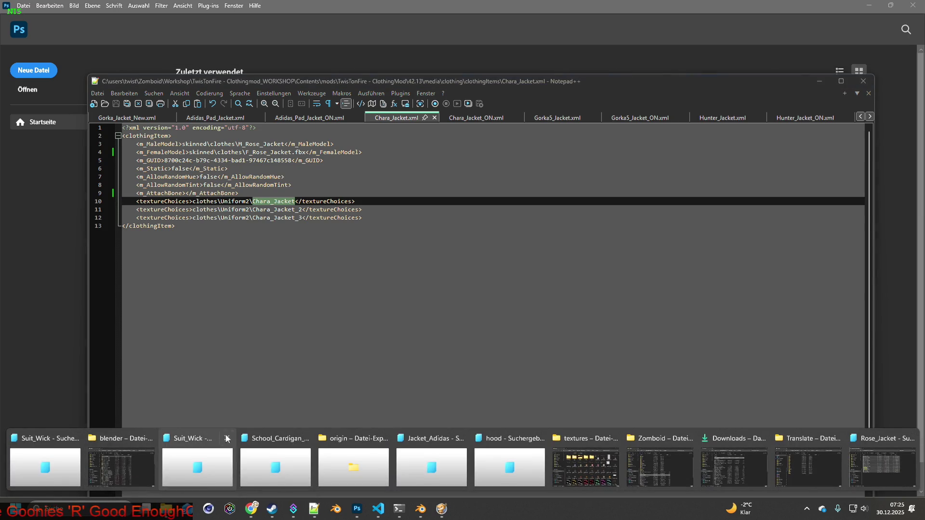
click(338, 442)
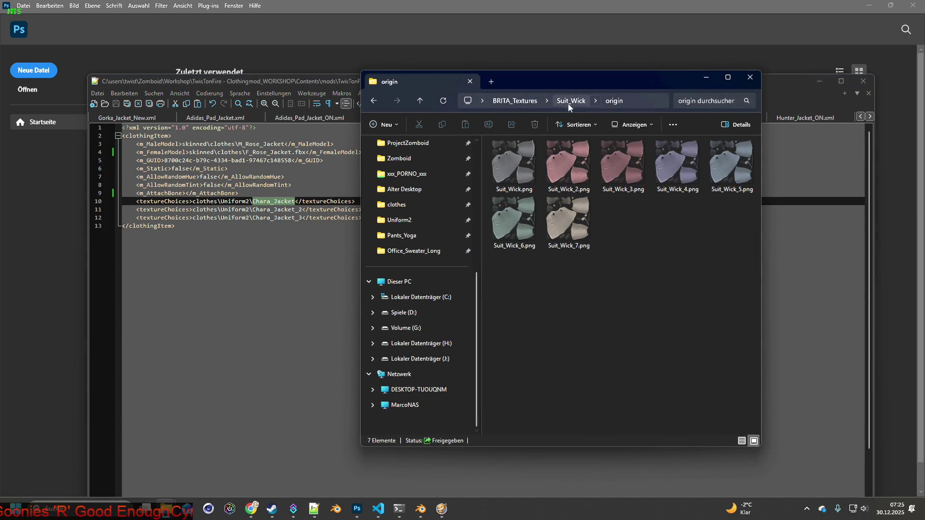
click(570, 102)
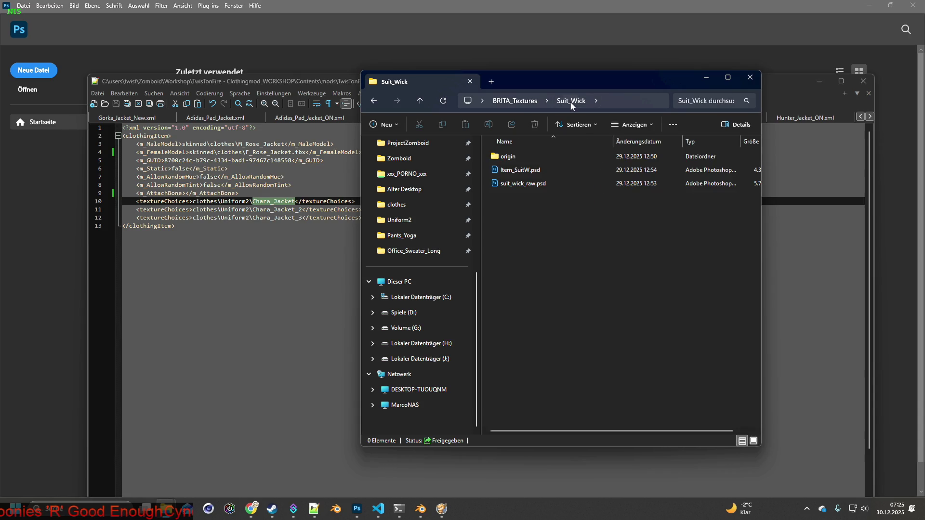
click(526, 102)
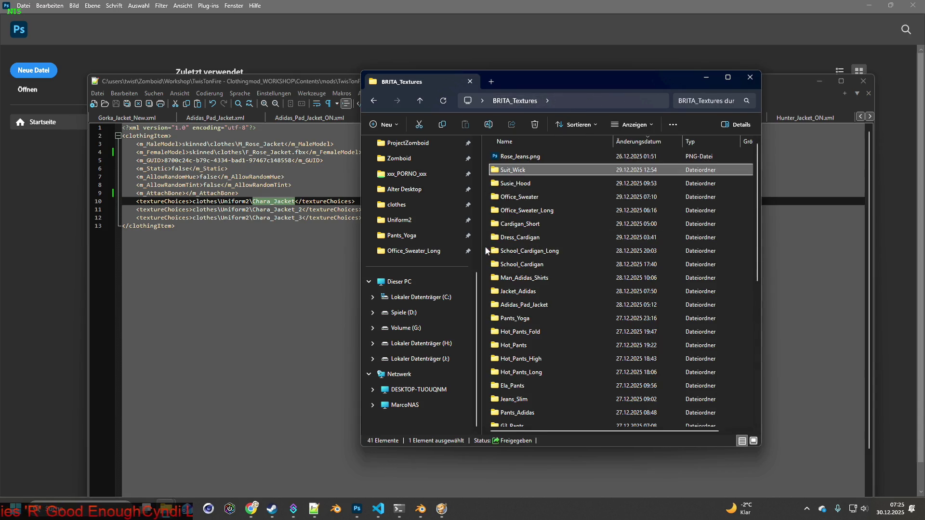
right_click(487, 249)
mouse_move(578, 308)
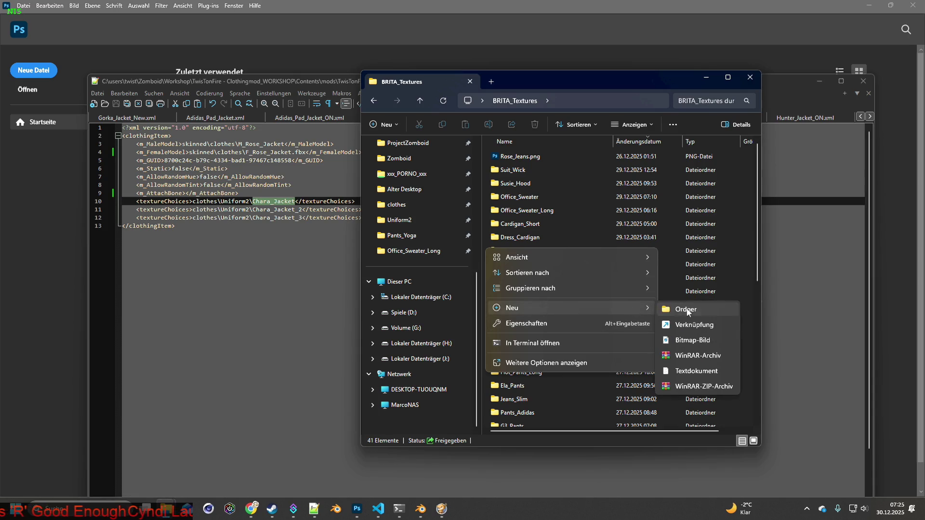
click(687, 310)
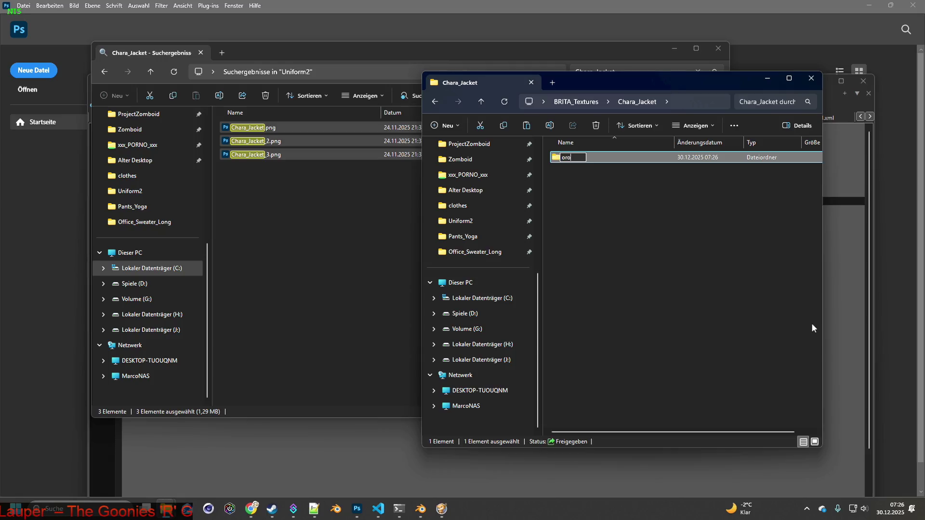
key(BackSpace)
text(igin)
key(Return)
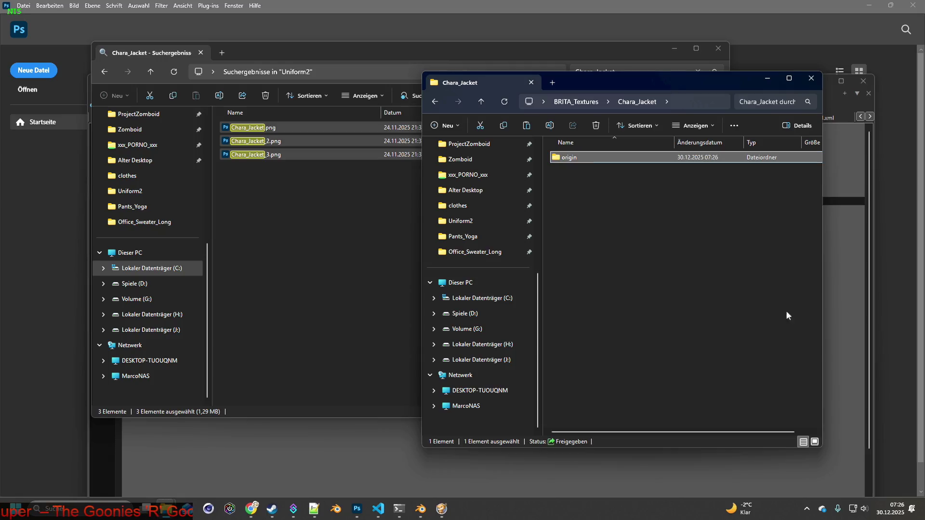
- Paste the three Chara_Jacket PNGs into the origin folder, then return to Blender
click(596, 192)
double_click(573, 155)
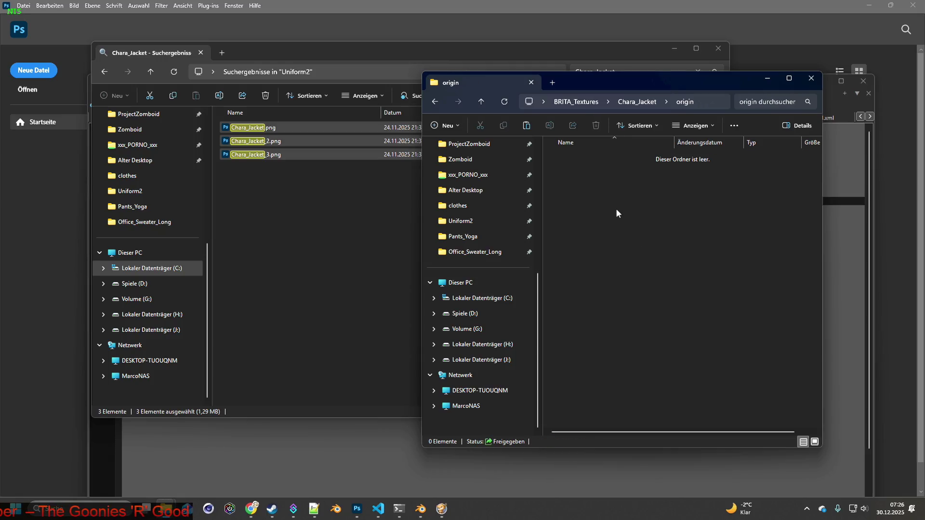
key(ctrl+v)
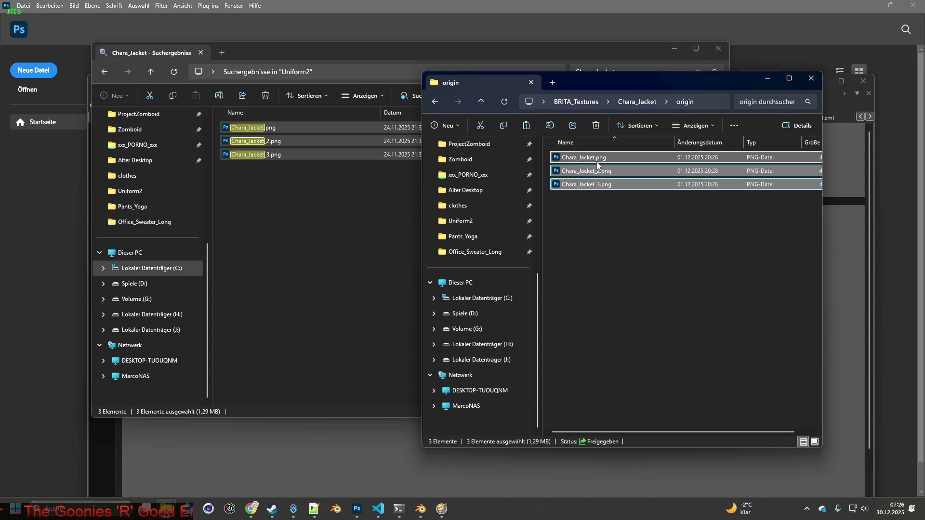
click(531, 7)
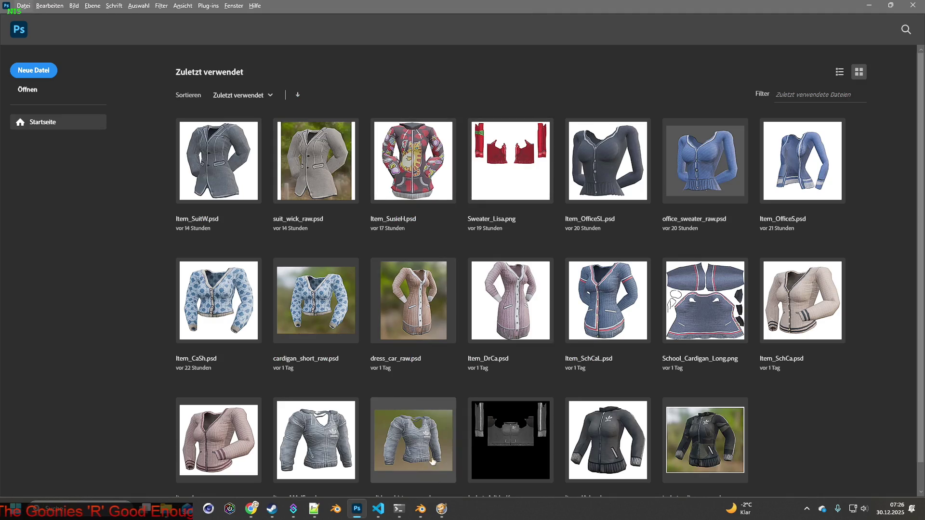
mouse_move(423, 511)
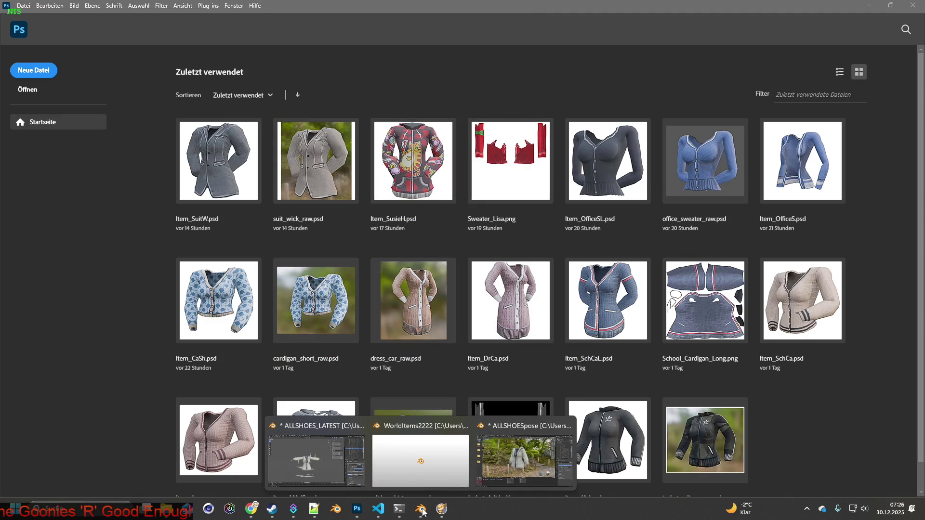
click(520, 429)
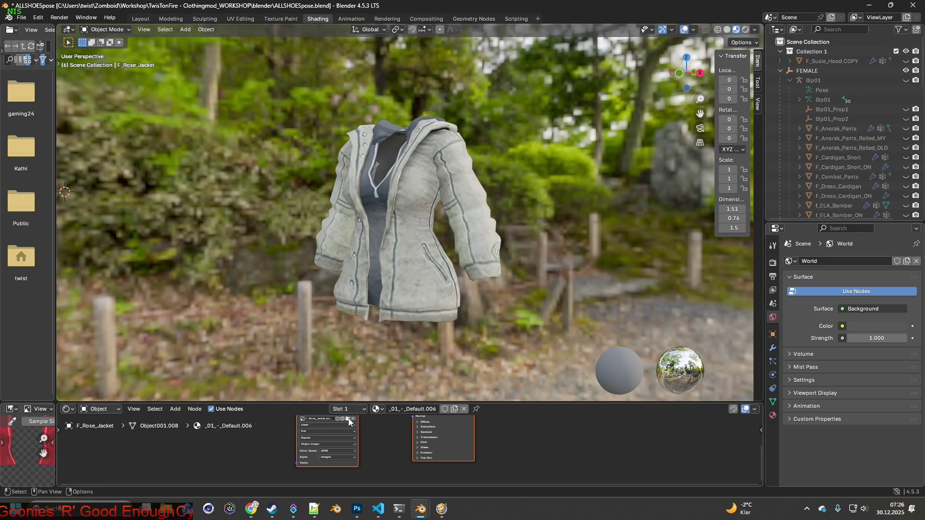
click(349, 420)
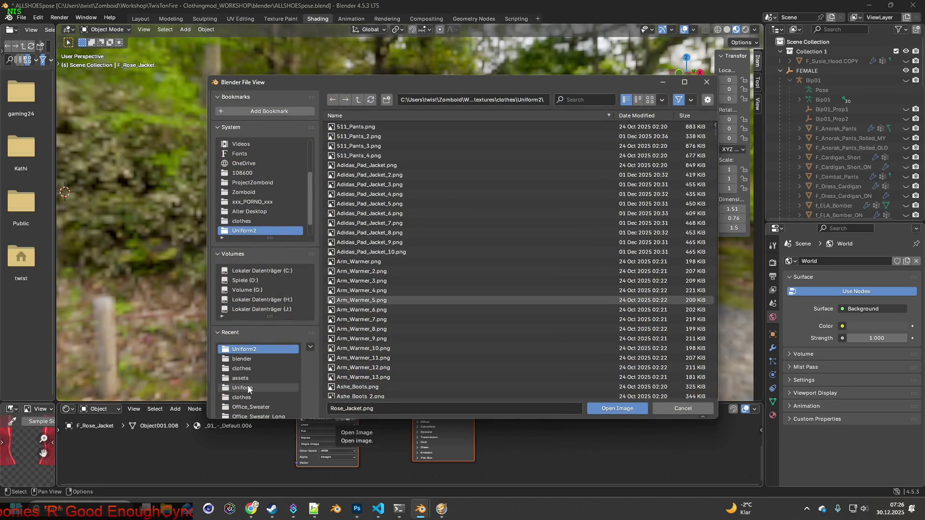
- Load Chara_Jacket.png from the Chara_Jacket folder into the jacket's Image Texture node
scroll(251, 406, down, 1)
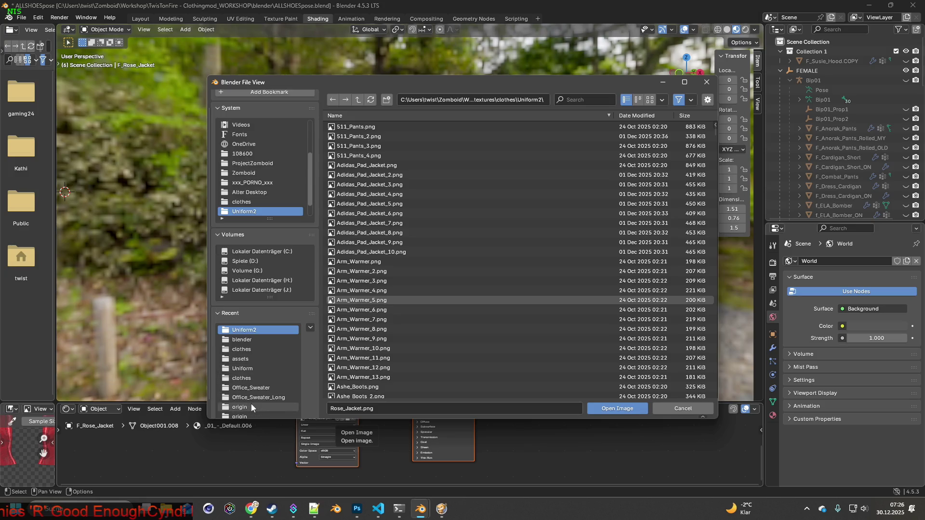
click(247, 404)
click(361, 99)
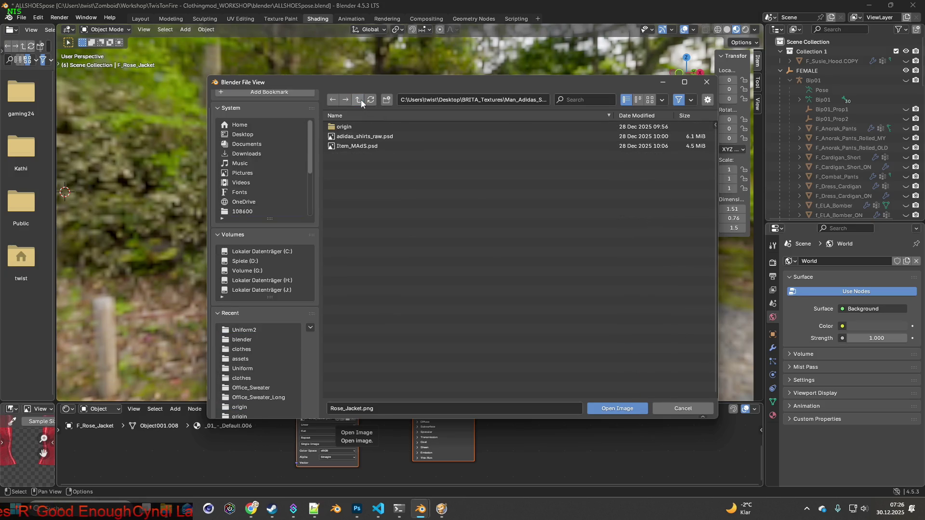
click(361, 99)
click(633, 116)
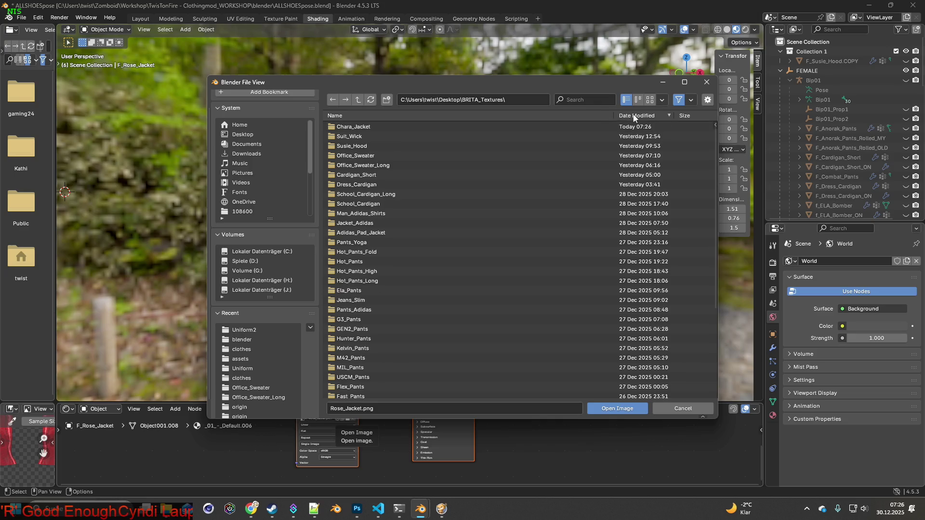
click(364, 126)
click(364, 127)
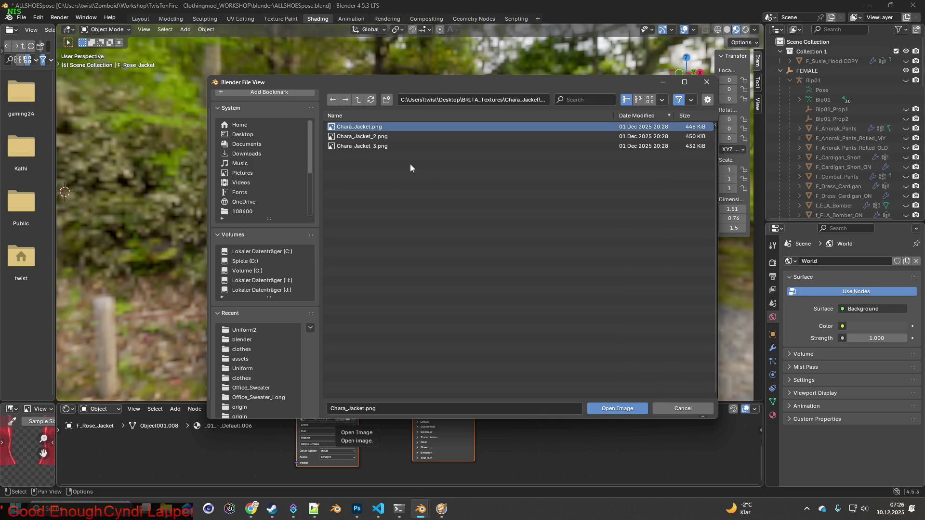
click(616, 408)
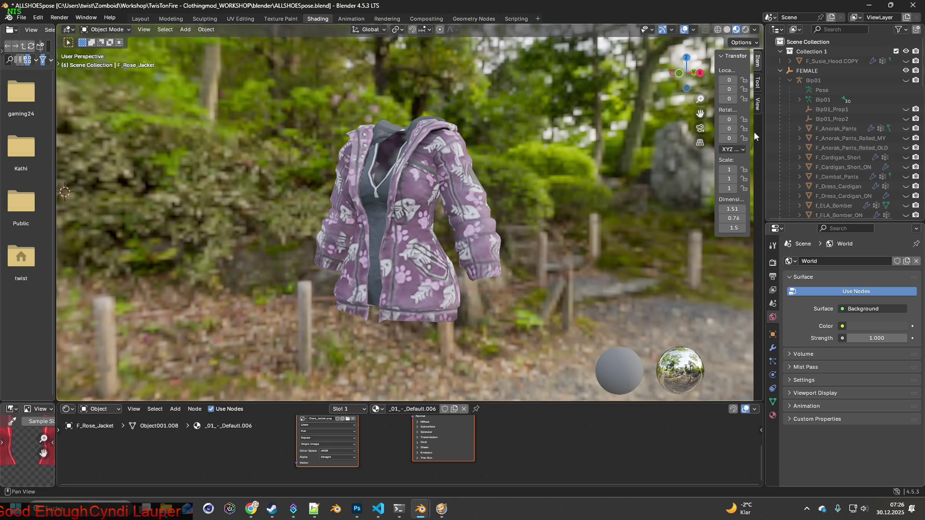
- Set the viewport background blur to 1.0 and snip the jacket for a new Photoshop document
click(754, 30)
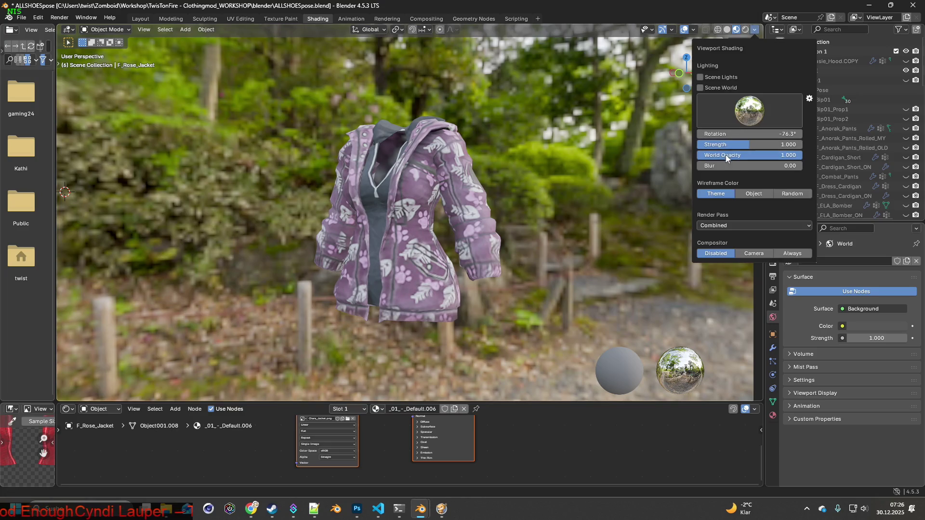
mouse_move(727, 166)
mouse_down()
mouse_move(802, 165)
mouse_move(747, 165)
mouse_up()
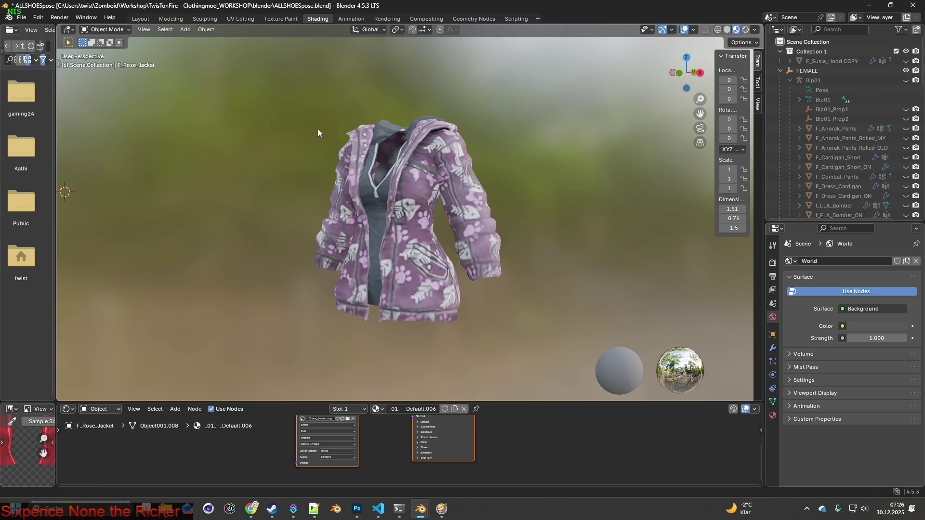
key(super+shift+s)
drag(281, 105, 531, 337)
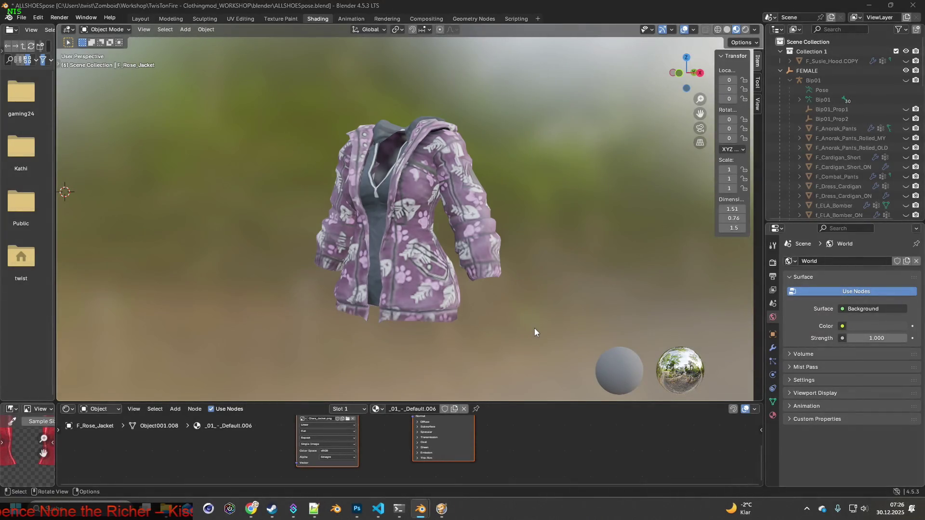
key(alt+Tab)
click(36, 72)
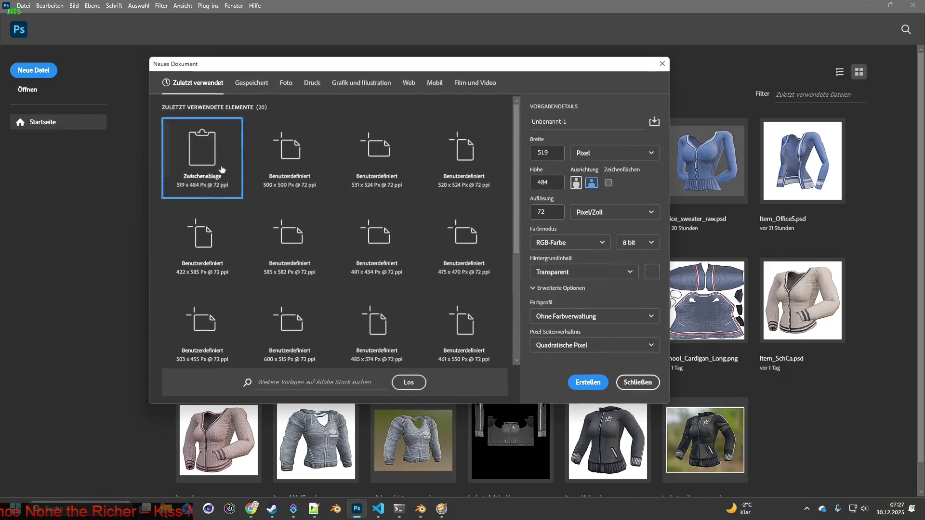
- Create the 519×484 Photoshop document and paste the first jacket capture into it
click(588, 382)
key(ctrl+v)
key(alt+Tab)
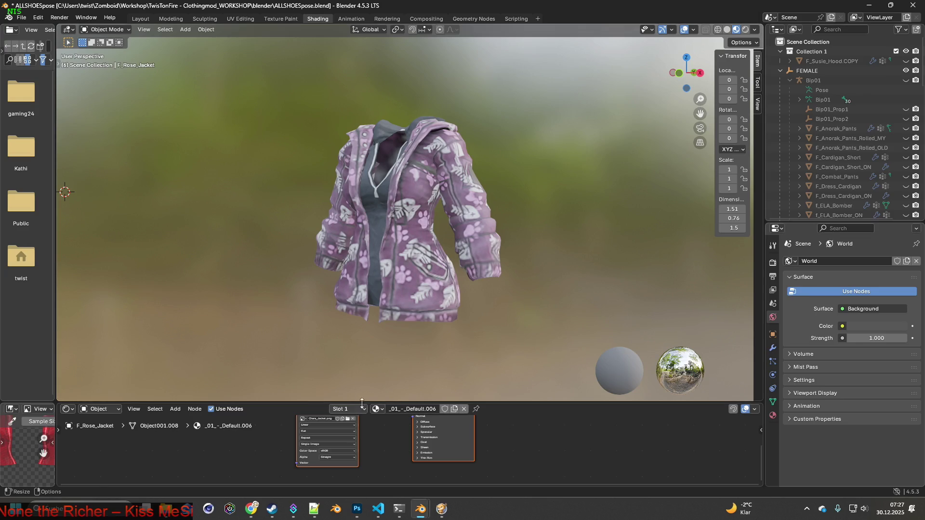
- Apply Chara_Jacket_2.png to the jacket, snip the pink version, and paste it into Photoshop
click(351, 423)
click(356, 136)
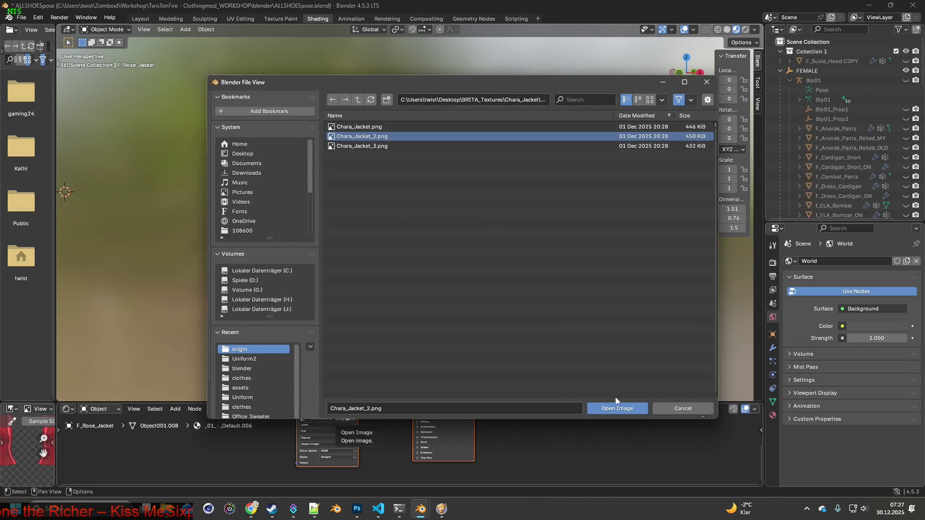
click(618, 408)
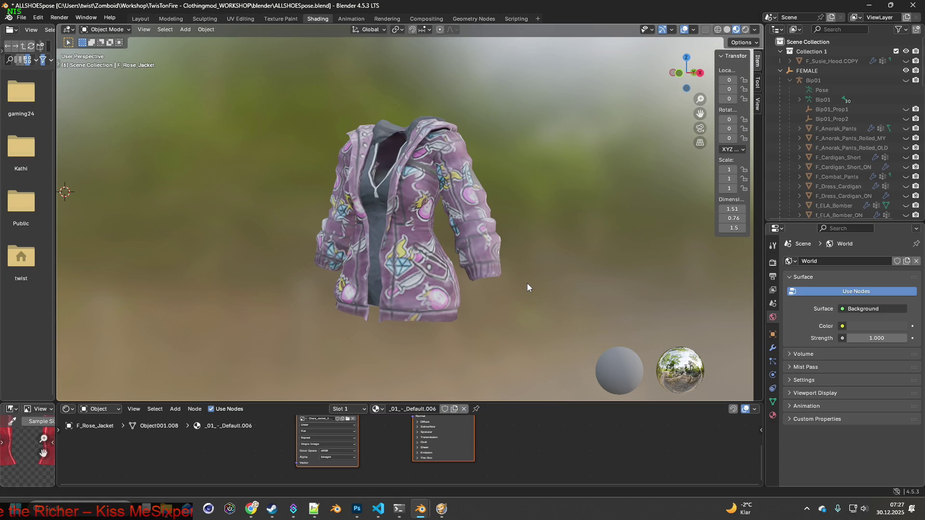
key(super+shift+s)
drag(287, 99, 522, 342)
key(alt+Tab)
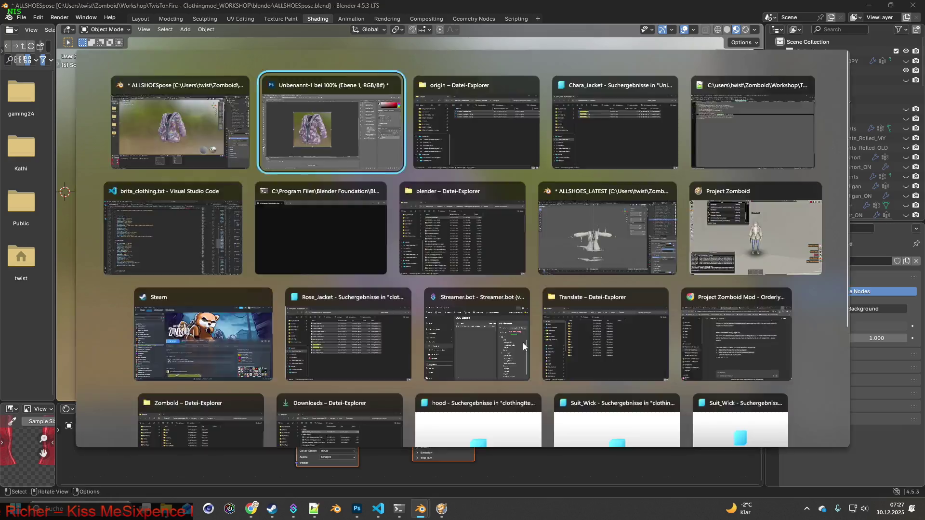
key(ctrl+v)
key(alt+Tab)
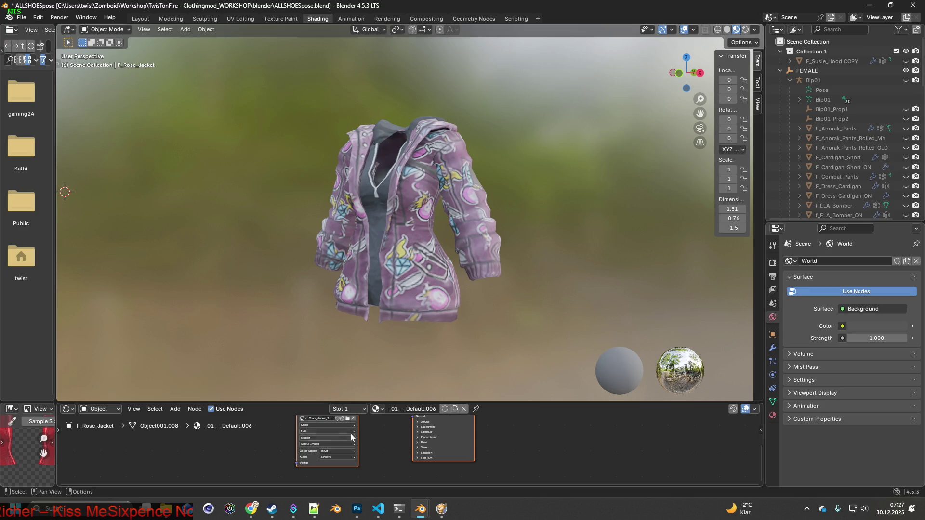
- Apply Chara_Jacket_3.png to the jacket and snip the blue cloud version
click(347, 419)
click(357, 146)
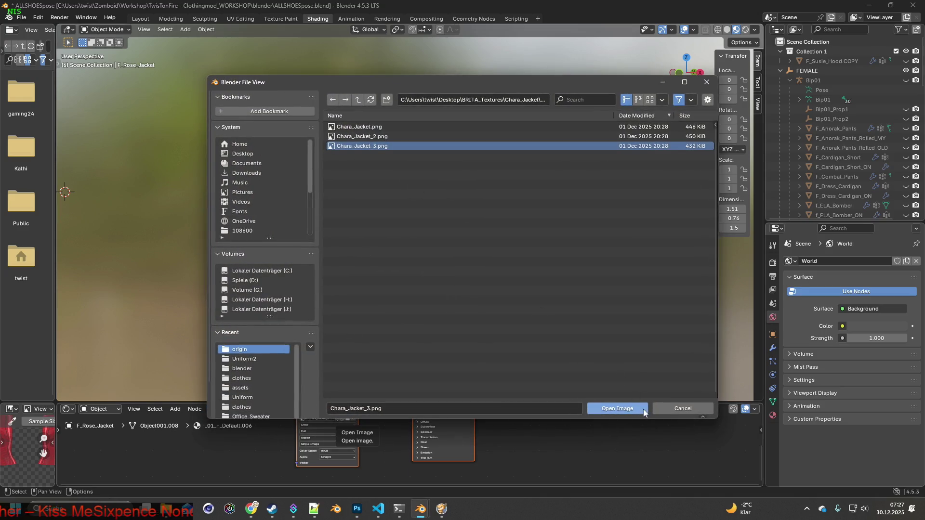
click(617, 411)
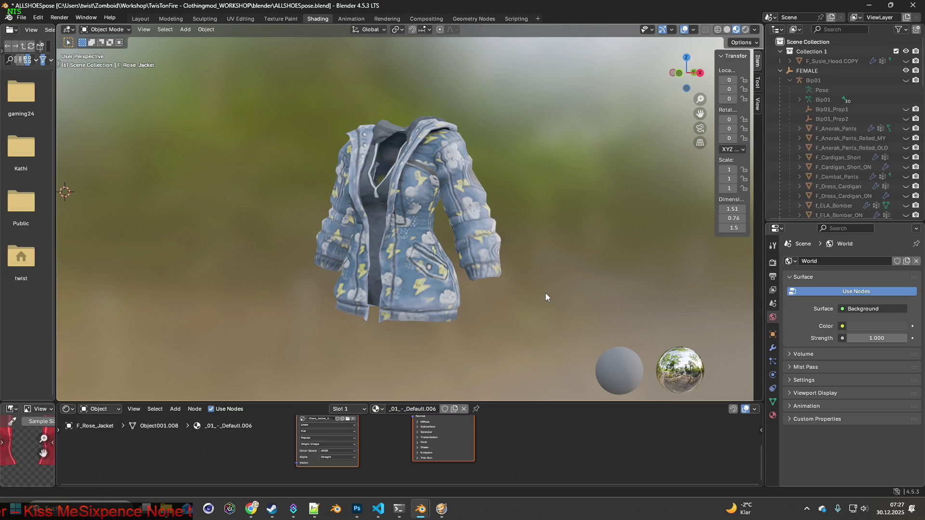
key(shift+super+s)
mouse_move(279, 98)
mouse_down()
mouse_move(519, 312)
mouse_move(524, 340)
mouse_up()
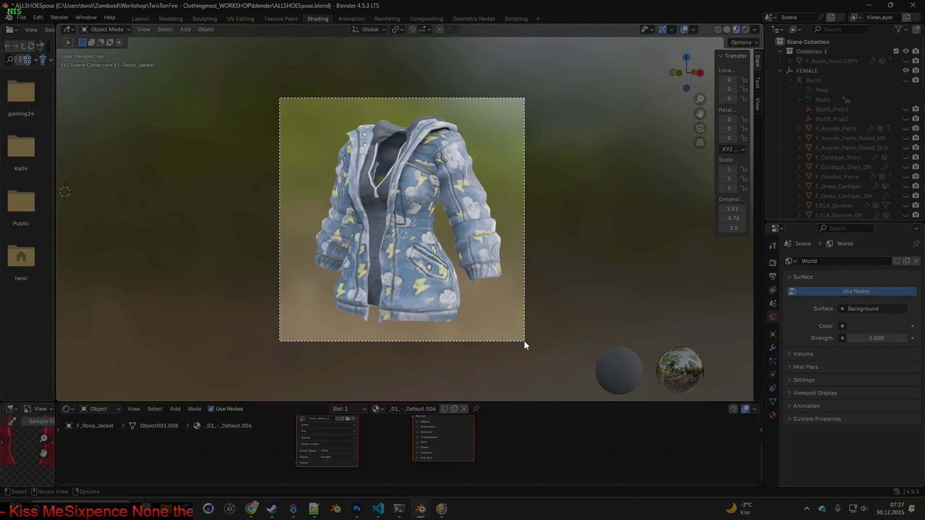
- Paste the blue jacket as Ebene 3, then create a transparent 500×500 px document
key(alt+Tab)
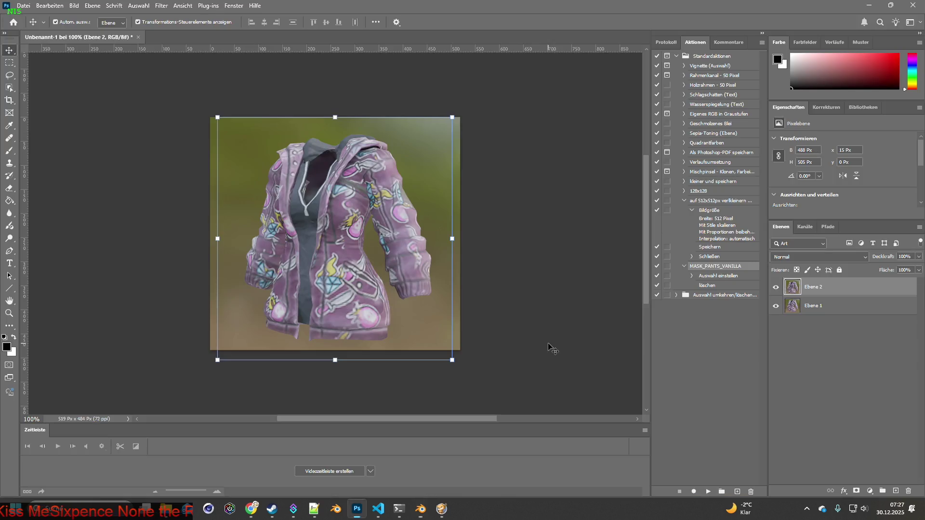
key(ctrl+v)
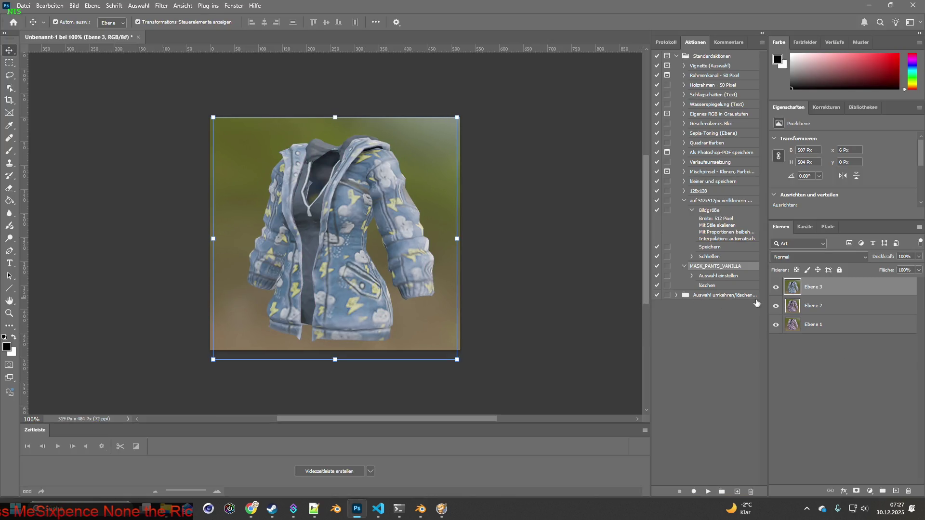
click(24, 5)
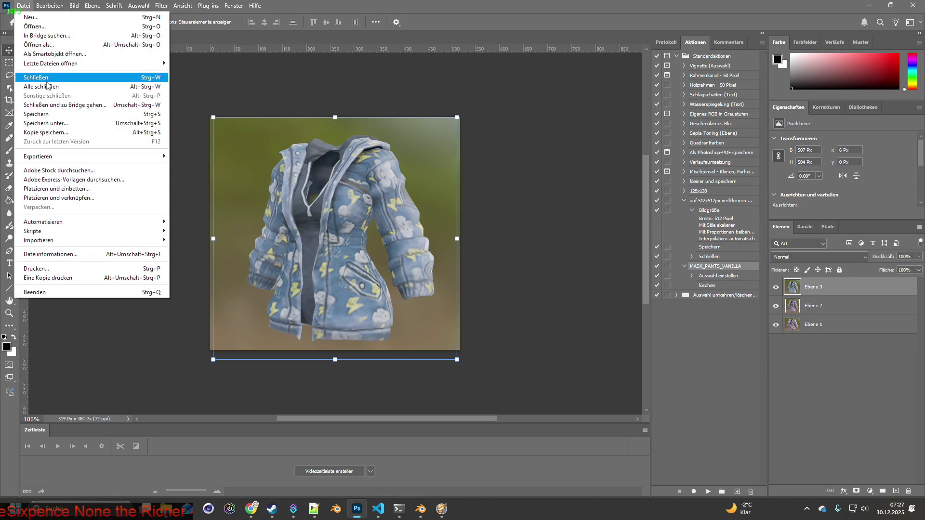
click(29, 18)
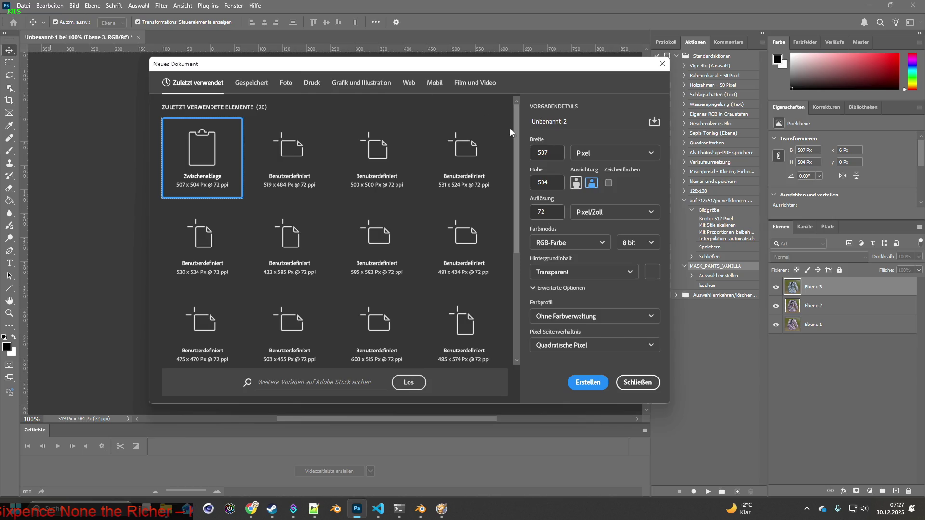
text(500)
key(Tab)
text(500)
click(588, 381)
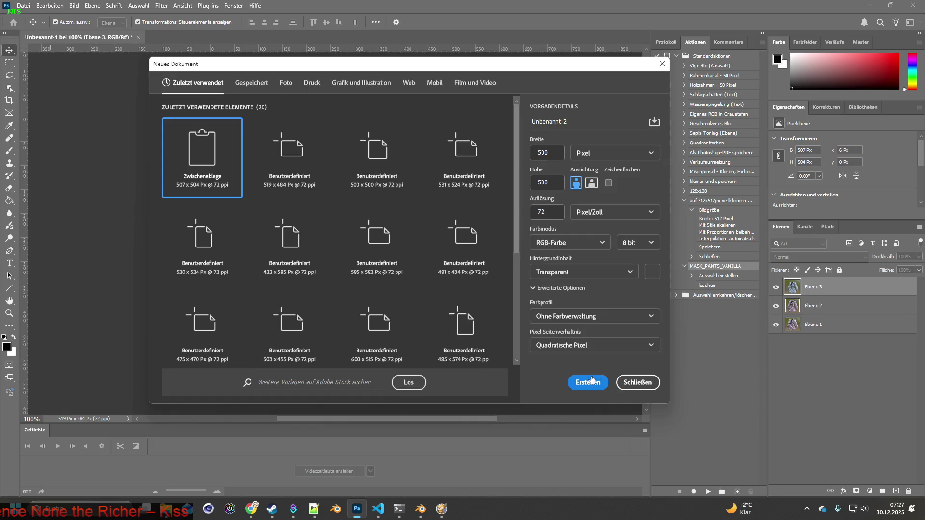
- Move the new document's tab first and hide Ebene 3 in the jacket capture document
drag(223, 38, 82, 37)
click(201, 38)
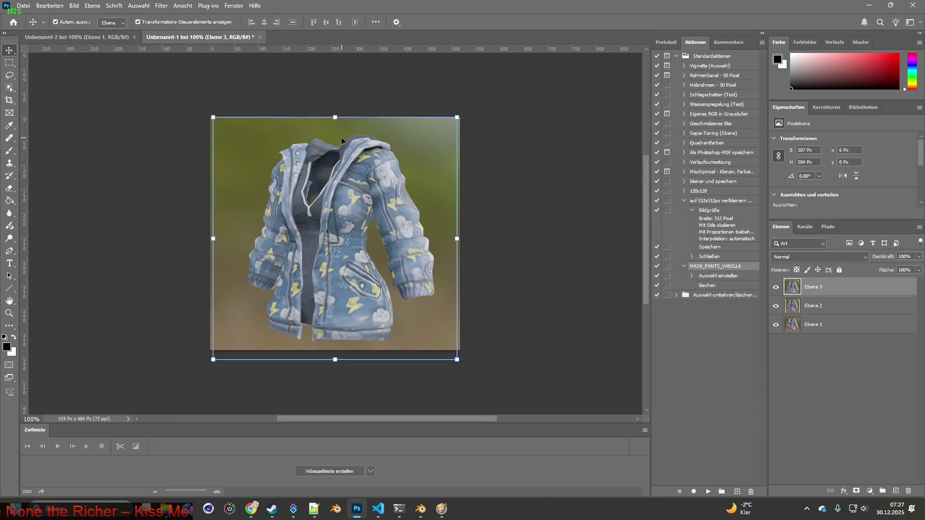
click(776, 305)
- Cut out the purple Ebene 1 jacket and paste it into the 500×500 document
click(776, 287)
click(800, 328)
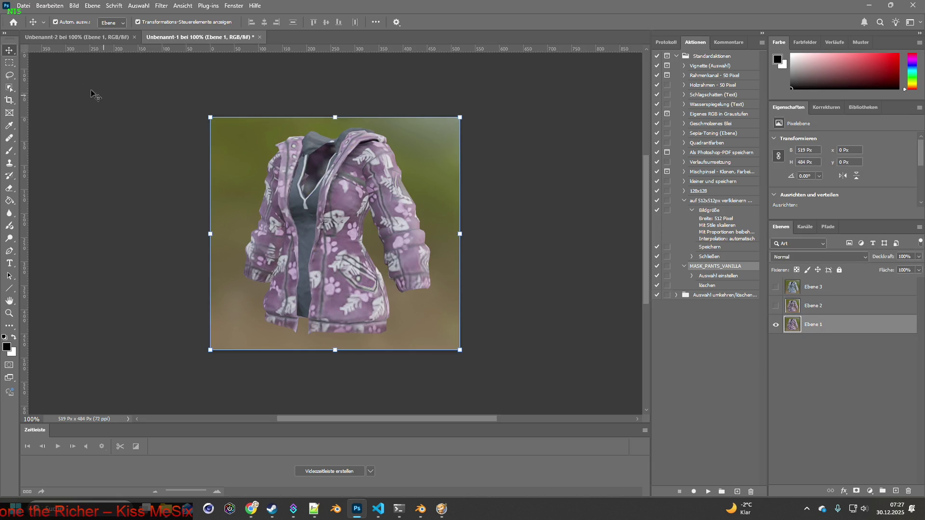
click(10, 87)
mouse_move(182, 108)
mouse_down()
mouse_move(523, 382)
mouse_move(529, 316)
mouse_up()
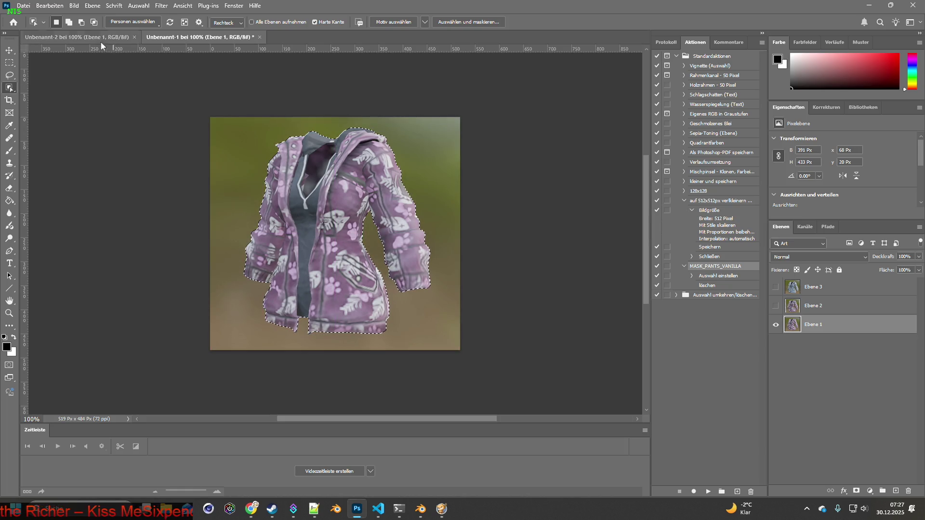
click(77, 37)
key(ctrl+v)
- Copy the pink Ebene 2 jacket and paste it as a layer in the 500×500 document
click(202, 37)
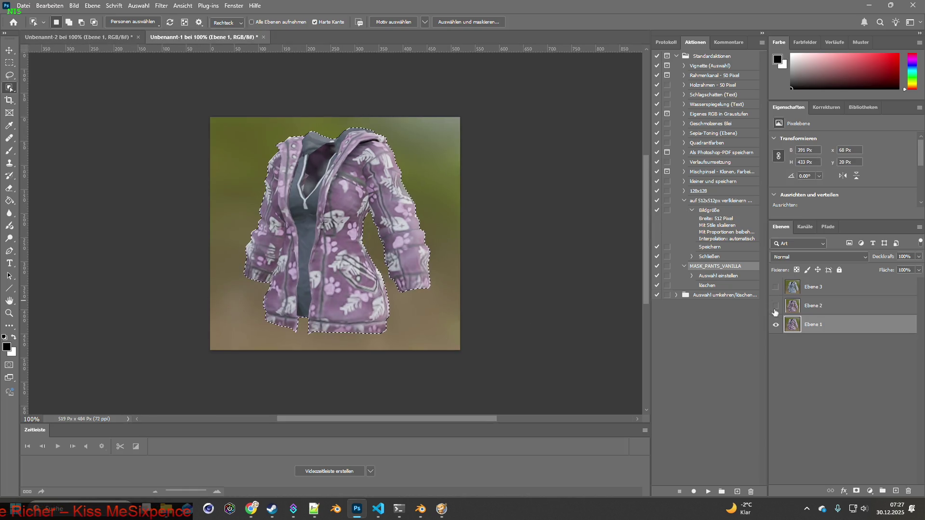
click(776, 325)
click(775, 306)
click(814, 305)
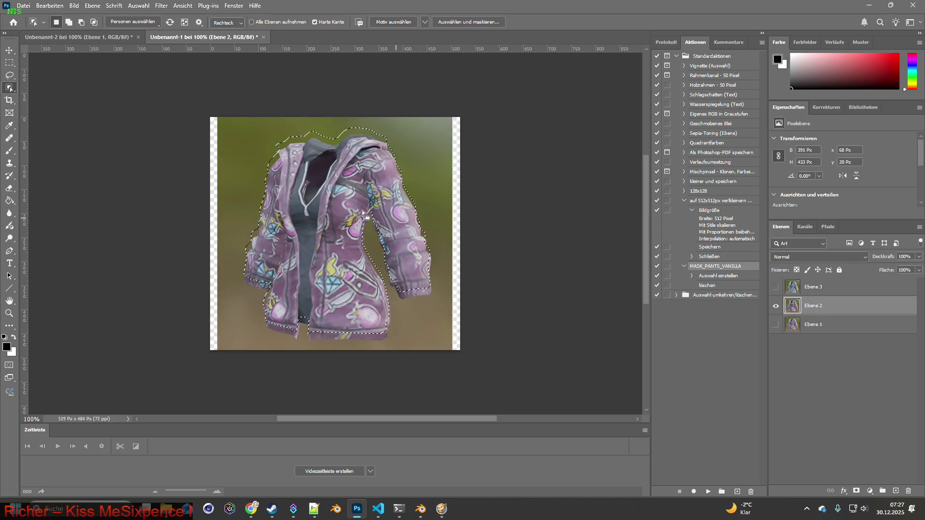
click(282, 182)
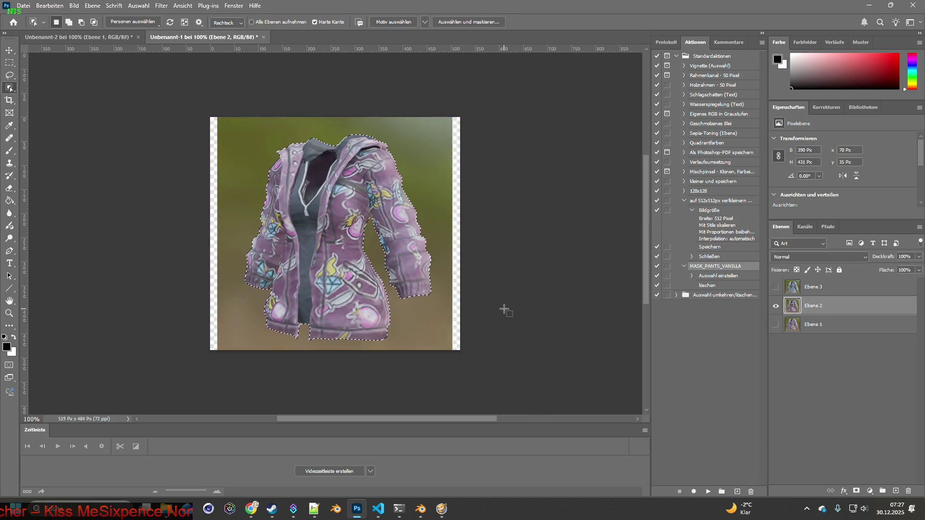
key(ctrl+c)
click(77, 37)
key(ctrl+v)
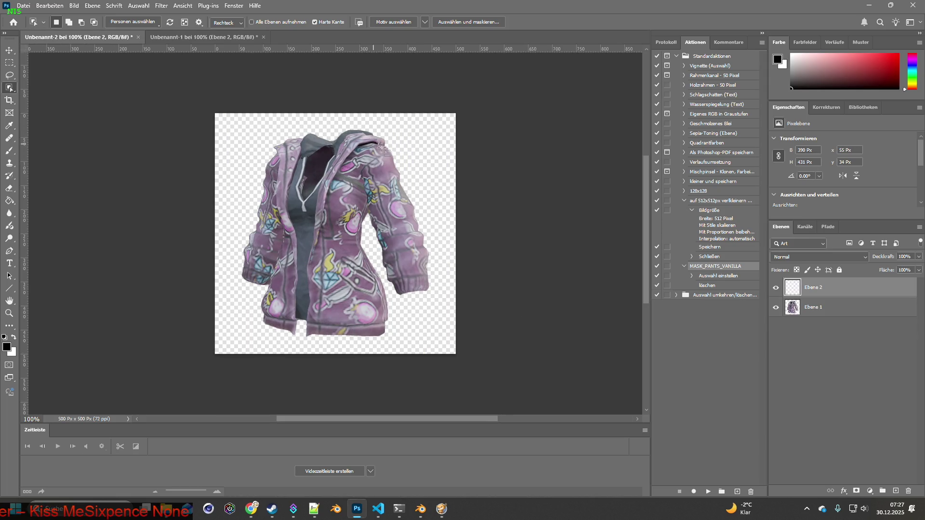
- Bring the blue Ebene 3 jacket into the 500×500 document and check the stacked layers
key(ctrl+Tab)
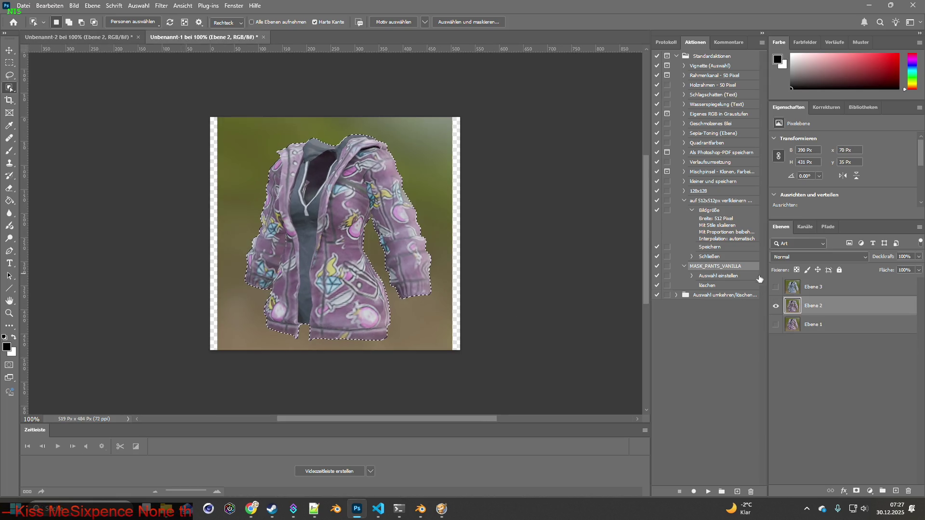
click(776, 305)
click(776, 287)
click(819, 287)
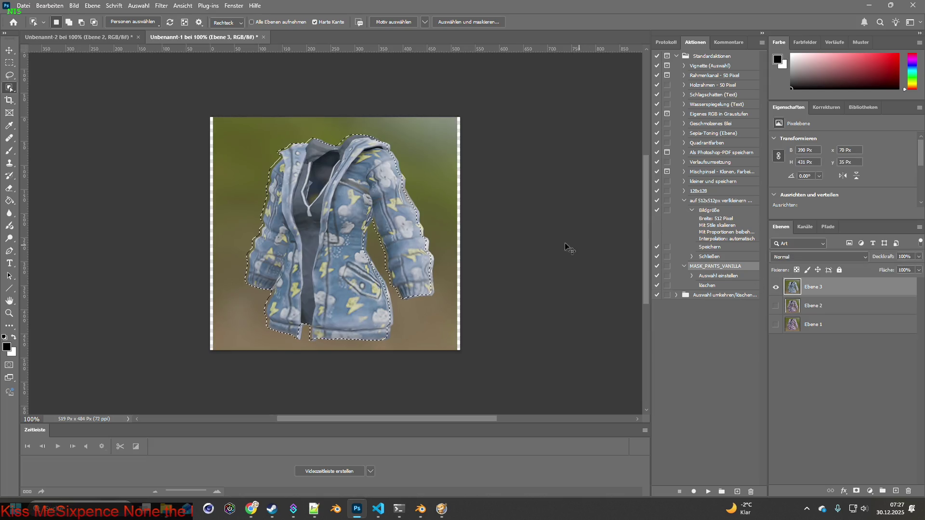
mouse_move(220, 121)
mouse_down()
mouse_move(449, 363)
mouse_move(462, 363)
mouse_up()
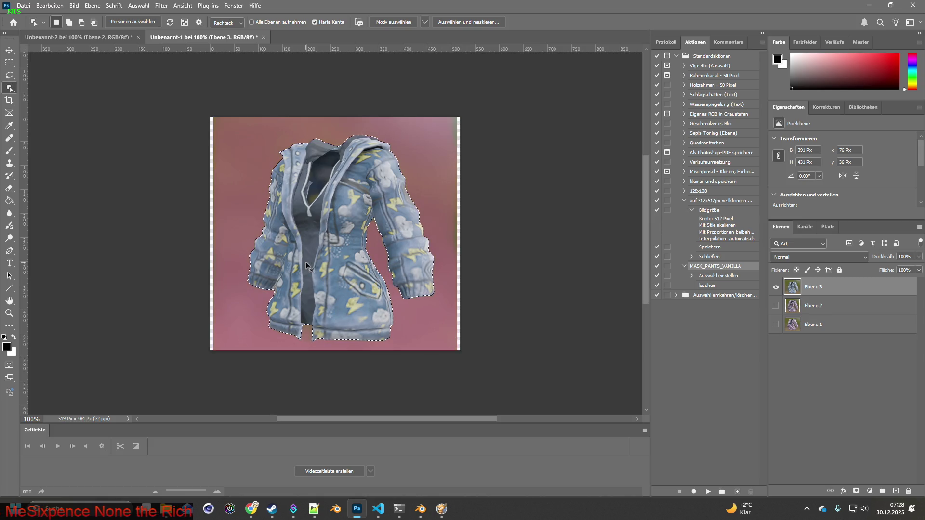
click(72, 37)
click(775, 288)
click(775, 307)
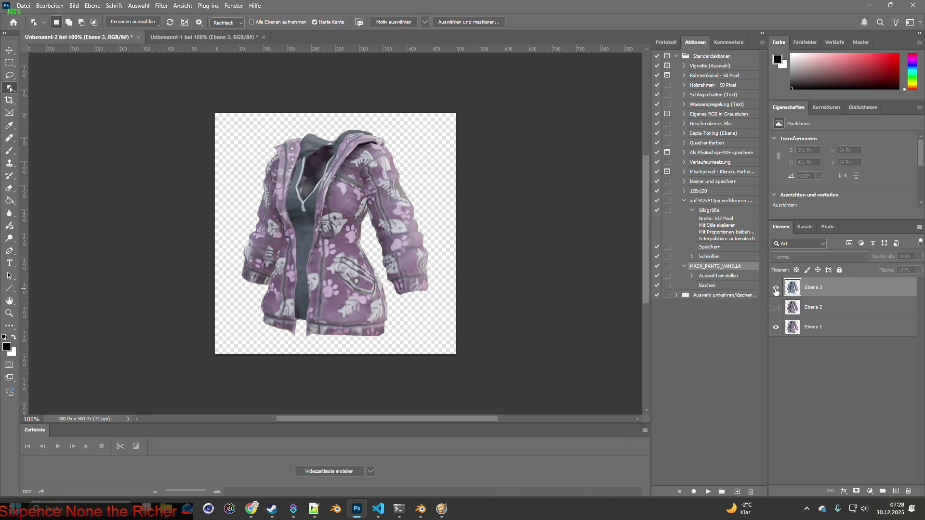
click(775, 287)
click(775, 308)
- Try enlarging the blue jacket alone, then undo that resize
click(10, 50)
mouse_move(431, 136)
mouse_down()
mouse_move(450, 107)
mouse_move(446, 122)
mouse_up()
click(49, 6)
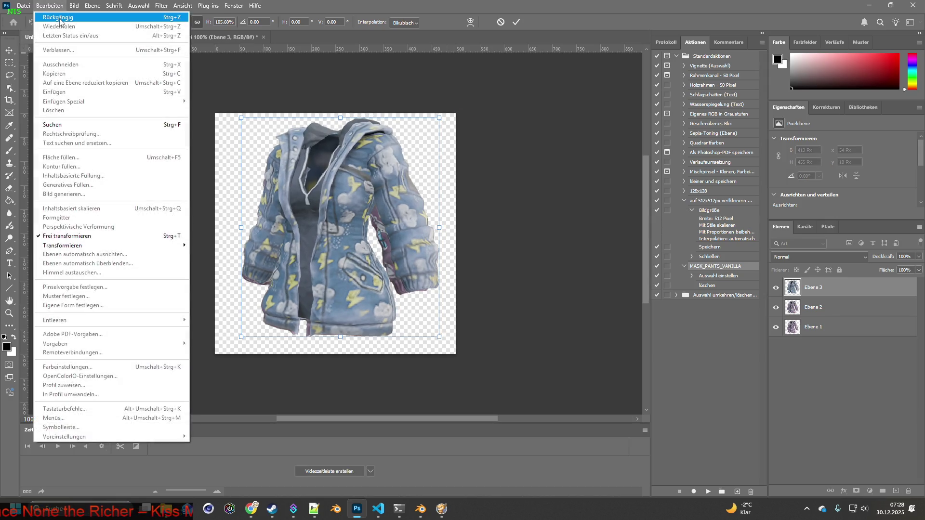
click(60, 18)
- Scale all three jacket layers together to about 111%, commit, and return to VS Code
click(792, 327)
shift+click(814, 289)
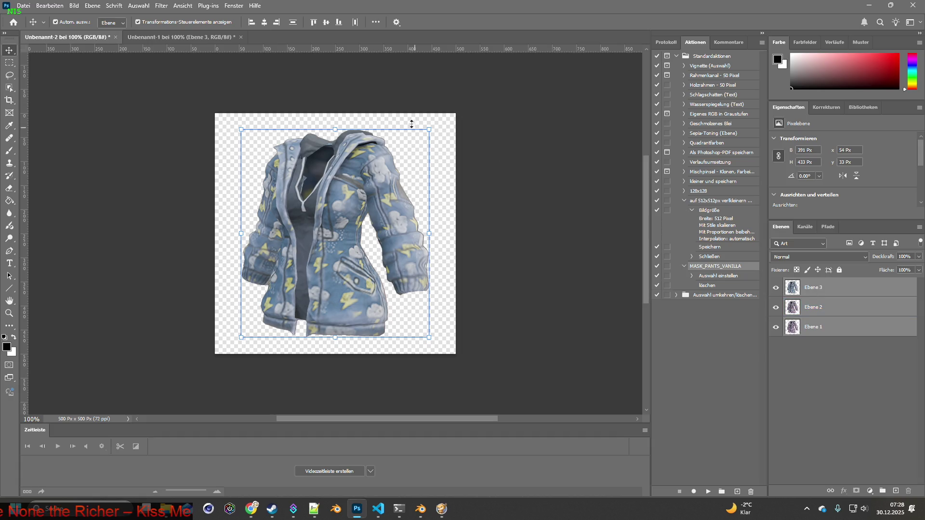
drag(429, 130, 443, 115)
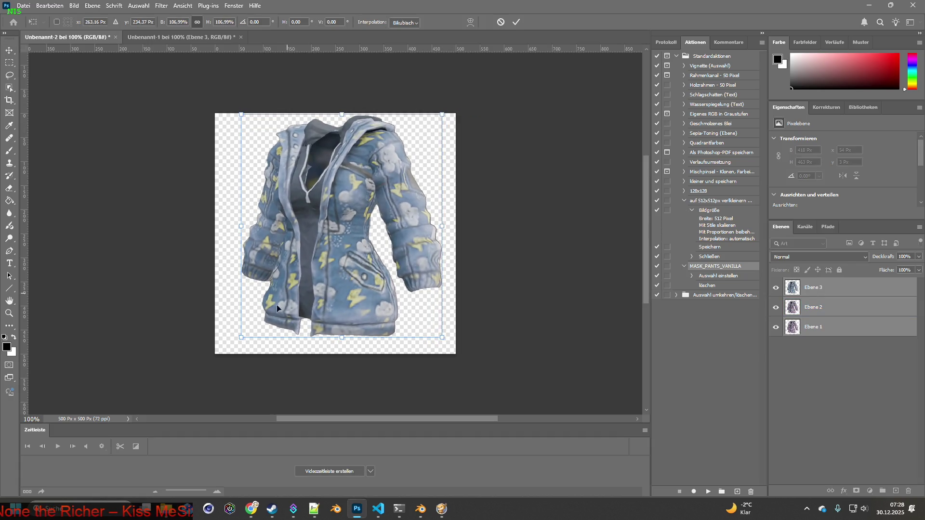
drag(241, 337, 232, 346)
drag(323, 231, 329, 244)
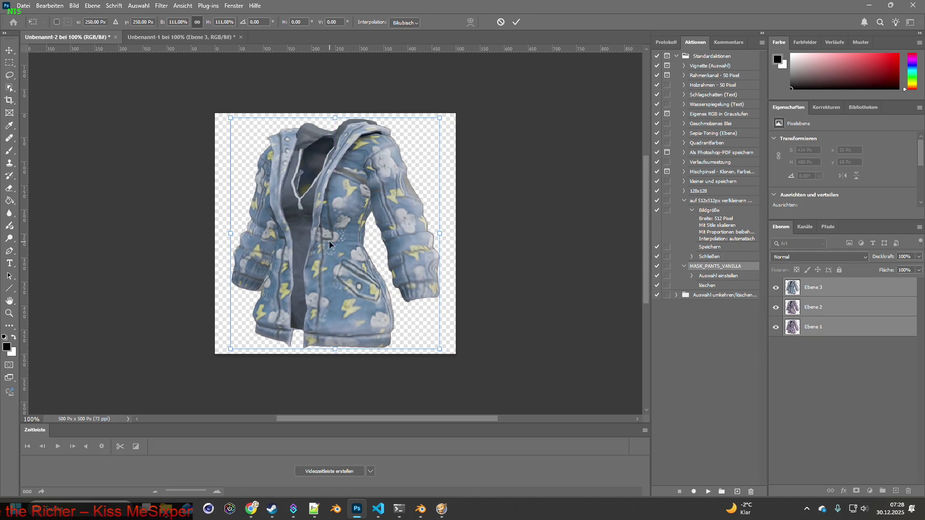
click(9, 49)
click(561, 165)
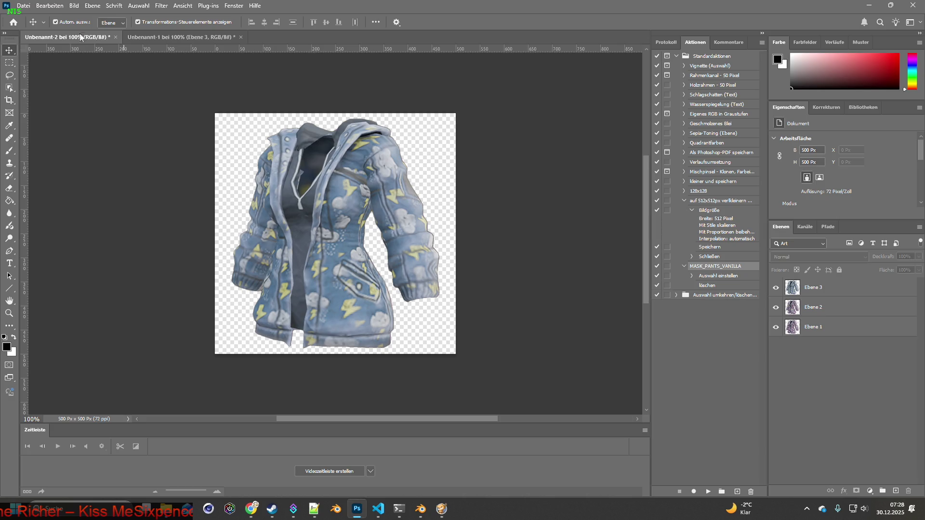
key(alt+Tab)
key(alt+Tab)
key(alt+Tab)
key(alt+Tab)
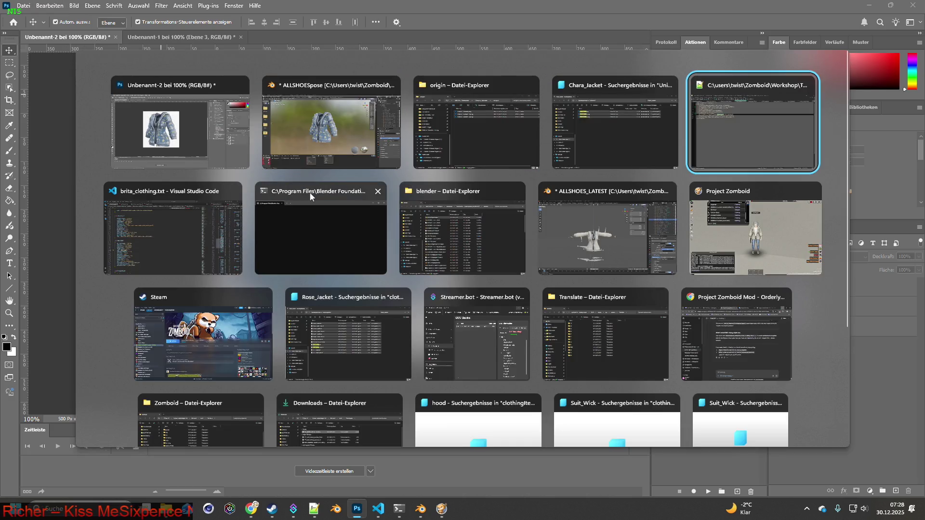
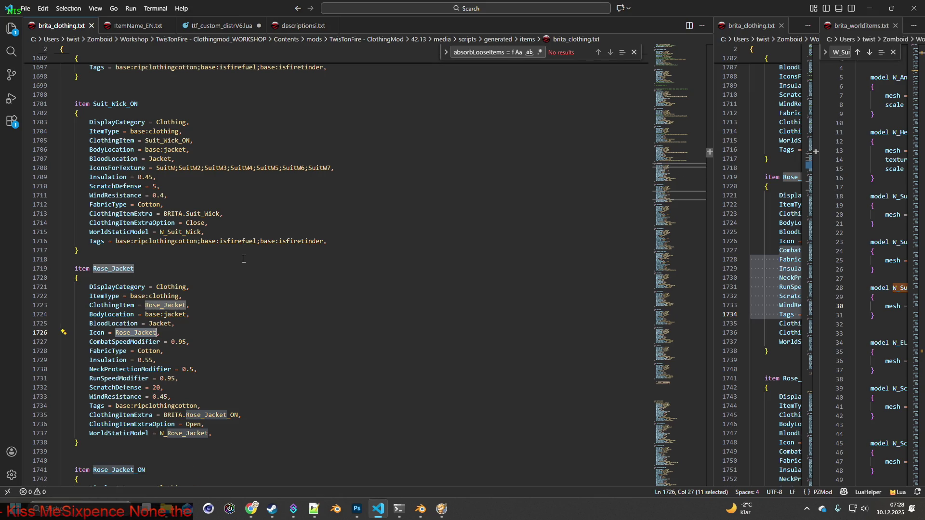
- Search the item script for 'chara' to reach the Chara_Jacket item
scroll(244, 257, down, 5)
scroll(246, 264, down, 4)
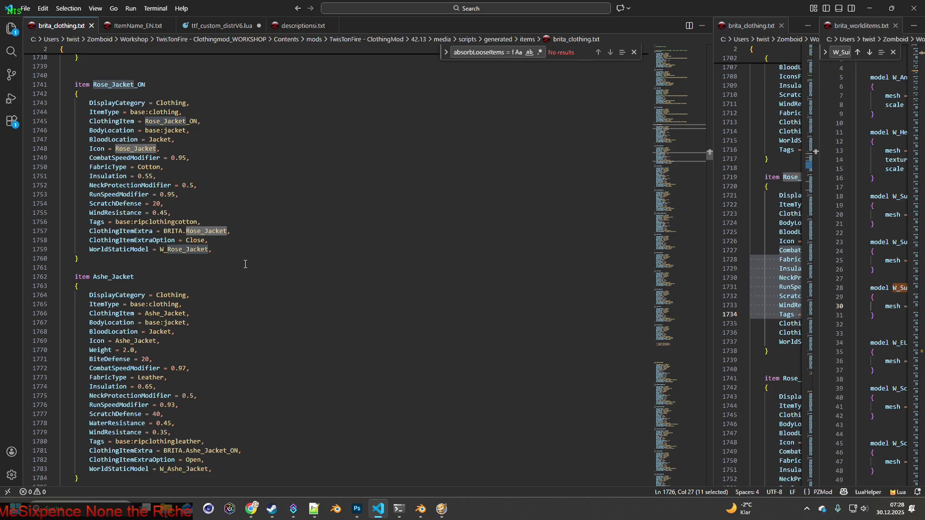
scroll(245, 264, down, 3)
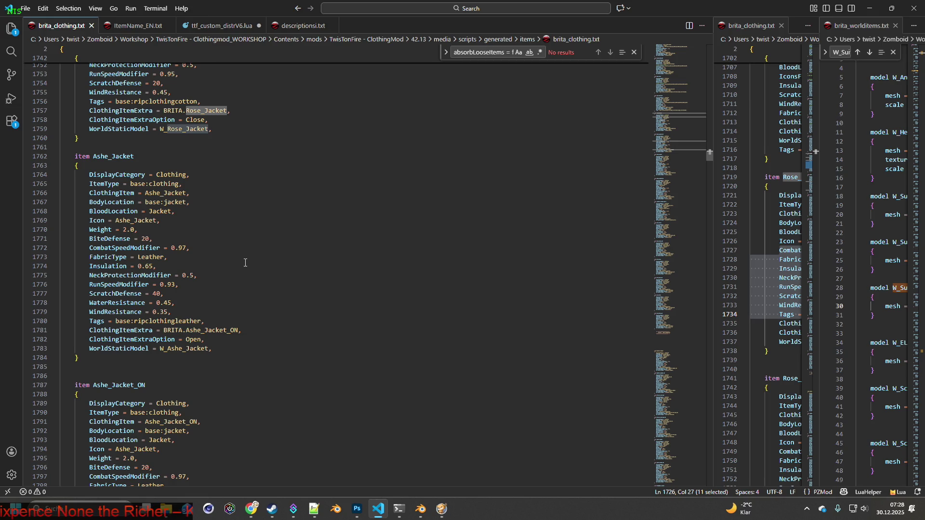
key(alt+Tab)
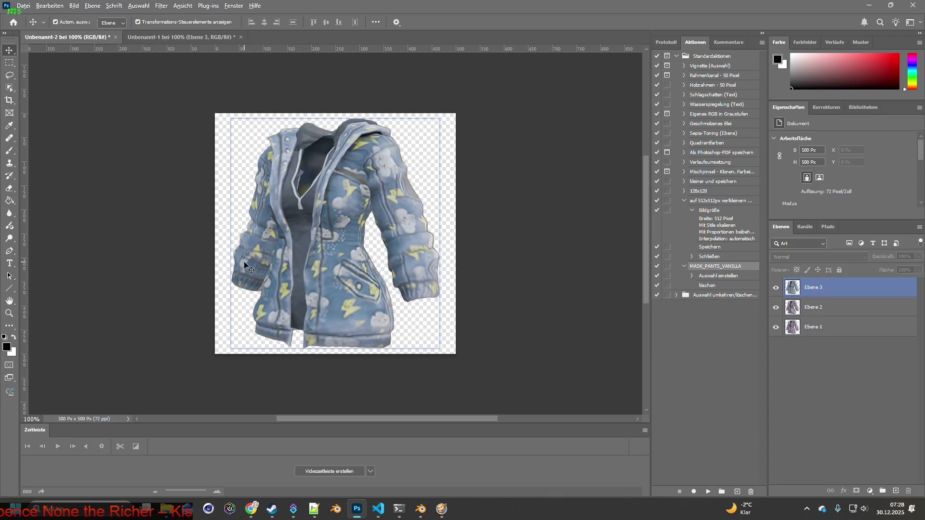
key(alt+Tab)
scroll(246, 265, down, 10)
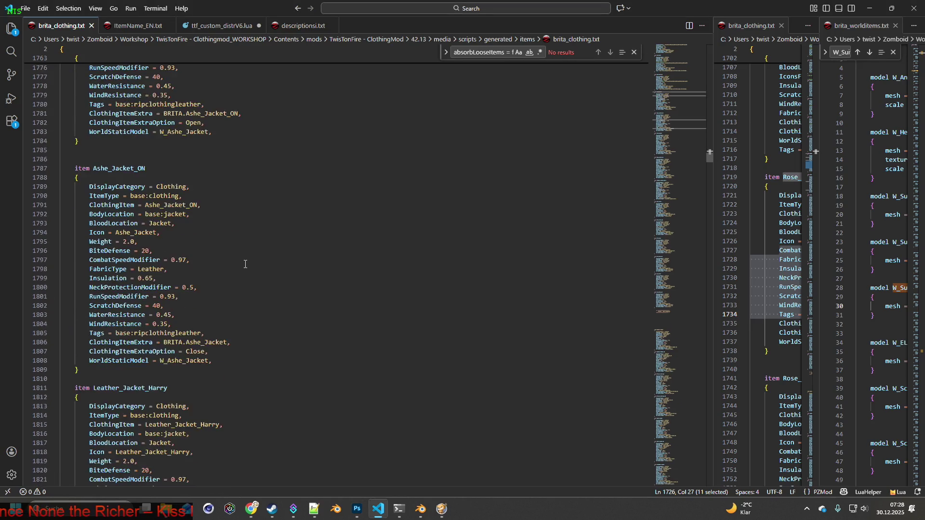
scroll(246, 265, down, 20)
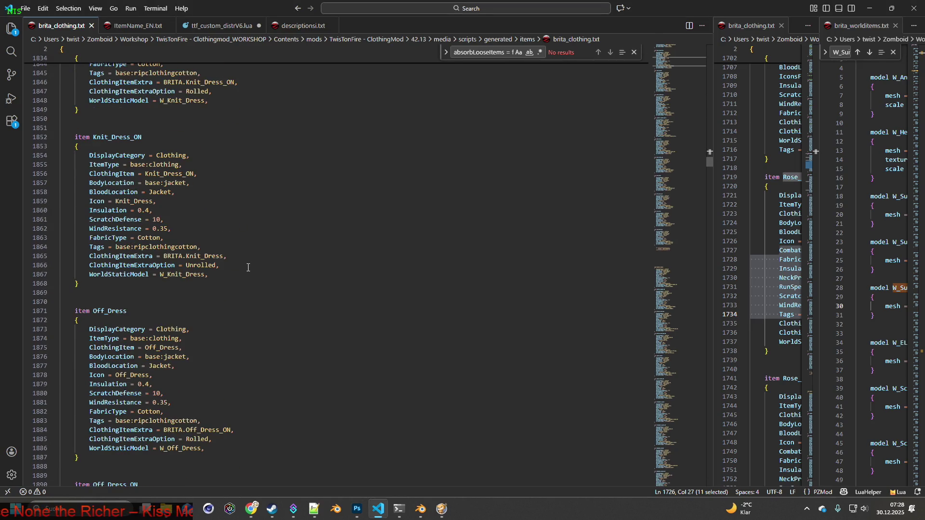
scroll(248, 267, down, 20)
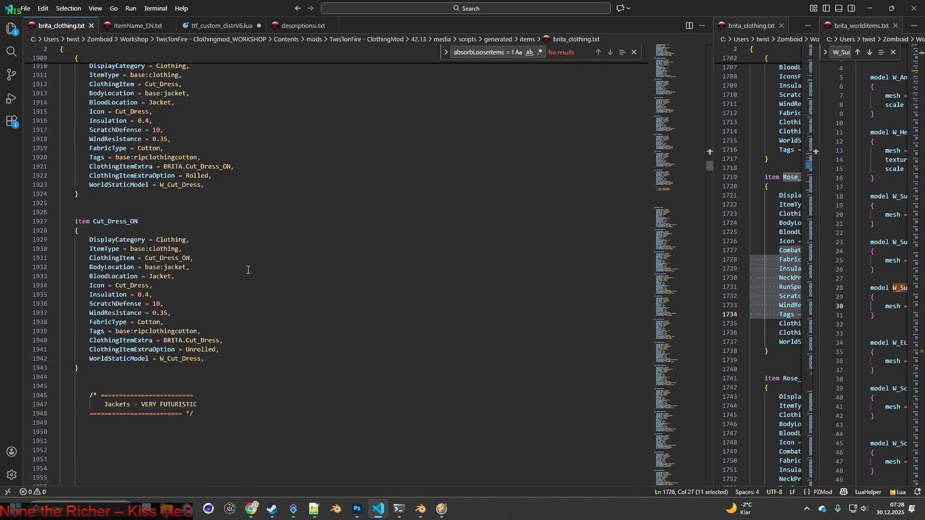
scroll(248, 270, down, 15)
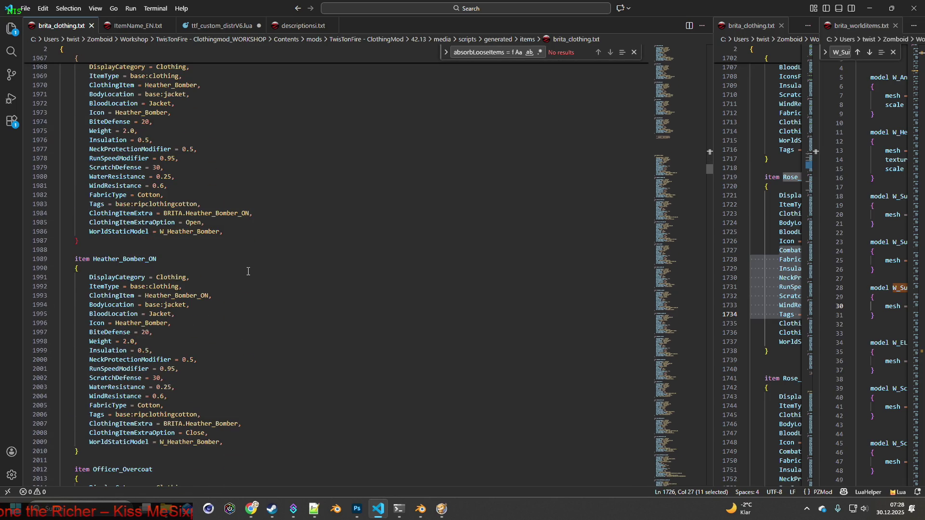
scroll(248, 271, down, 3)
triple_click(491, 57)
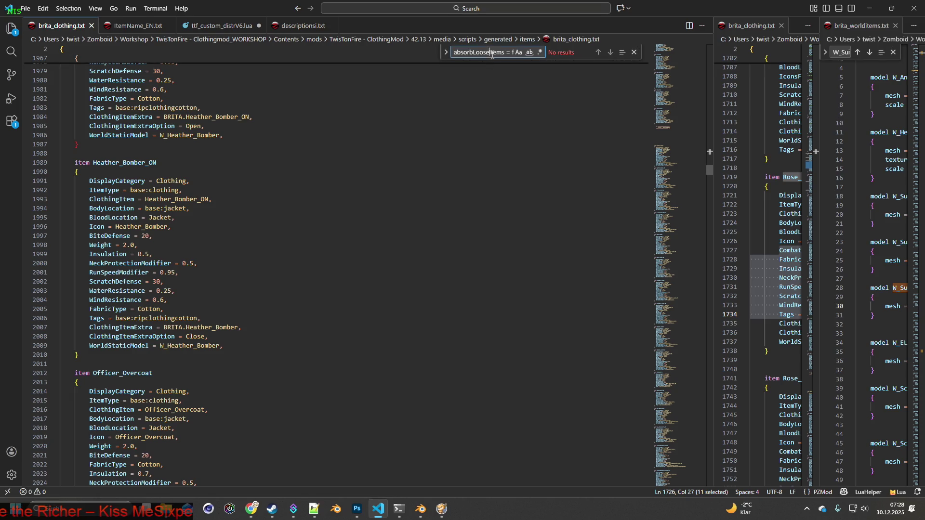
text(cha)
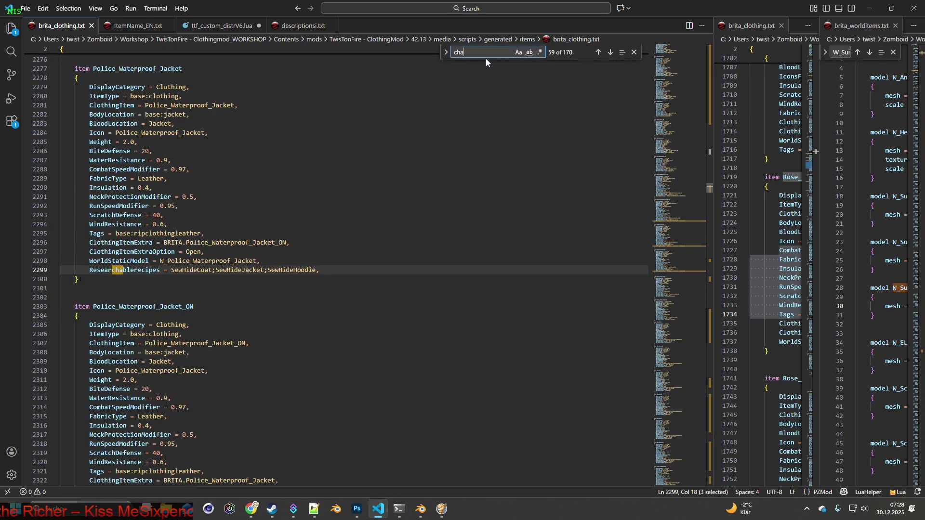
text(ra)
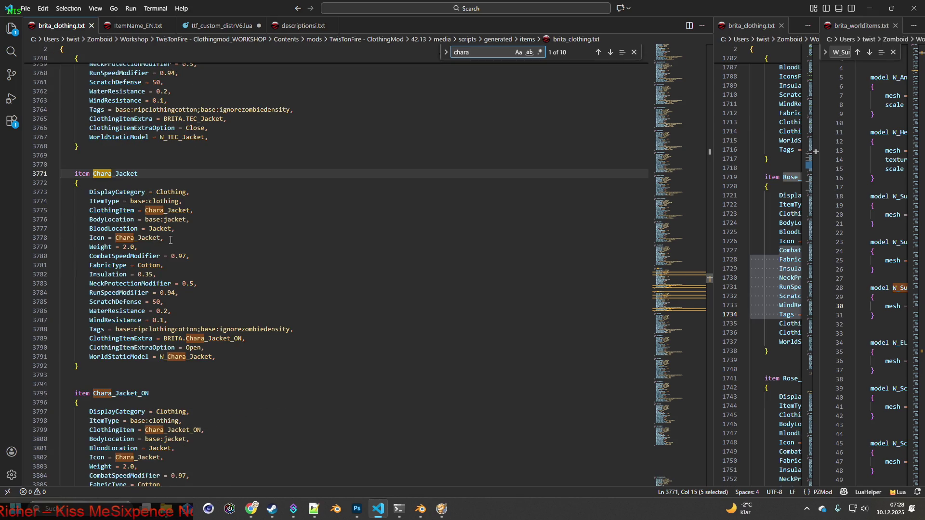
- Comment out the Chara_Jacket Icon line by wrapping it in /* */
click(89, 237)
text(/*)
click(190, 237)
text(/)
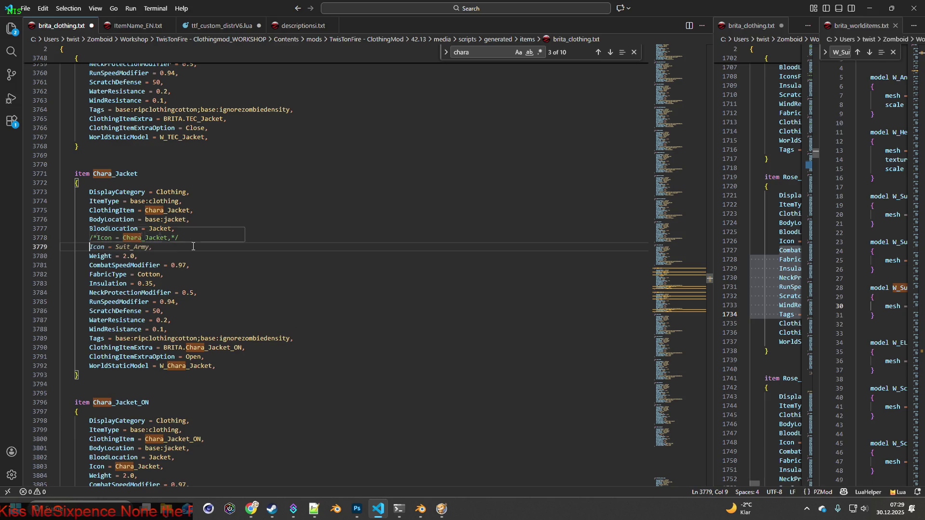
- Add IconsForTexture = CharaJ;CharaJ2;CharaJ3 on a new line below the commented Icon line
key(Return)
text(IconsFo)
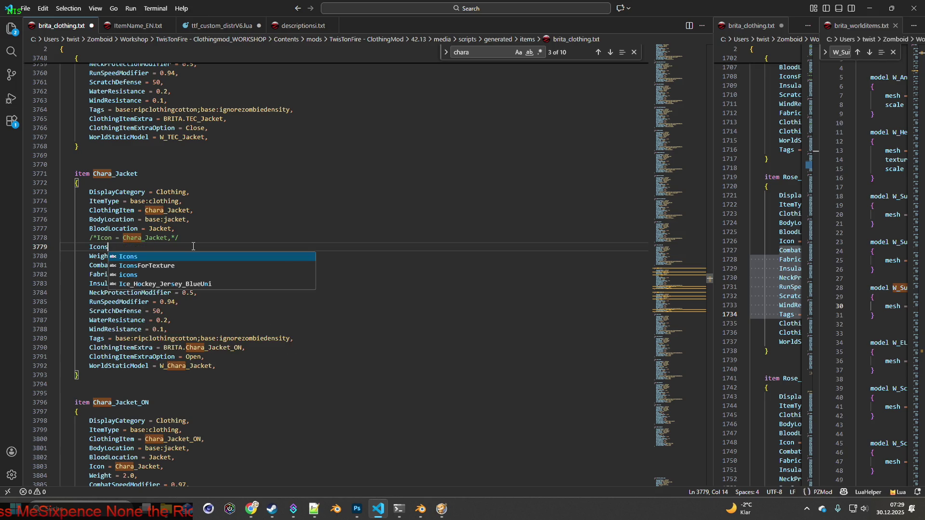
key(Tab)
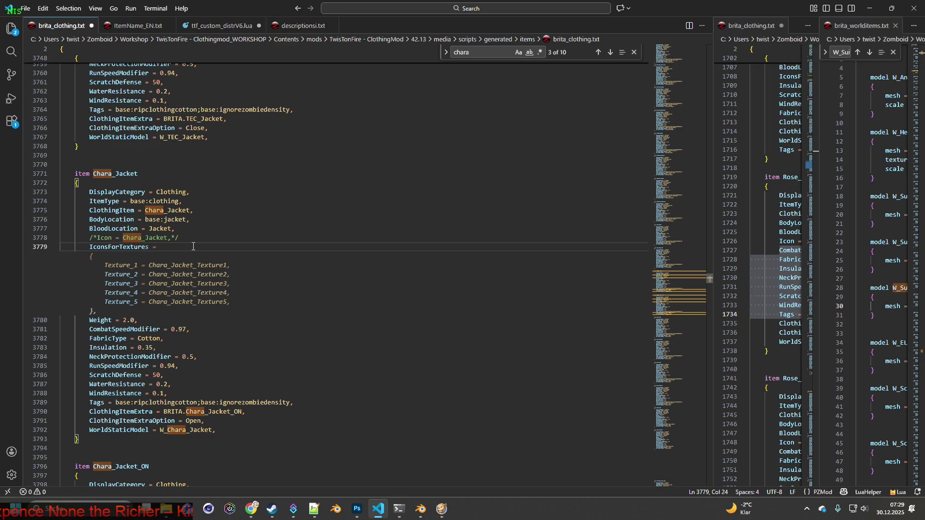
text(")
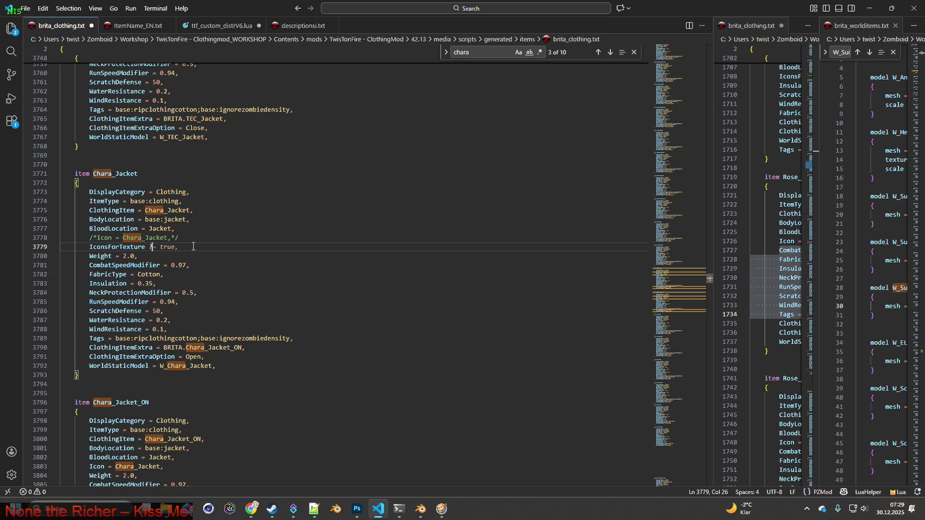
text(=)
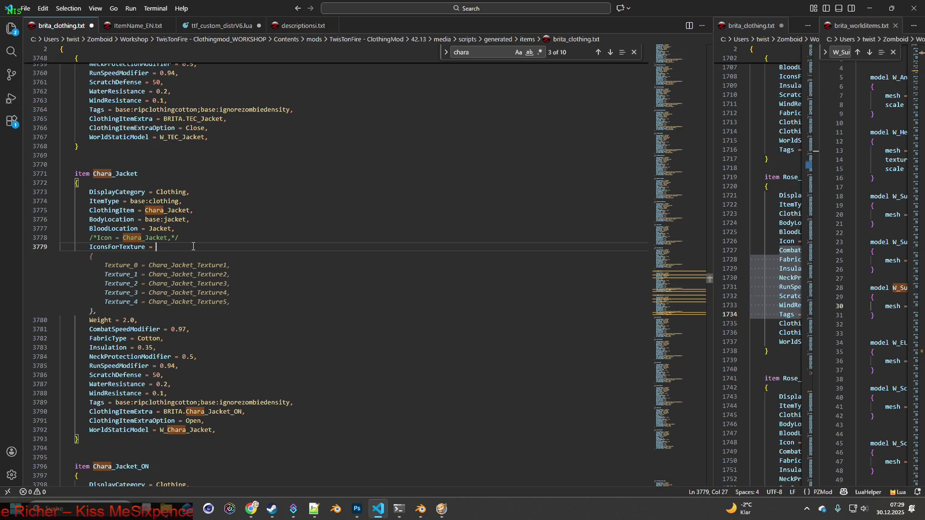
text(C)
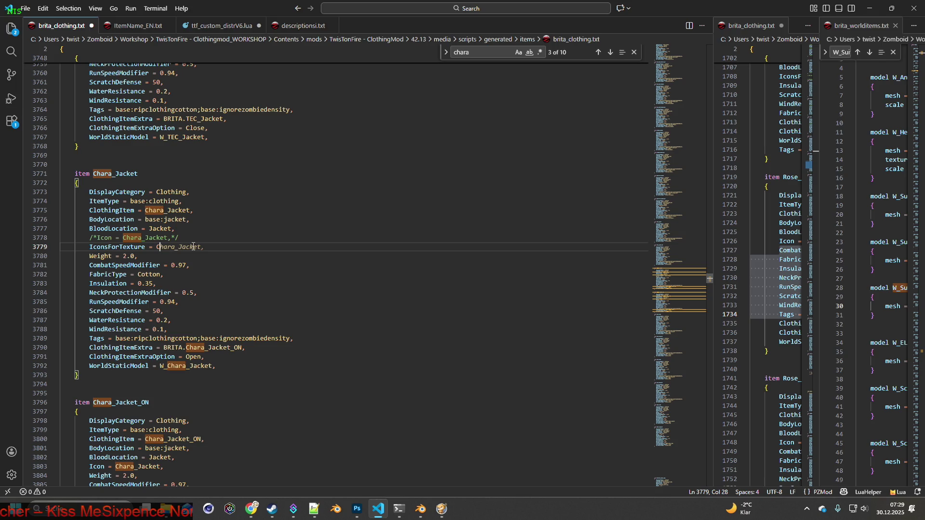
text(hara)
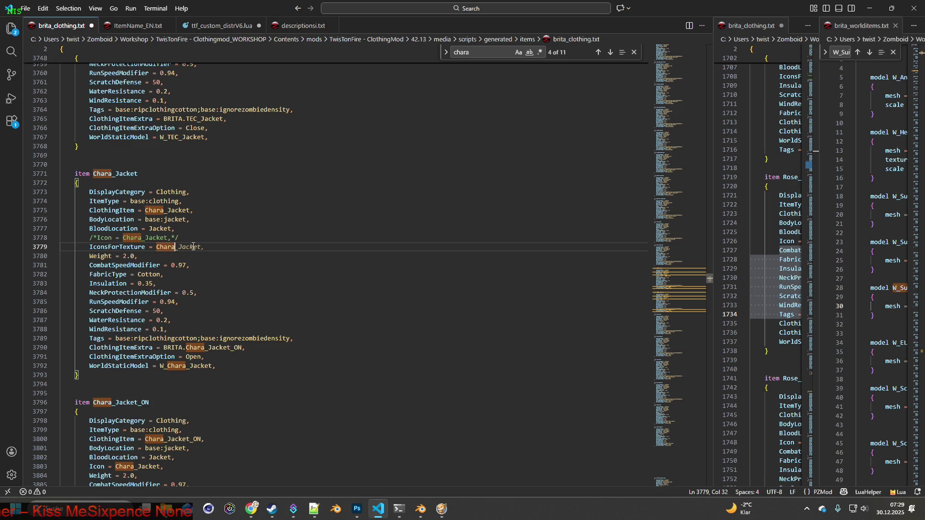
text(J;)
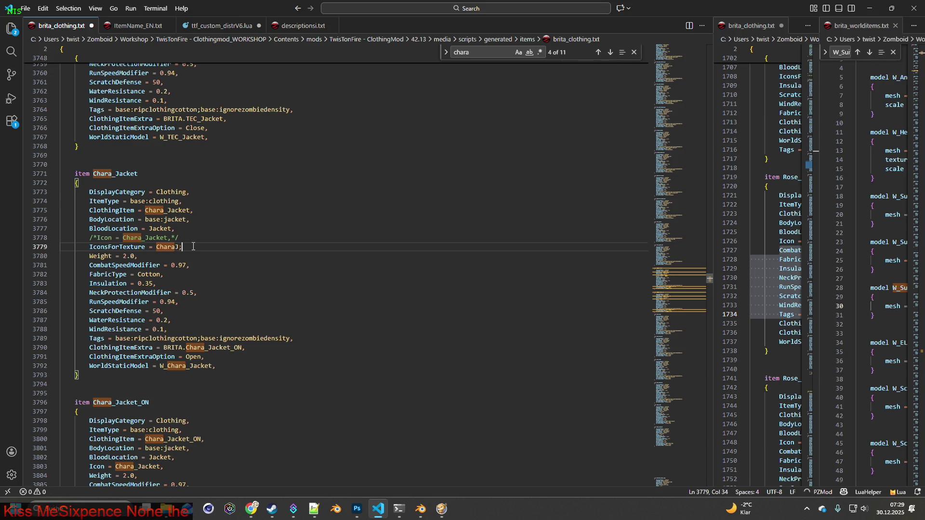
drag(179, 247, 157, 248)
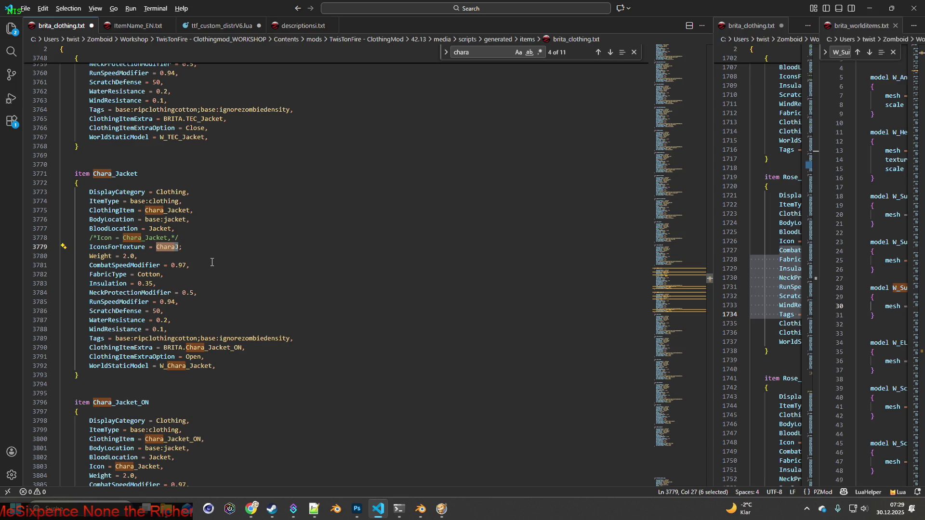
click(197, 247)
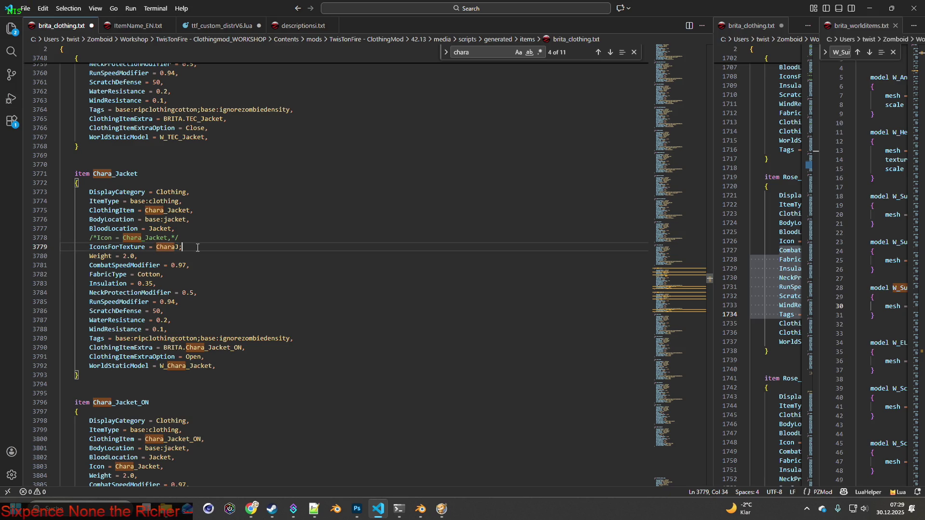
text(CharaJ2,)
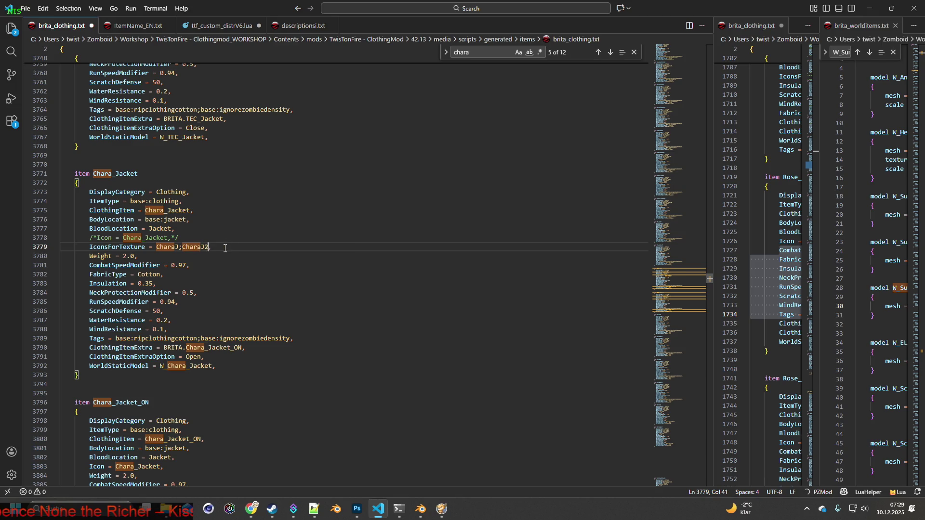
text(CharaJ)
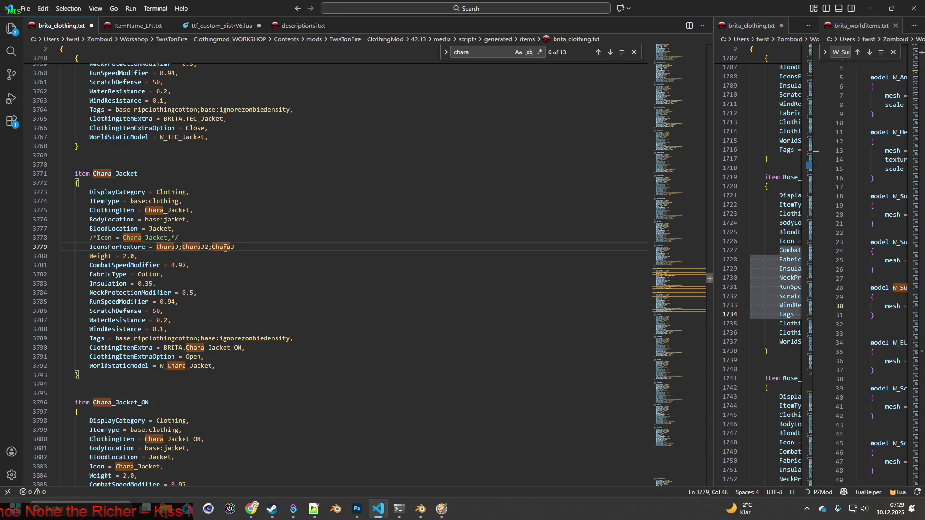
text(3,)
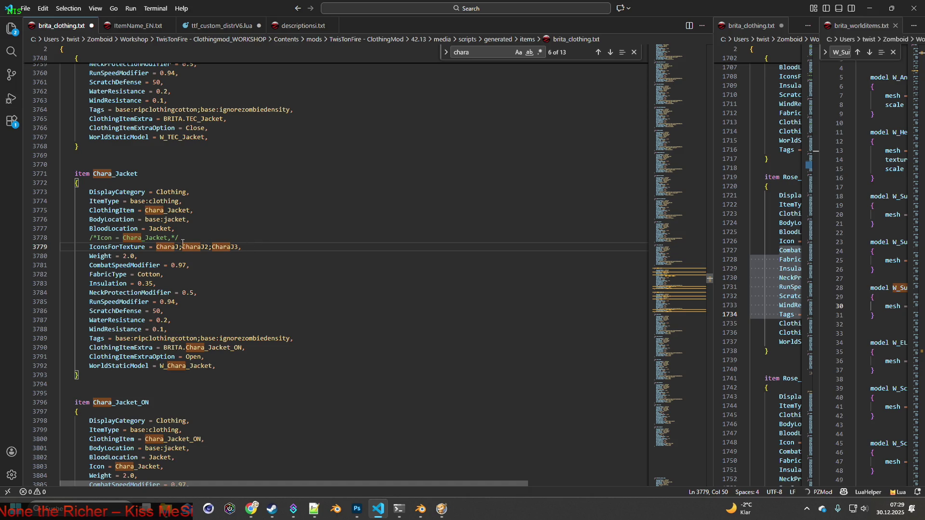
double_click(157, 247)
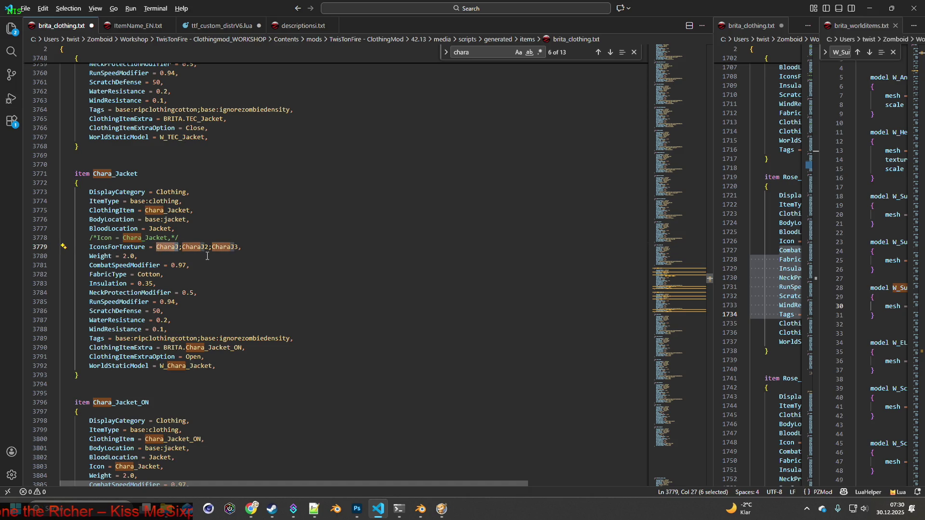
- Save the edited brita_clothing.txt script
click(25, 9)
click(59, 178)
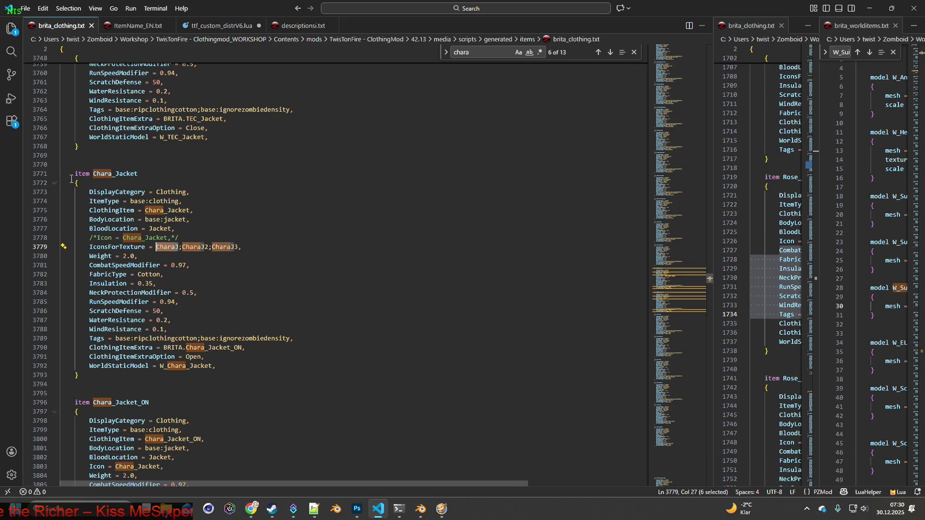
key(alt+Tab)
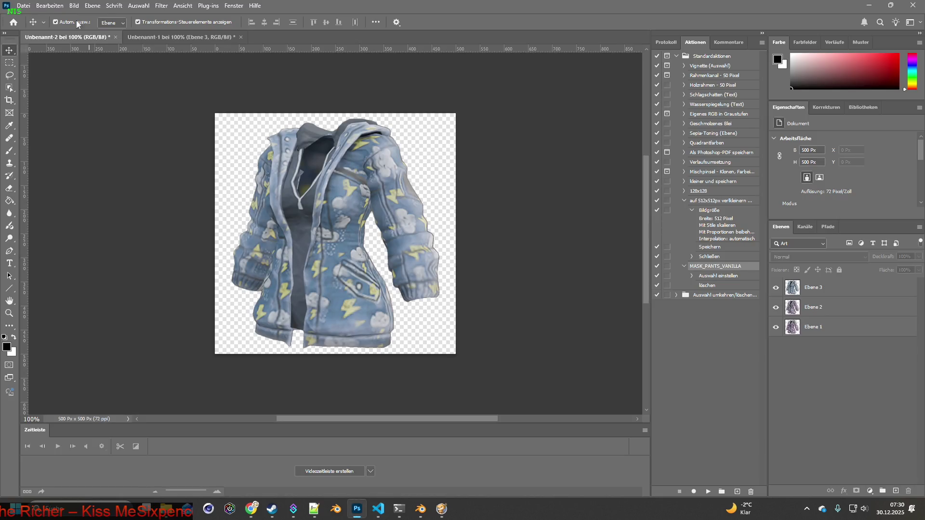
- Save the layered image as Item_CharaJ.psd in the Chara_Jacket textures folder
click(23, 6)
click(48, 126)
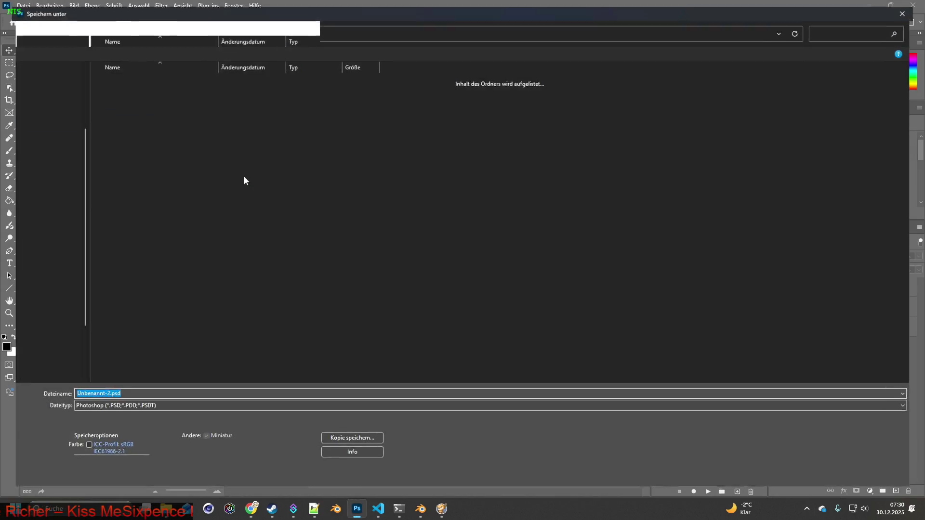
click(154, 29)
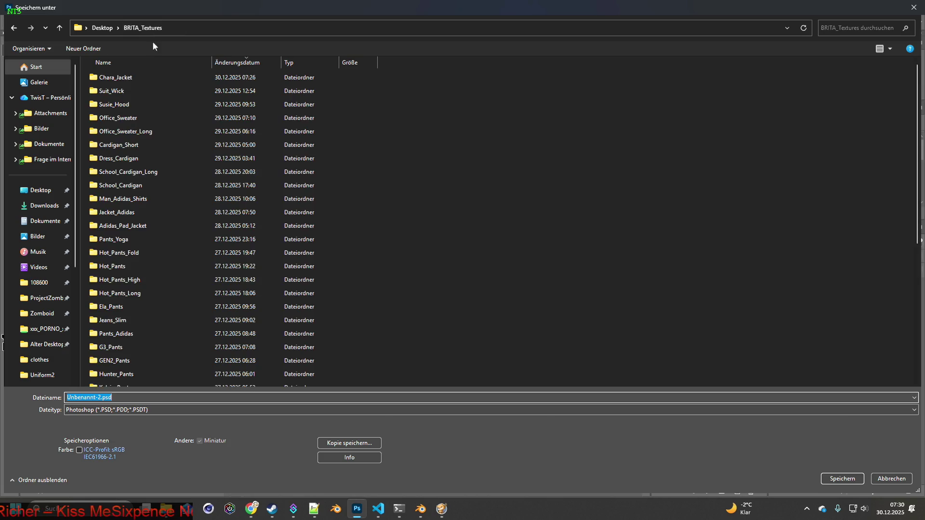
double_click(134, 79)
click(101, 413)
drag(101, 414, 57, 415)
text(Item_CharaJ)
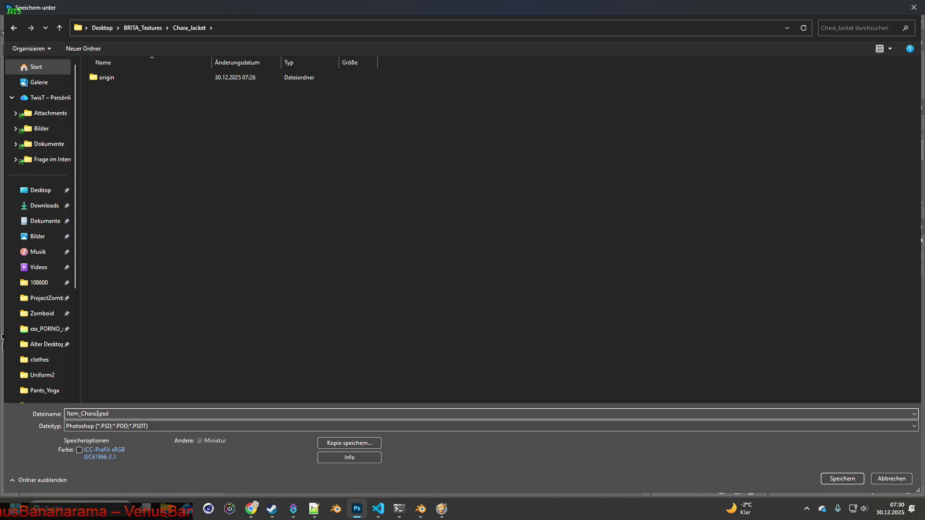
click(824, 478)
click(566, 147)
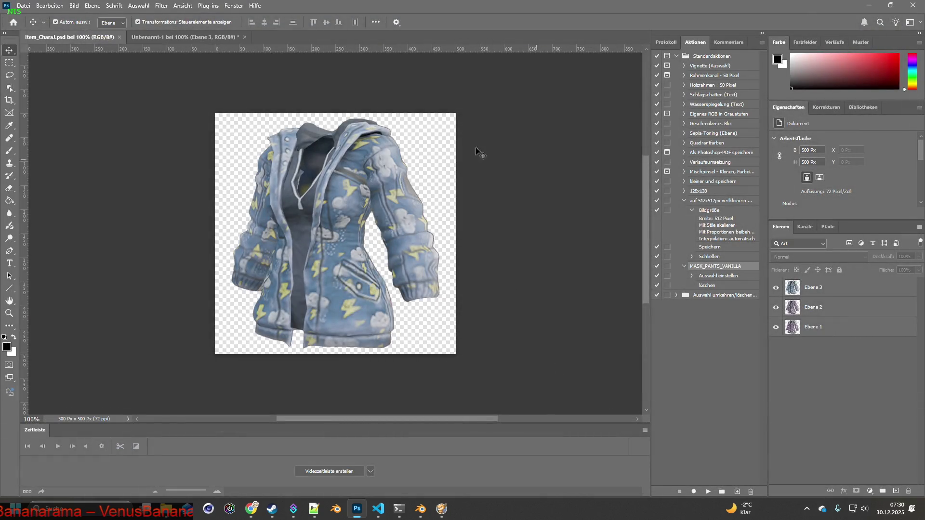
- Resize the image to 64 px wide
click(74, 6)
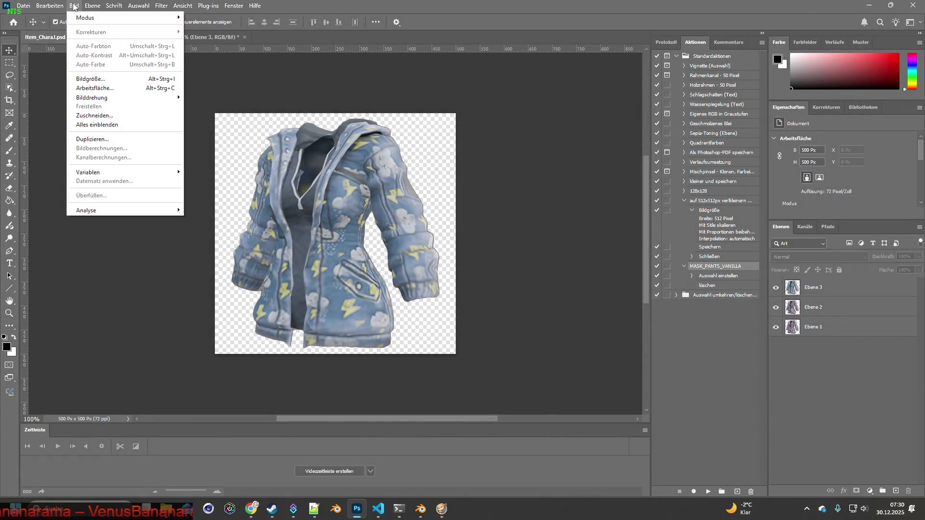
click(91, 79)
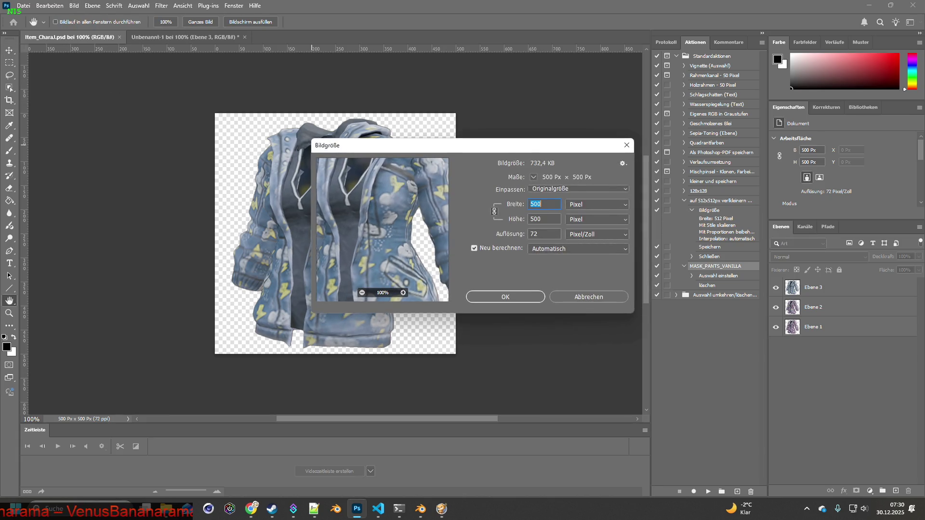
text(64)
click(505, 296)
- Show only Ebene 1 and quick-export it as Item_CharaJ.png
click(775, 287)
click(819, 327)
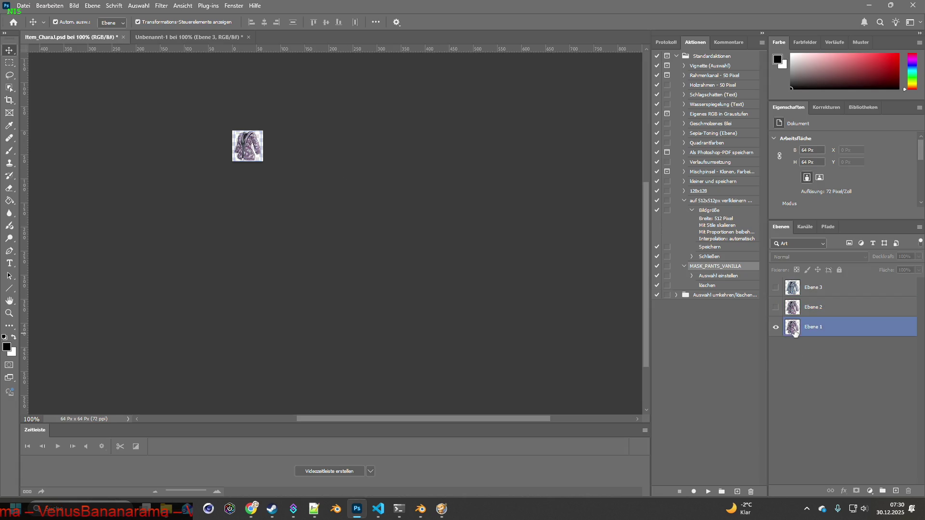
click(23, 5)
mouse_move(96, 156)
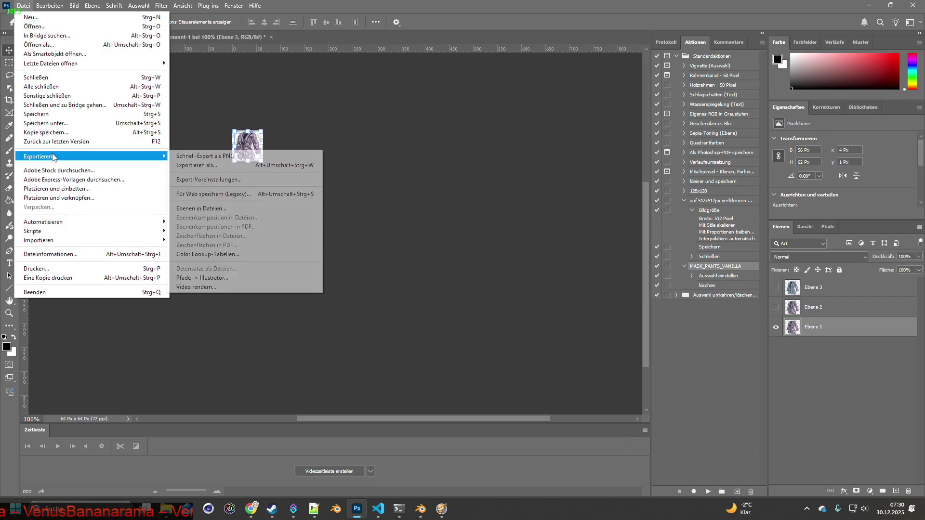
click(193, 155)
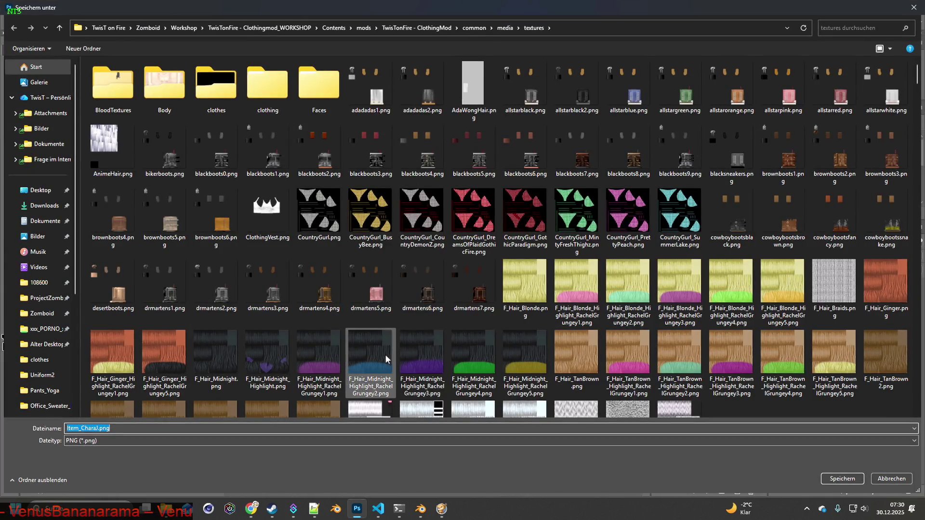
key(Return)
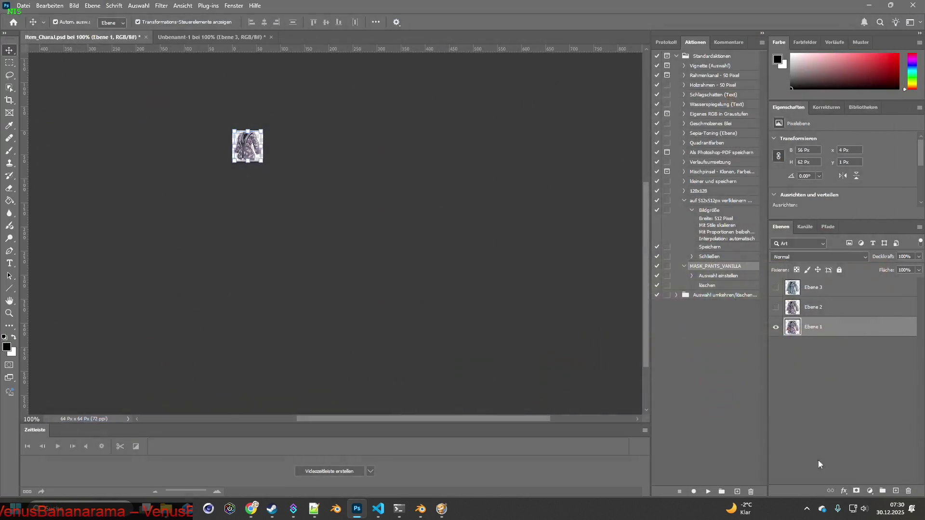
- Show only Ebene 2 and quick-export it as Item_CharaJ2.png
click(775, 327)
click(775, 308)
click(819, 307)
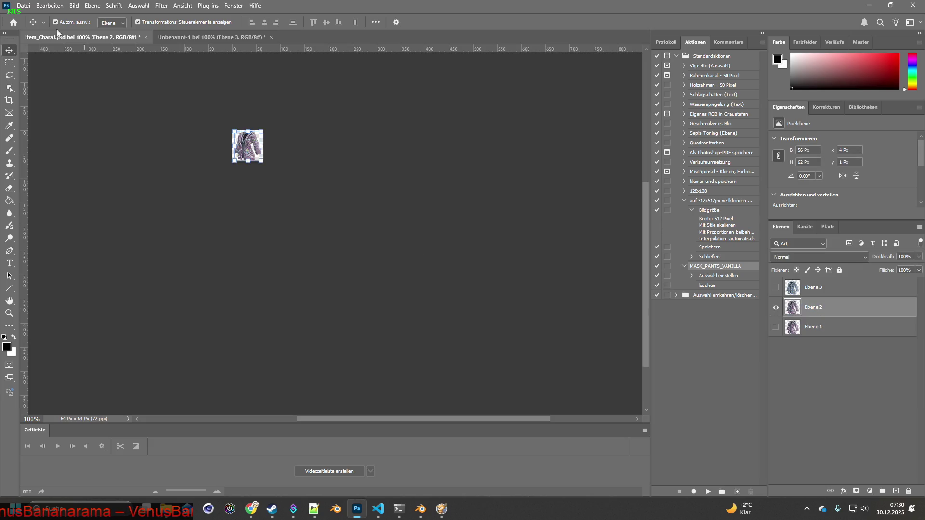
click(23, 6)
mouse_move(97, 155)
click(207, 155)
click(99, 428)
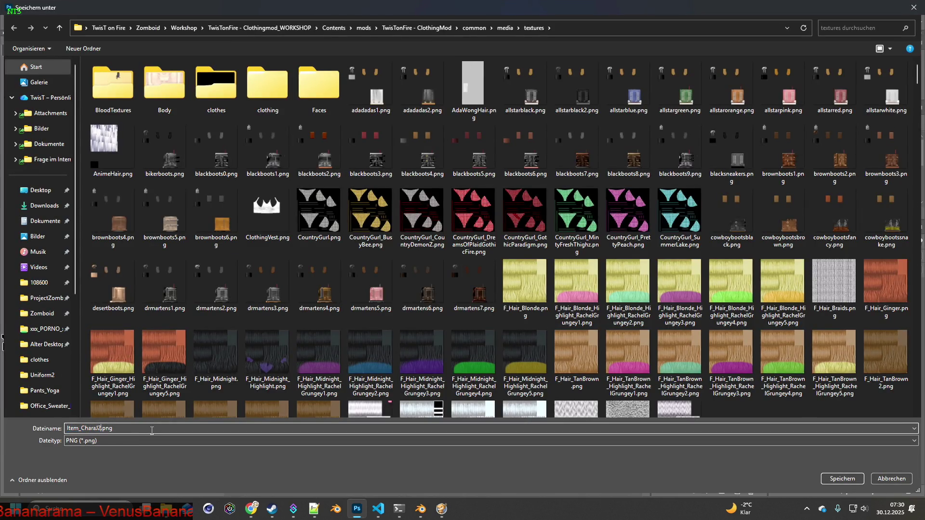
click(841, 478)
- Show only the blue jacket layer Ebene 3 and export it as Item_CharaJ3.png
click(775, 307)
click(776, 287)
click(23, 5)
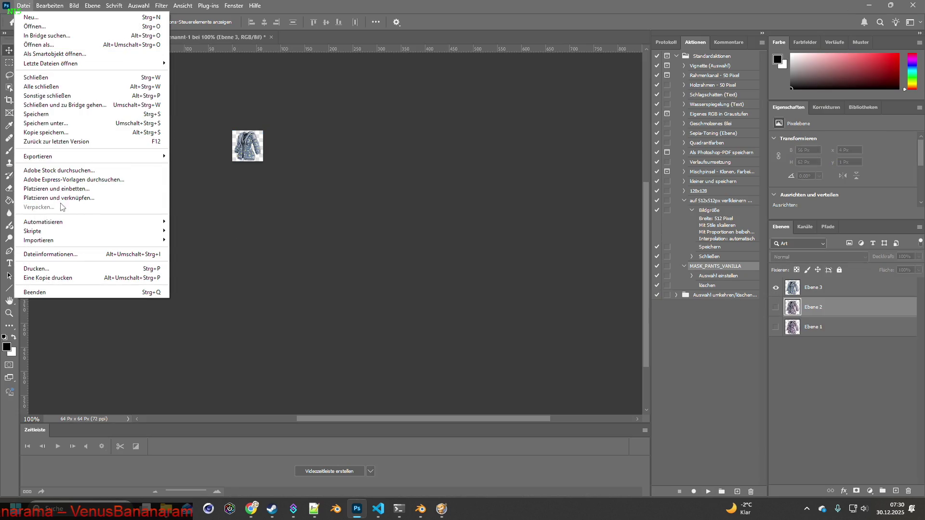
mouse_move(51, 157)
click(211, 159)
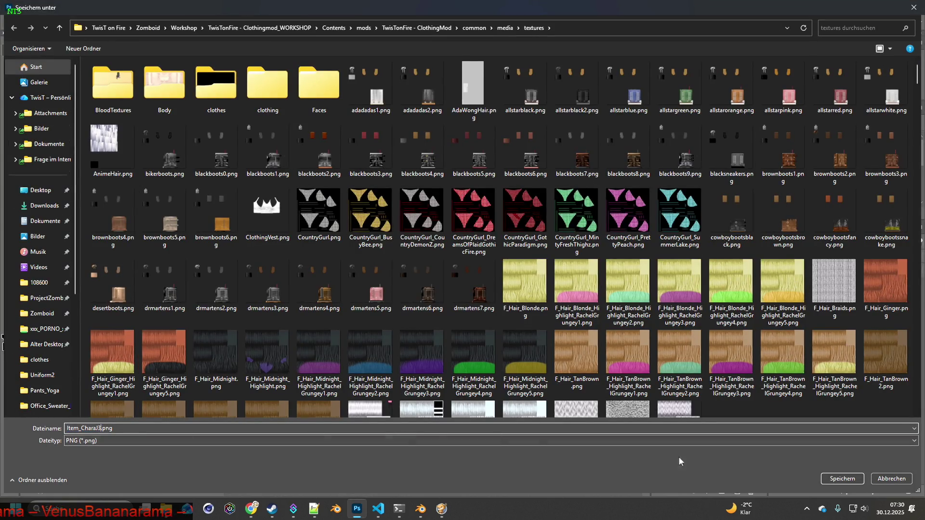
click(842, 480)
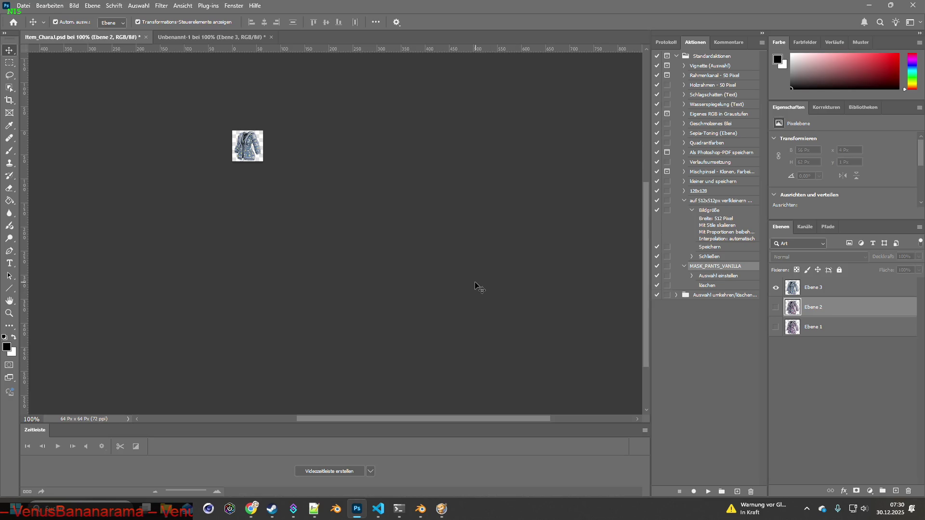
- Close the untitled document and Item_CharaJ.psd without saving changes
click(271, 37)
click(463, 194)
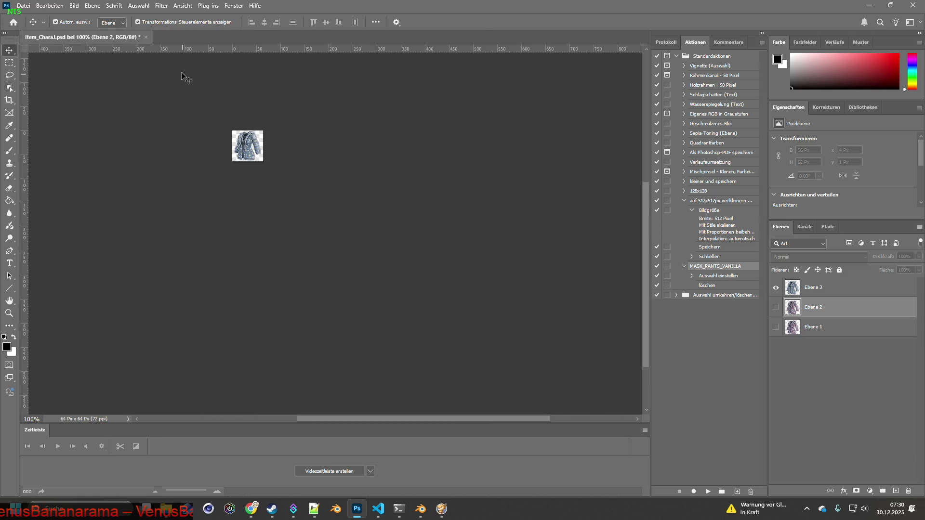
click(146, 37)
click(465, 202)
key(alt+Tab)
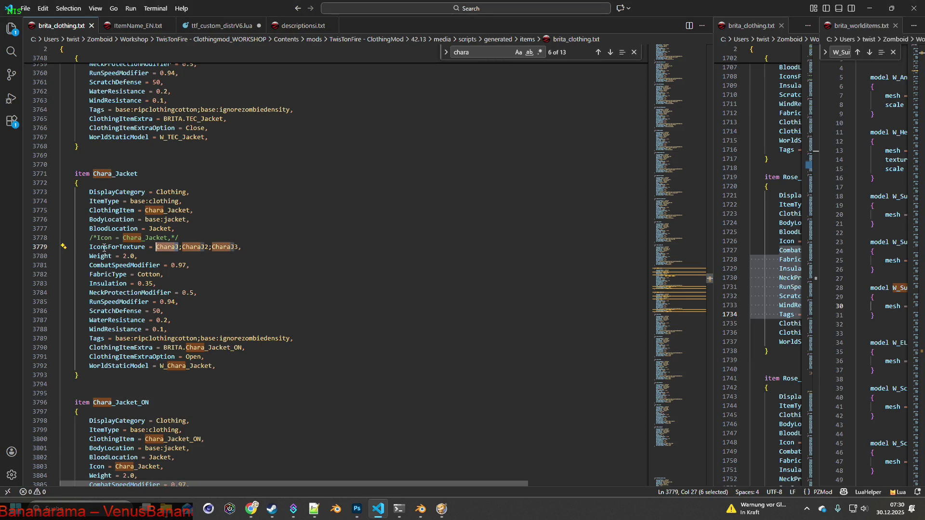
- Replace Chara_Jacket_ON's Icon line with the IconsForTexture = CharaJ;CharaJ2;CharaJ3 line
drag(91, 247, 243, 247)
key(ctrl+c)
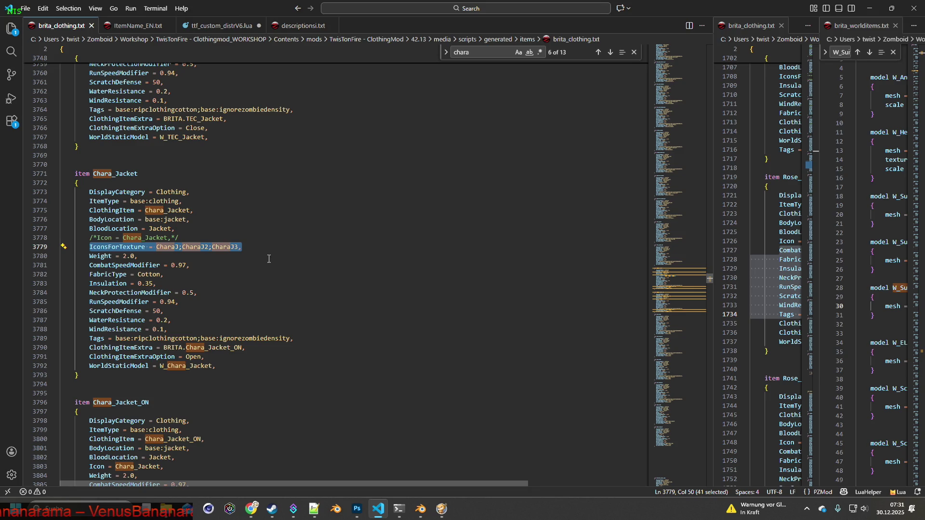
scroll(281, 272, down, 8)
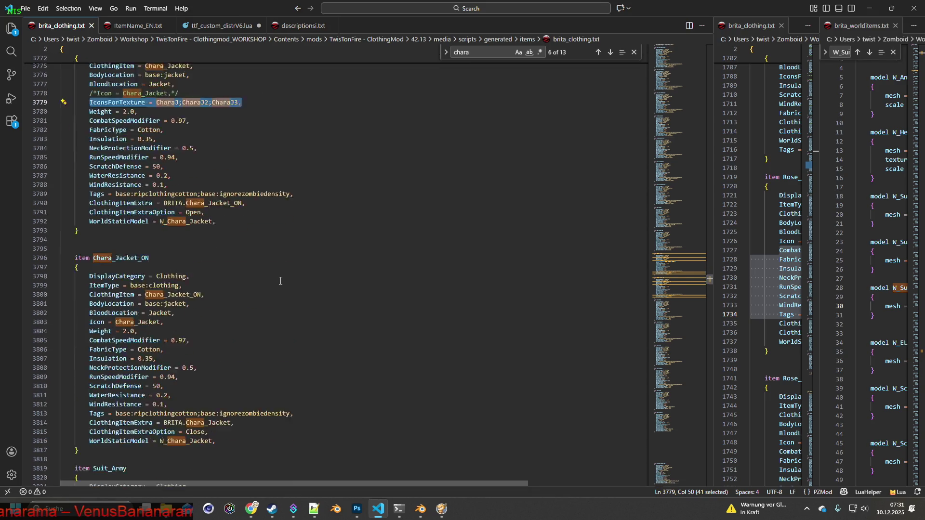
drag(91, 273, 179, 273)
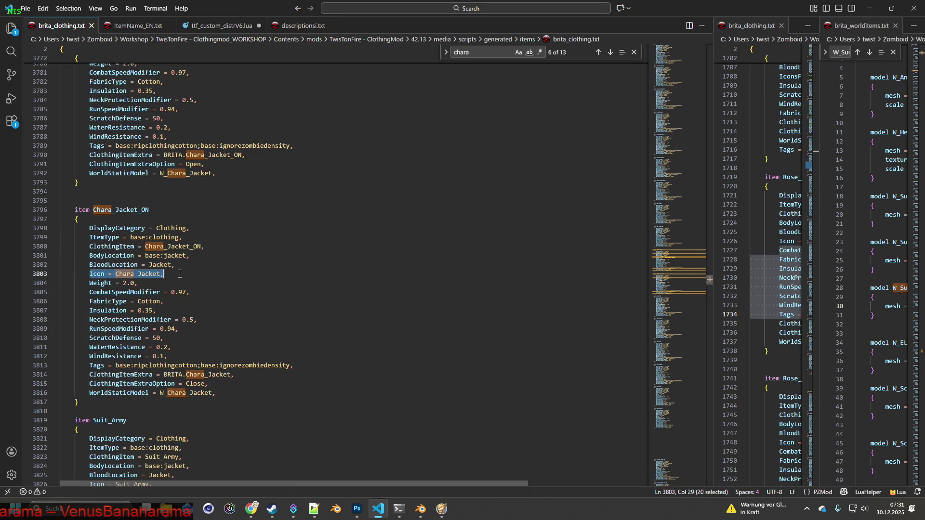
key(ctrl+v)
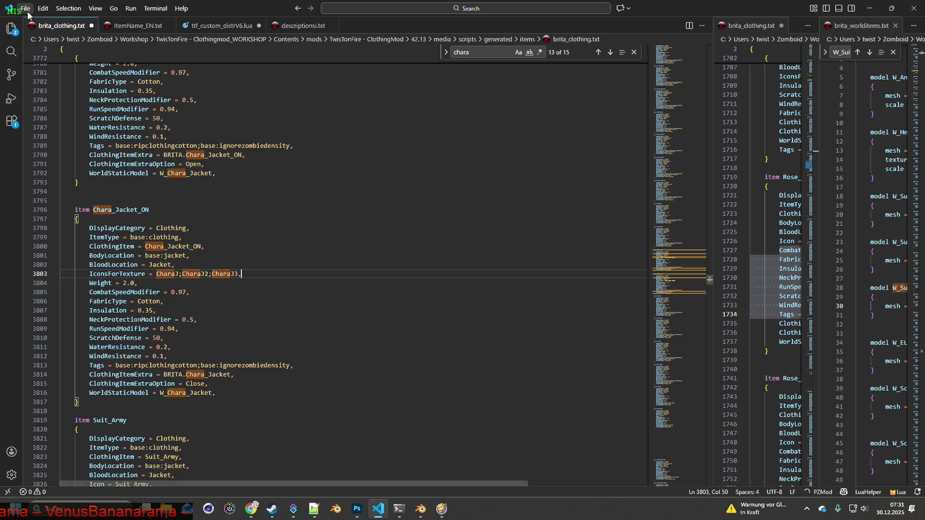
- Save brita_clothing.txt
click(24, 8)
click(47, 172)
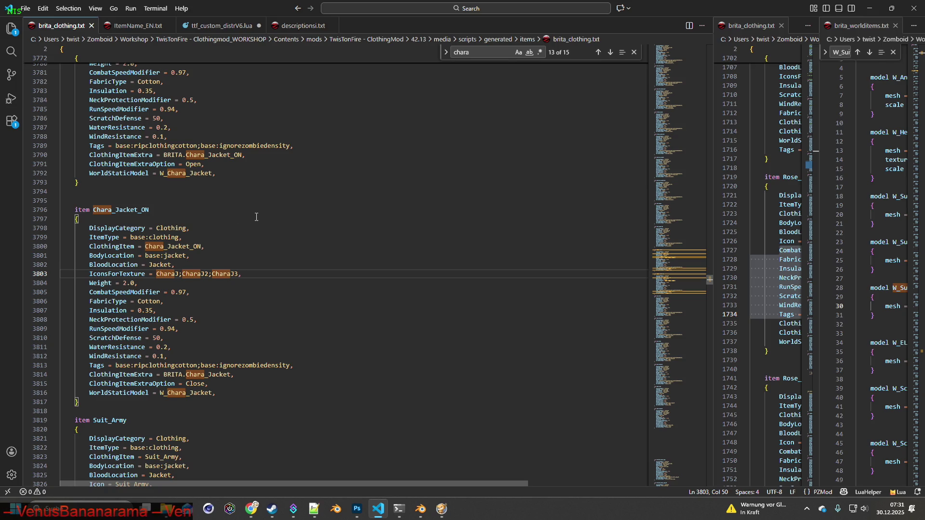
key(alt+Tab)
key(alt+Tab)
key(alt+Tab)
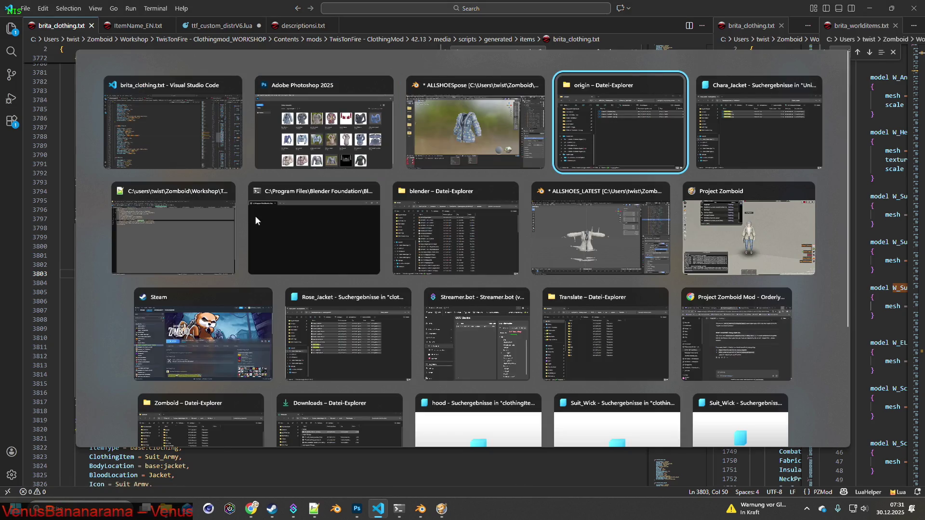
key(alt+Tab)
key(alt+Tab)
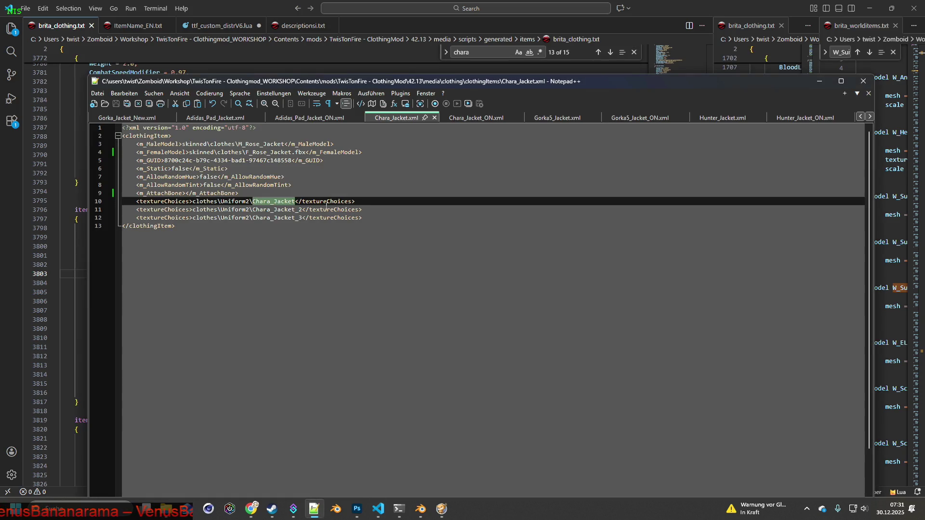
- Close the Chara_Jacket.xml tab, leaving Chara_Jacket_ON.xml with its three texture choices open
click(472, 121)
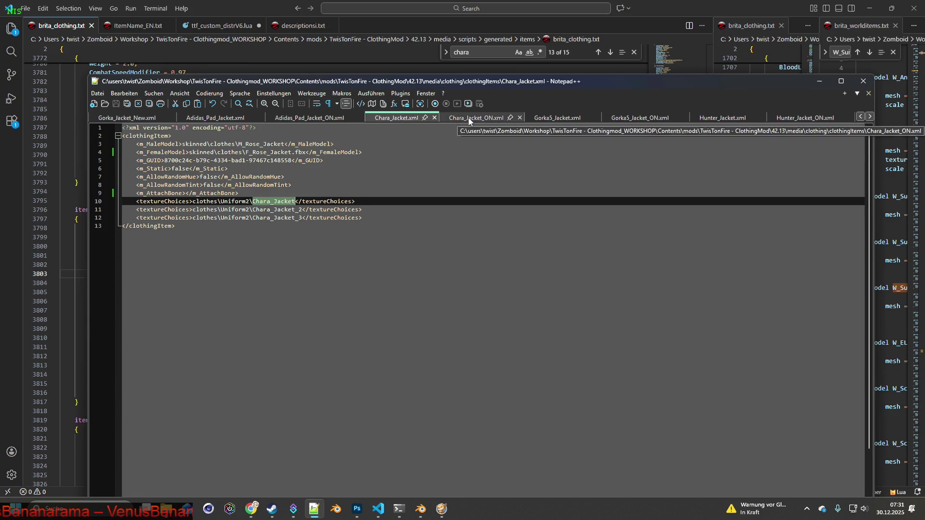
click(406, 120)
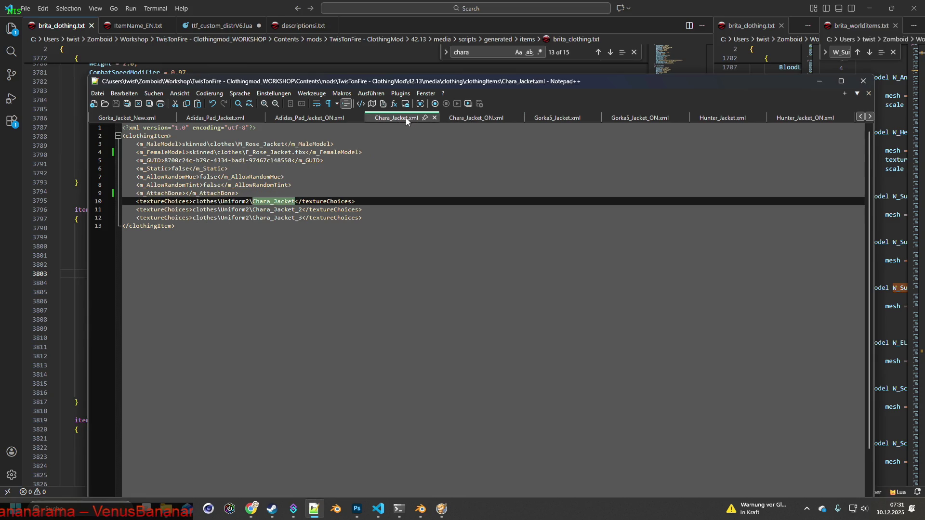
click(435, 118)
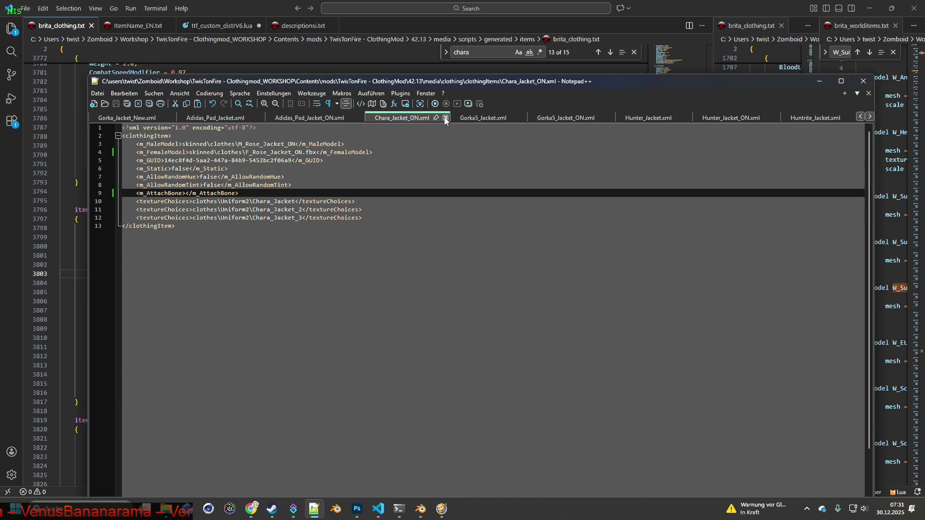
key(alt+Tab)
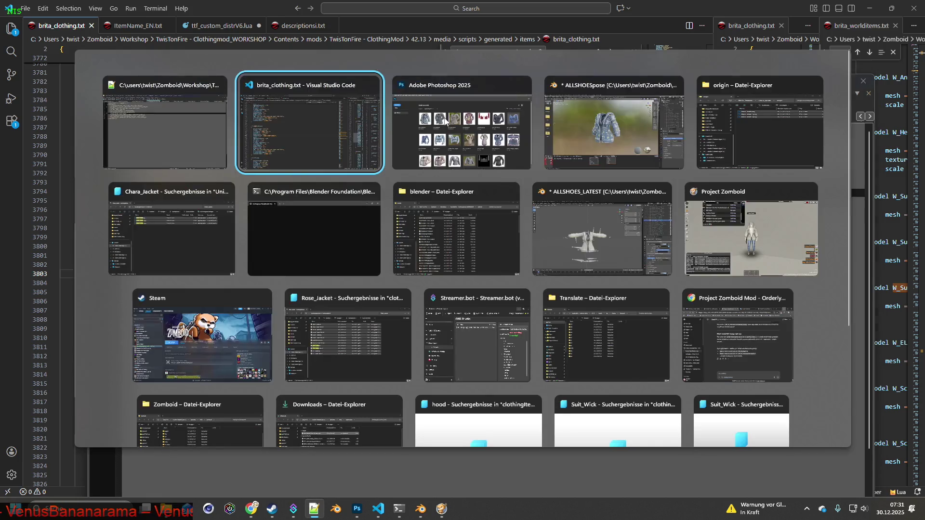
key(alt+Tab)
key(alt+Tab)
key(alt+Tab)
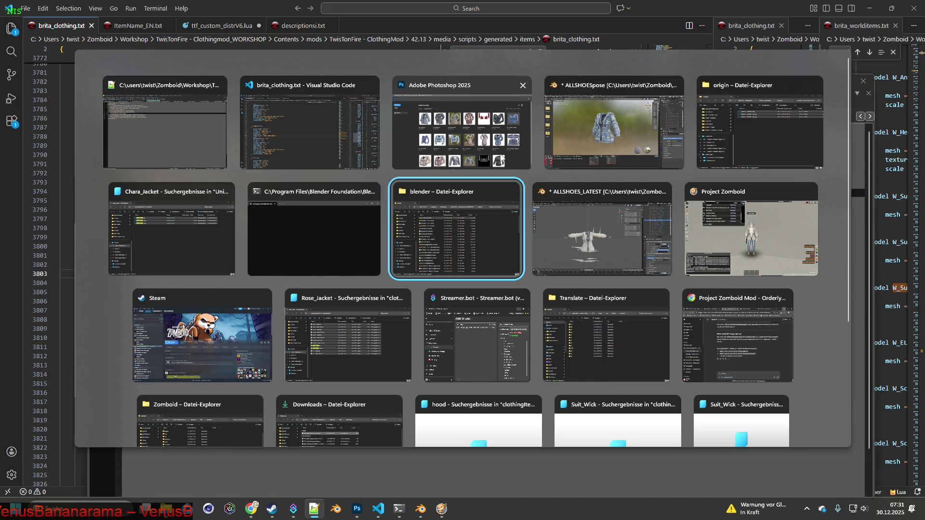
- Drop the hooded jacket, Leggings and baggy patched jeans, and wear the Insulated Hunting Pants
key(space)
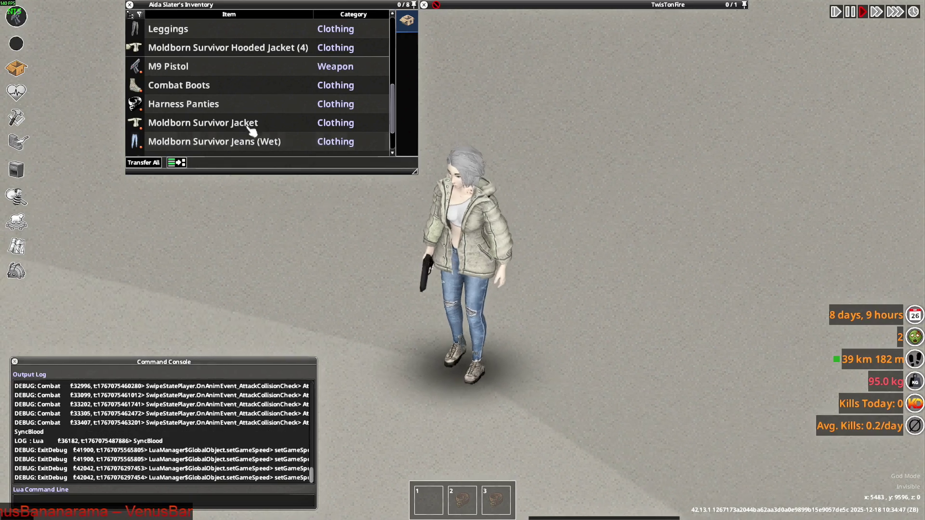
key(w)
key(s)
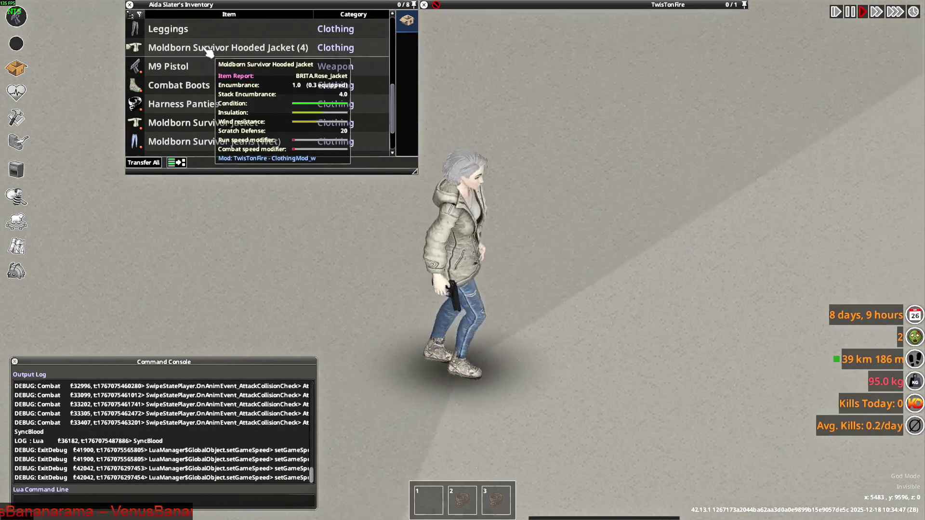
key(d)
drag(208, 52, 530, 294)
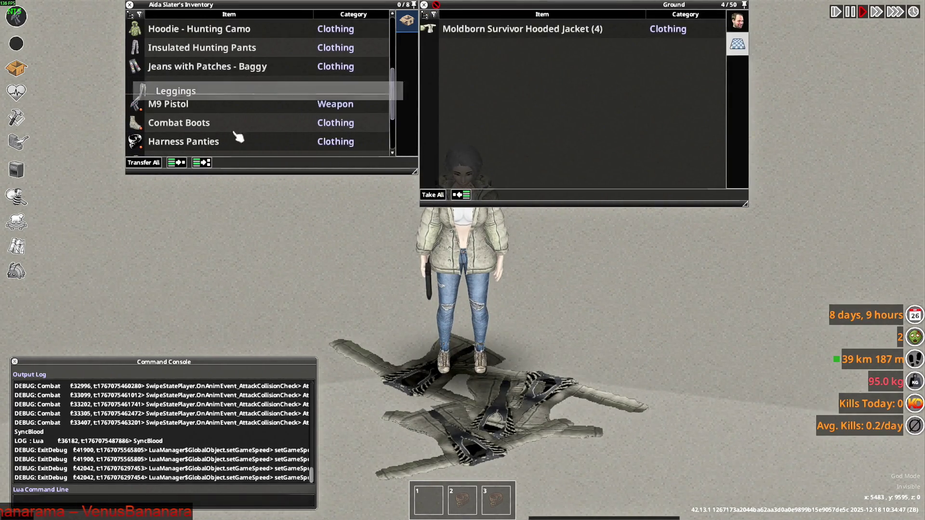
double_click(192, 86)
double_click(175, 66)
right_click(202, 51)
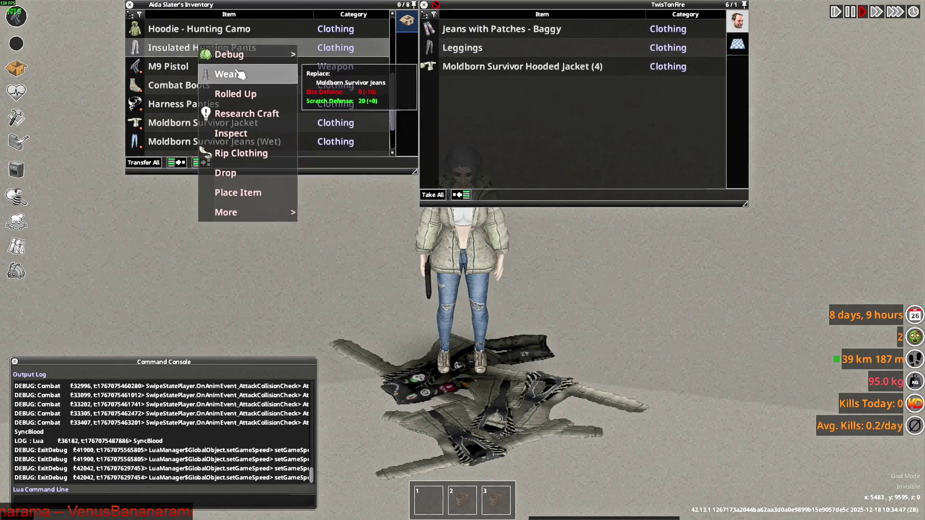
click(219, 72)
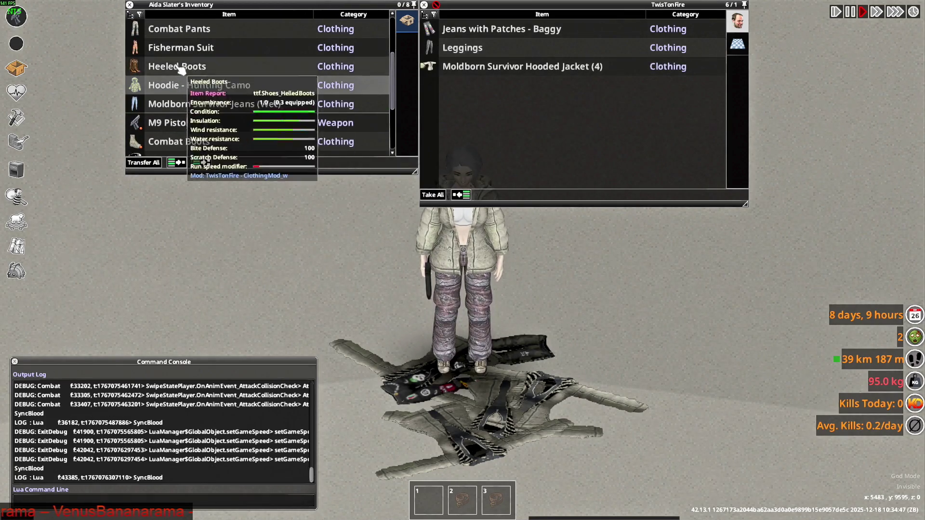
- Drop the Adidas Track Pants, Killa Pants, Killa Jacket and wet Moldborn Survivor Jeans on the ground
double_click(211, 72)
scroll(192, 86, up, 4)
double_click(188, 83)
double_click(186, 67)
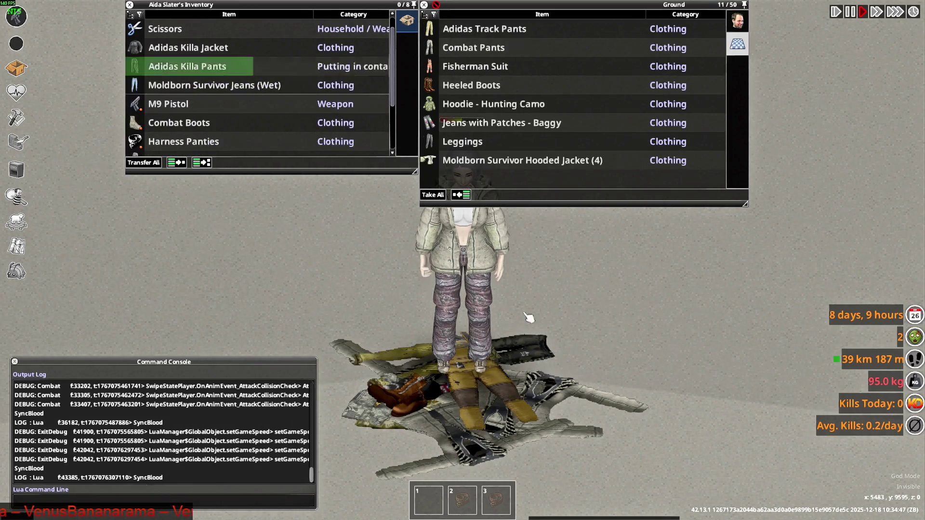
double_click(193, 47)
scroll(232, 140, up, 1)
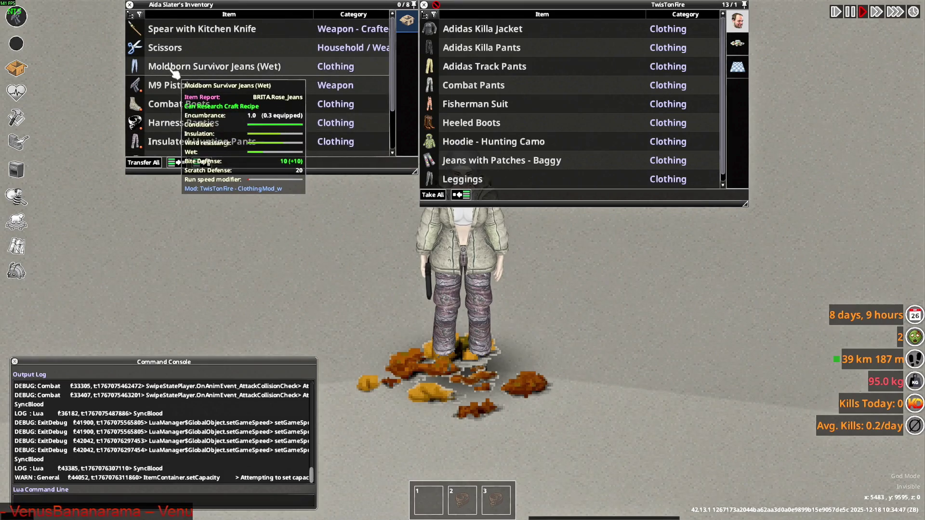
drag(180, 68, 516, 307)
scroll(214, 117, down, 3)
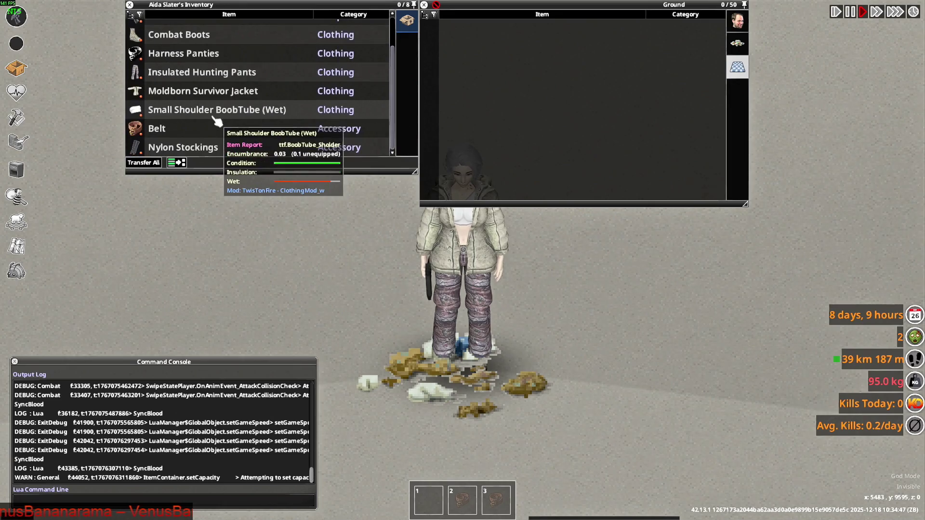
- Open the debug Items List Viewer filtered to BRITA items
click(16, 271)
click(100, 198)
click(197, 109)
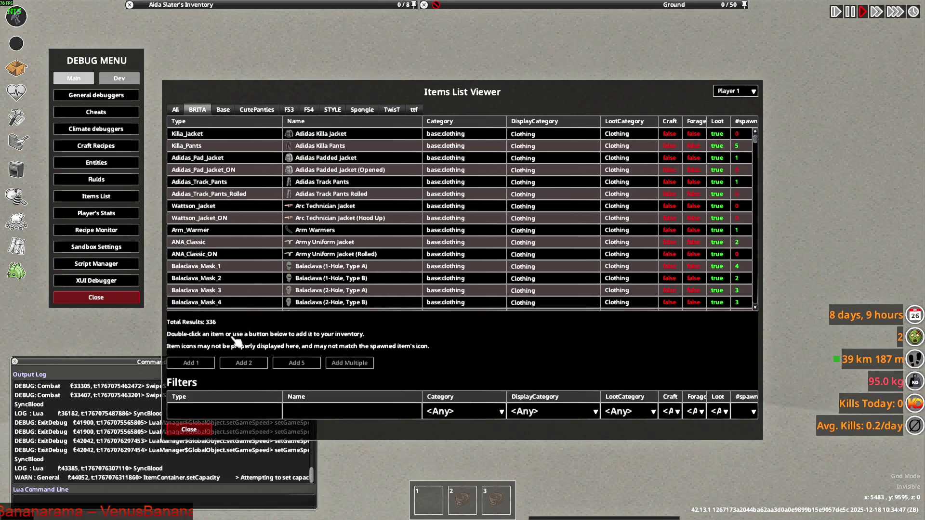
- Filter items by 'chara' and add 9 Casual Decal Jacket w/ Hoodie to the inventory
text(chara)
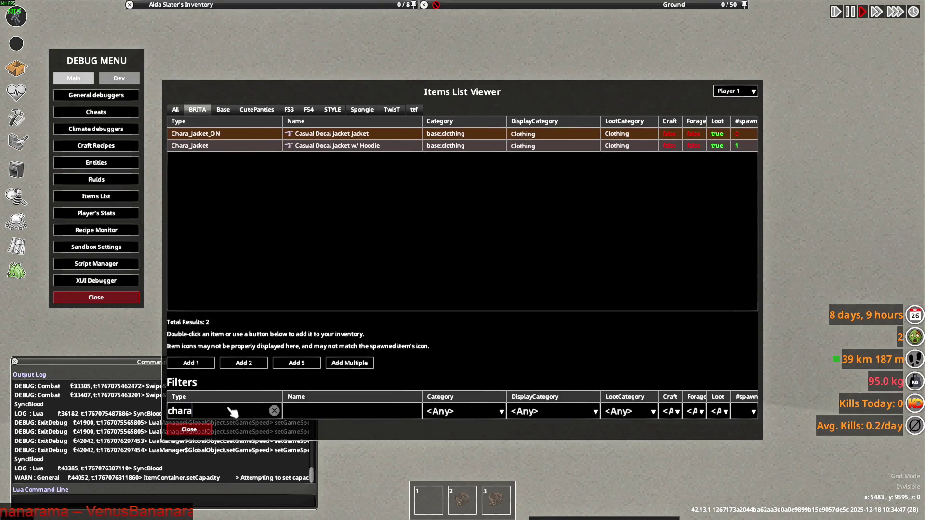
click(332, 147)
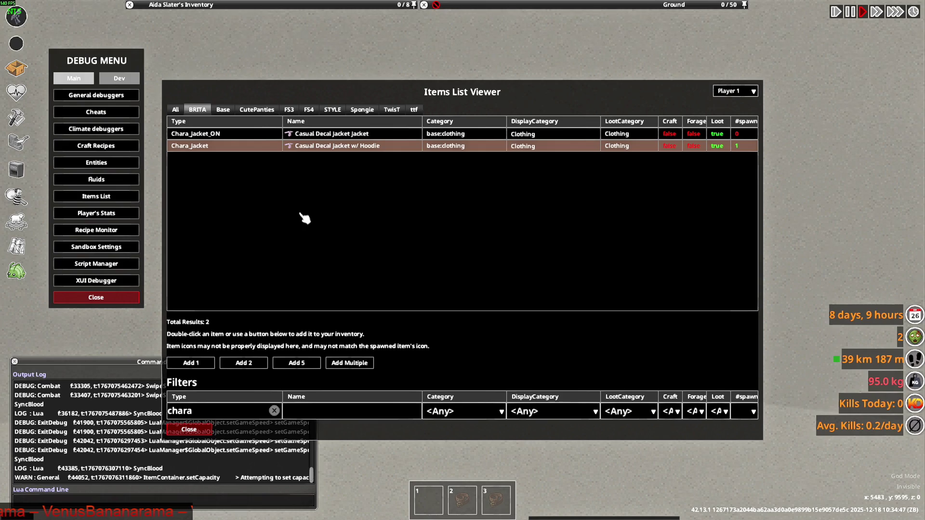
click(353, 362)
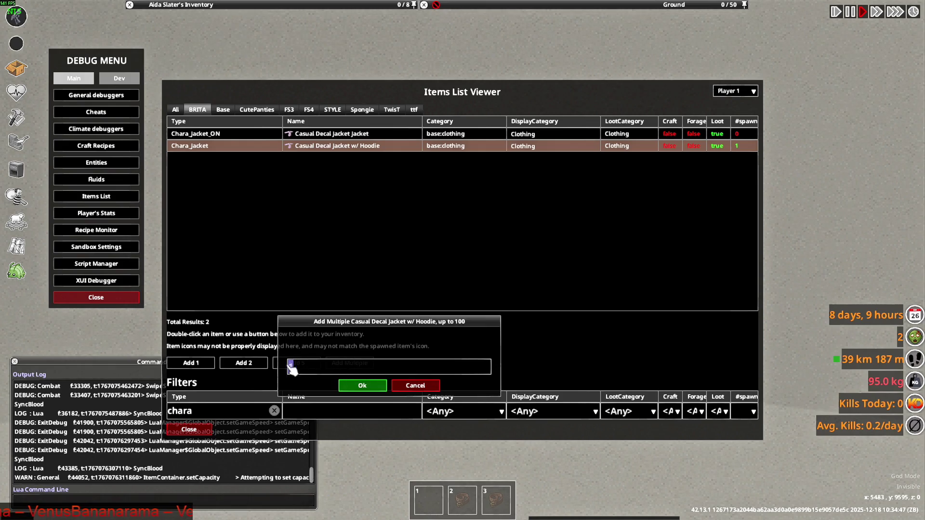
text(9)
click(362, 385)
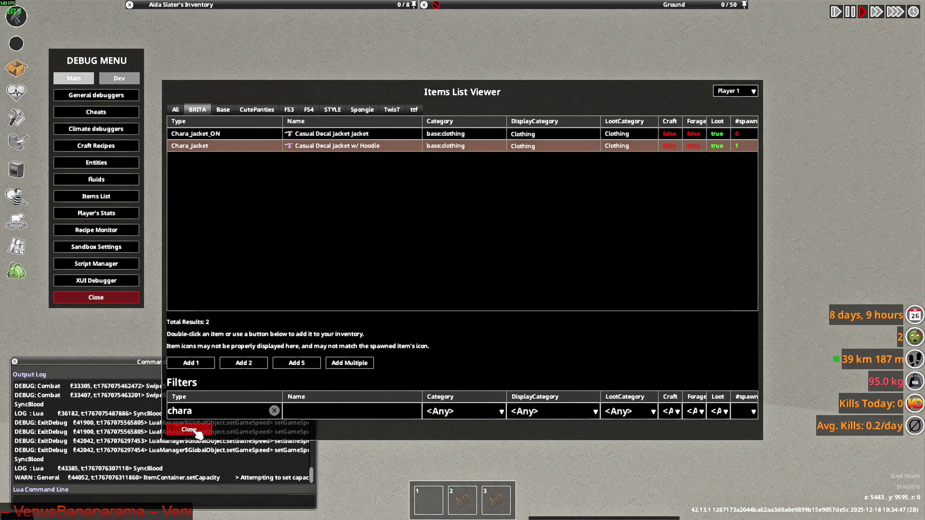
- Close the Items List Viewer and debug menu, then check the 10-jacket stack in the inventory
click(190, 430)
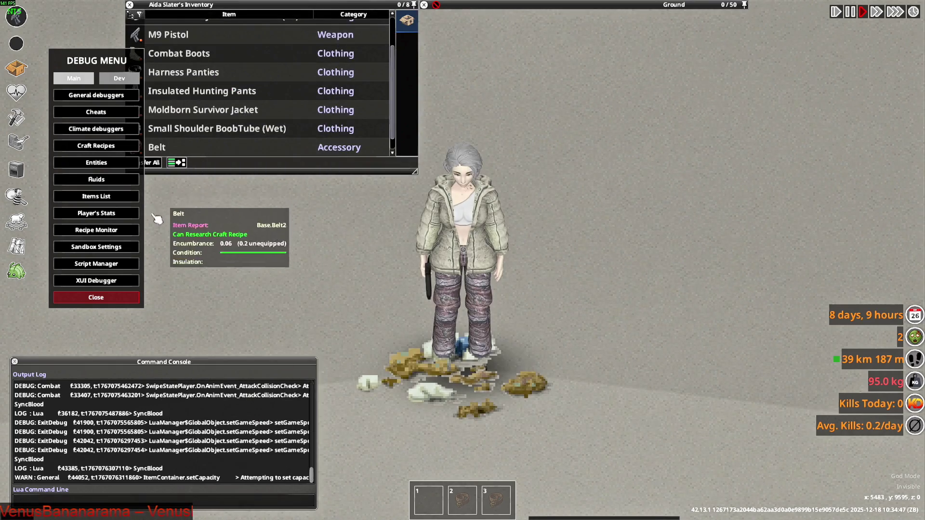
click(124, 297)
mouse_move(145, 112)
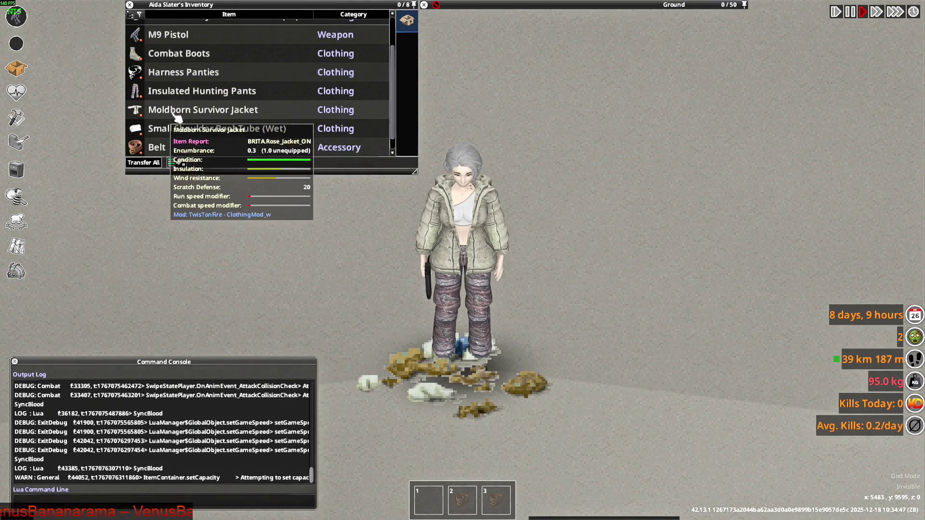
scroll(144, 96, up, 3)
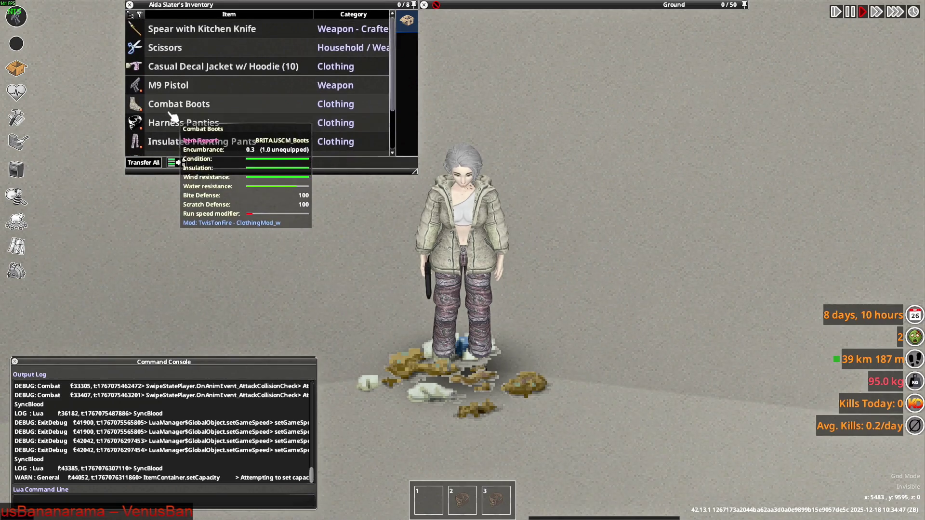
click(140, 68)
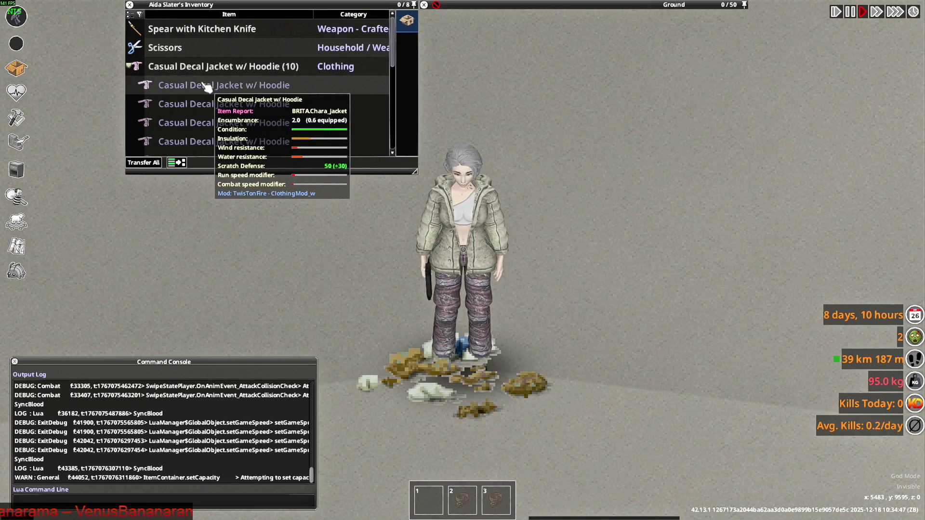
click(143, 70)
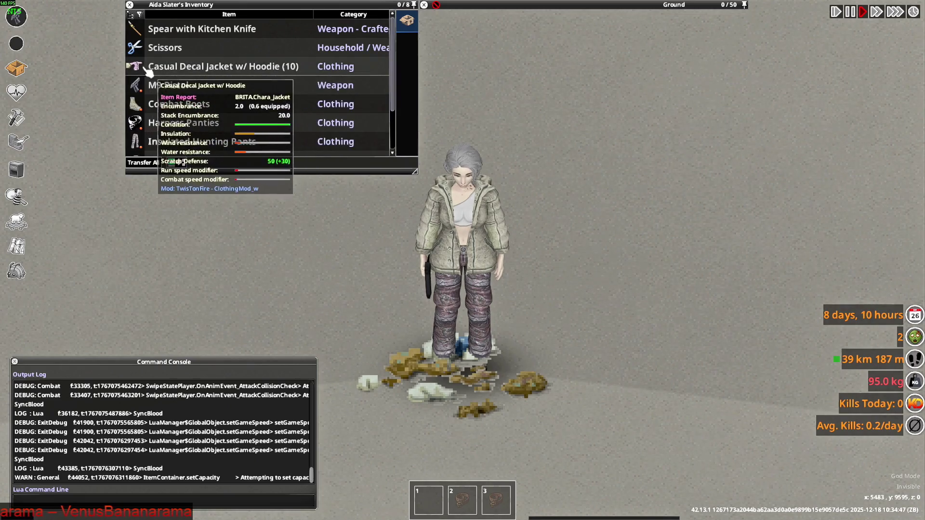
click(136, 67)
key(alt+Tab)
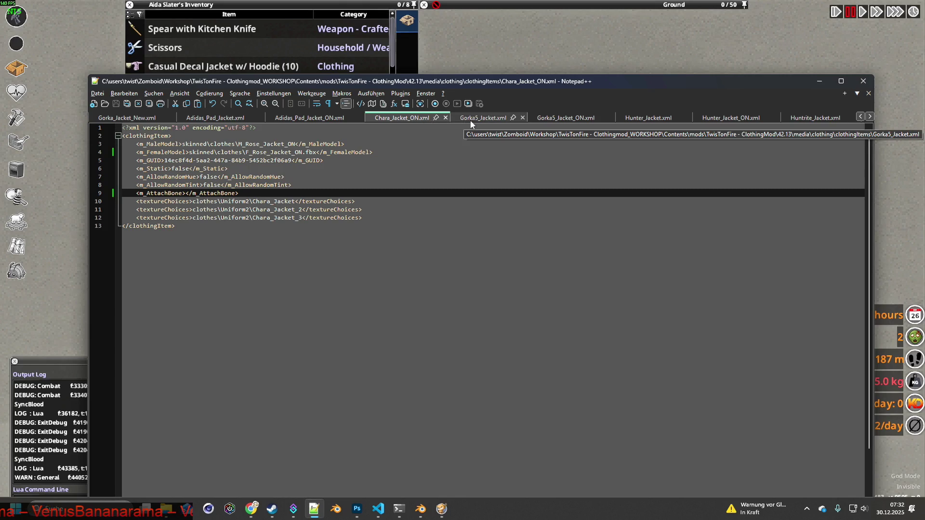
- Open Gorka5_Jacket.xml and select the Gorka5_Jacket texture name on line 10
click(483, 120)
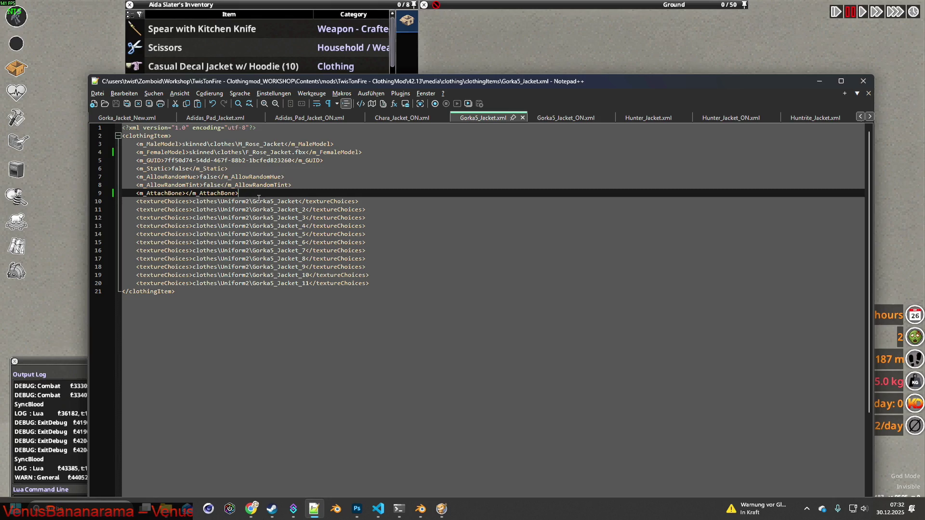
drag(251, 201, 285, 202)
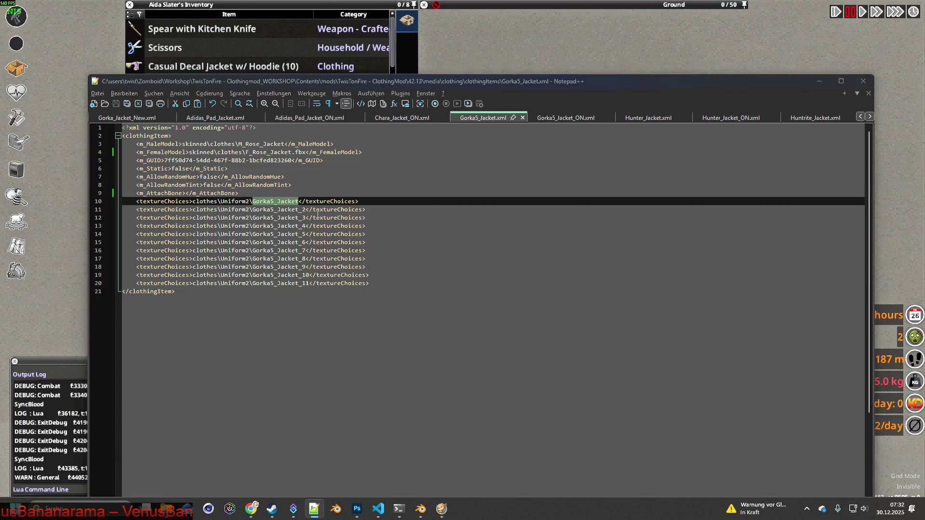
key(alt+Tab)
key(alt+Tab)
key(alt+Tab)
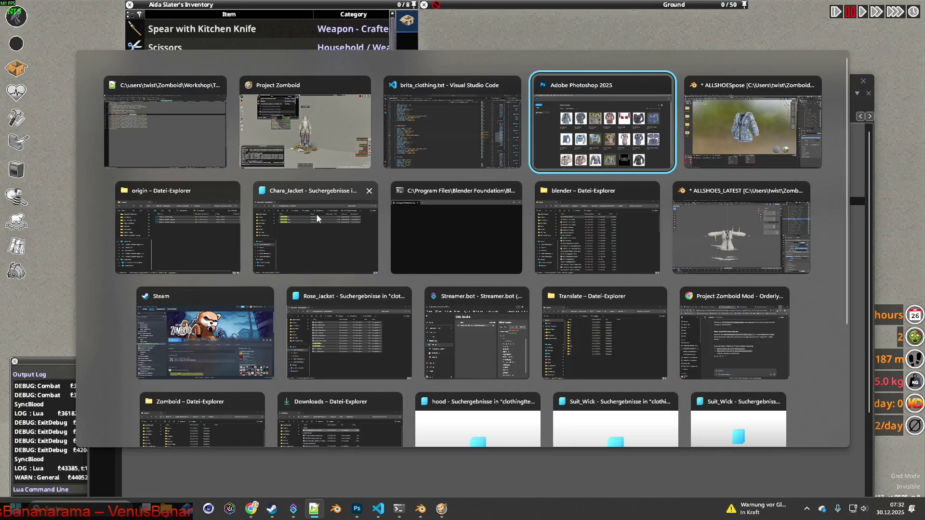
key(alt+Tab)
key(alt+Tab)
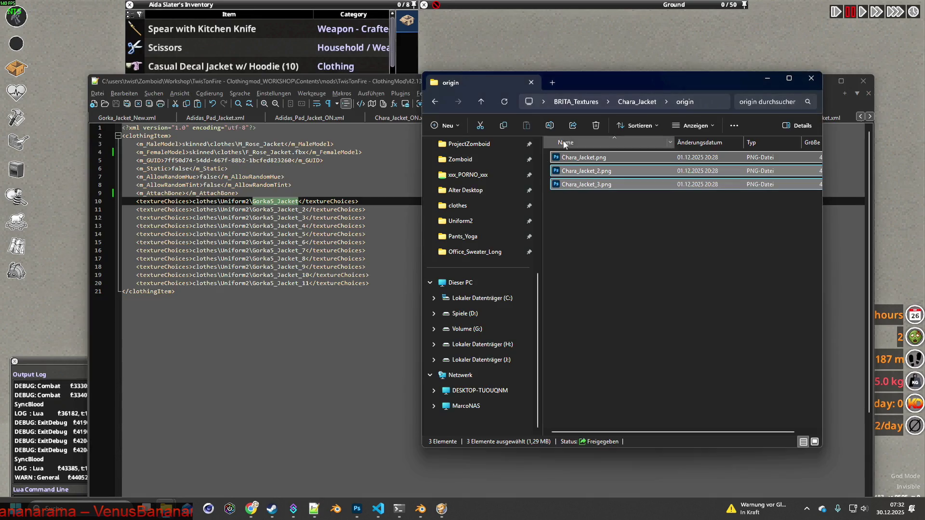
- Create a new folder named 'Gorka5_Jacket' in BRITA_Textures and open it
drag(609, 86, 562, 84)
click(528, 100)
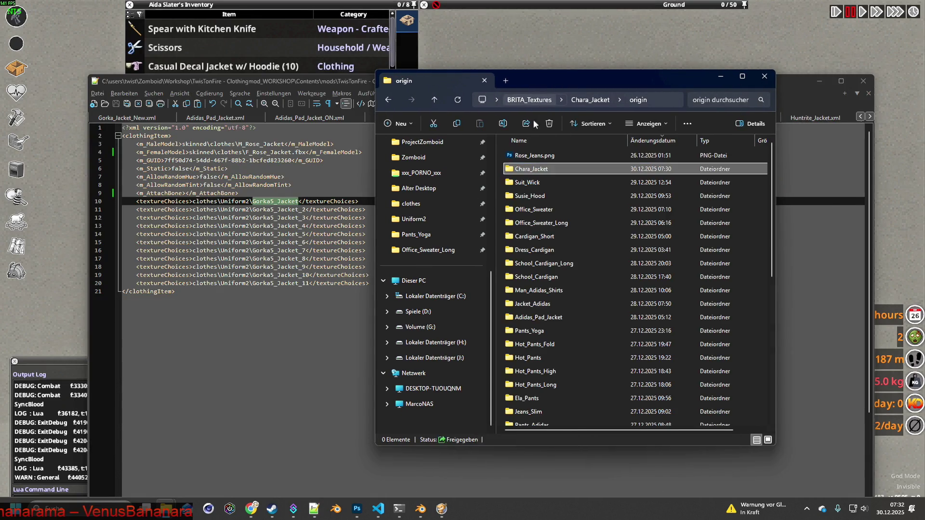
right_click(499, 204)
mouse_move(534, 275)
click(699, 276)
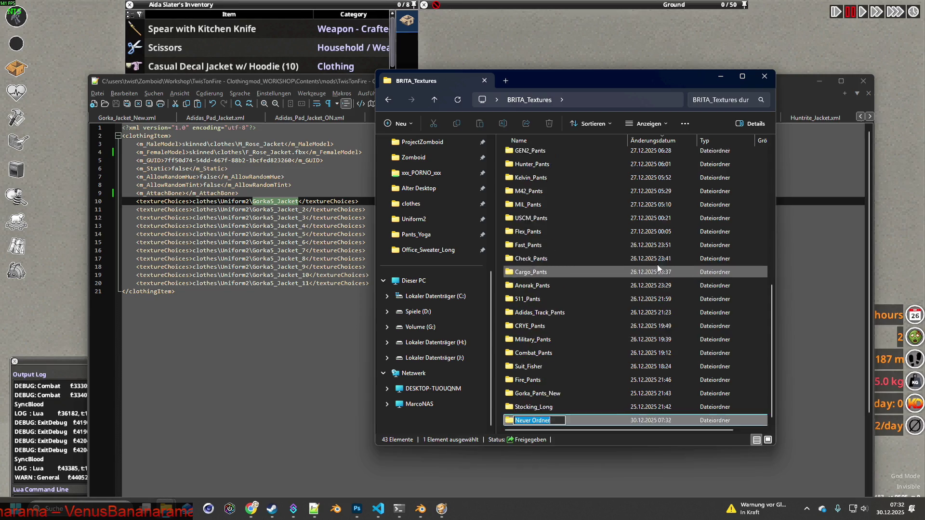
text(Gorka5_Jacket)
key(Return)
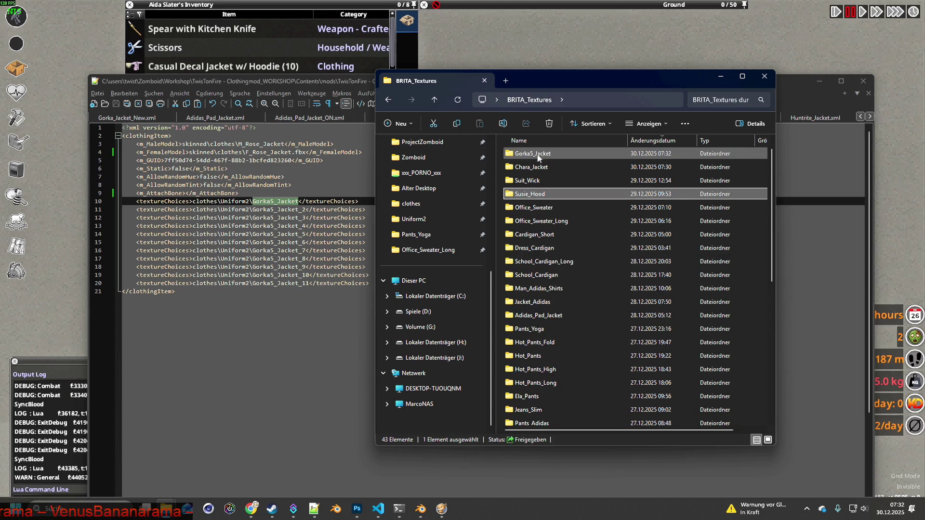
double_click(532, 153)
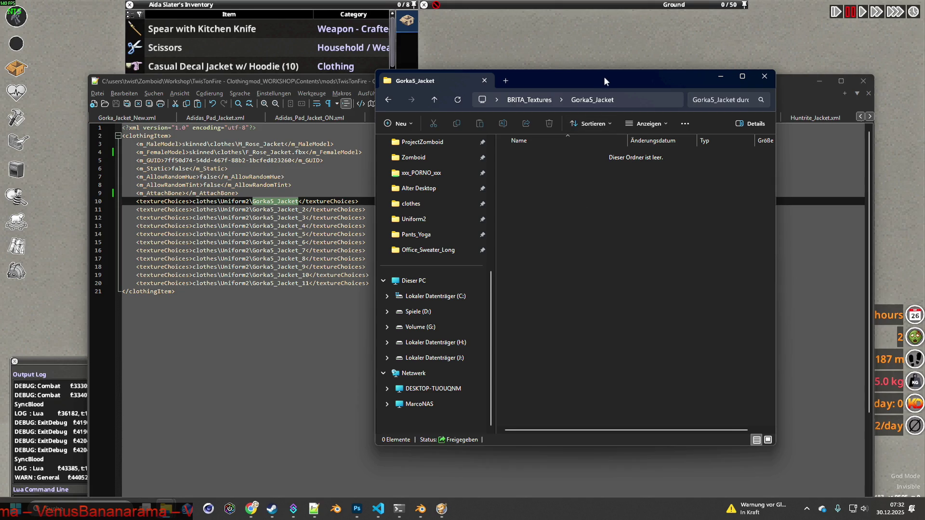
- Search Uniform2 for 'Gorka5_Jacket' and move all 11 matching files into the Gorka5_Jacket folder
drag(603, 76, 576, 77)
key(super+Tab)
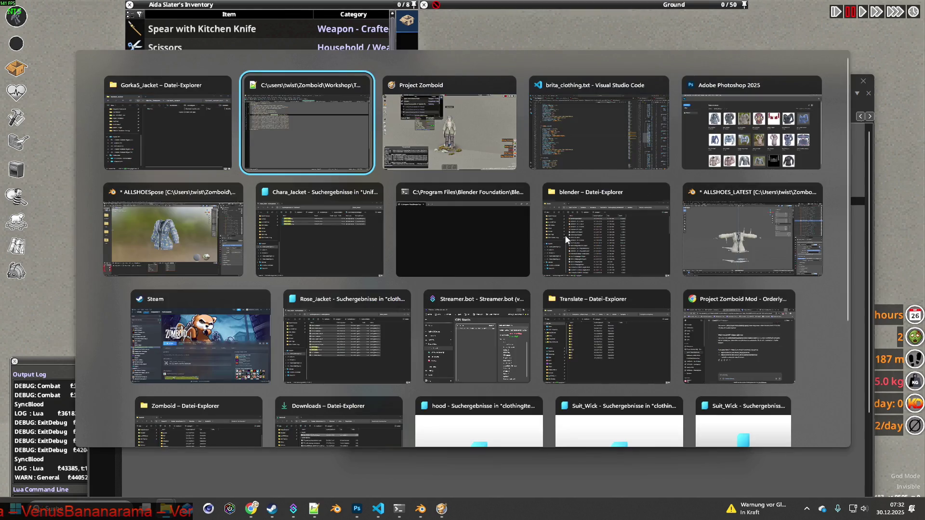
key(Right)
key(Right)
key(Right)
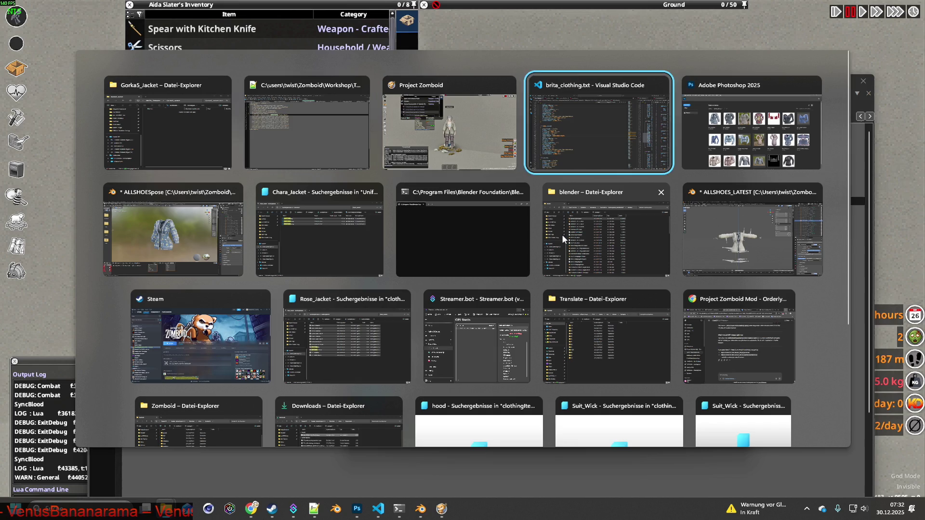
key(Return)
key(ctrl+f)
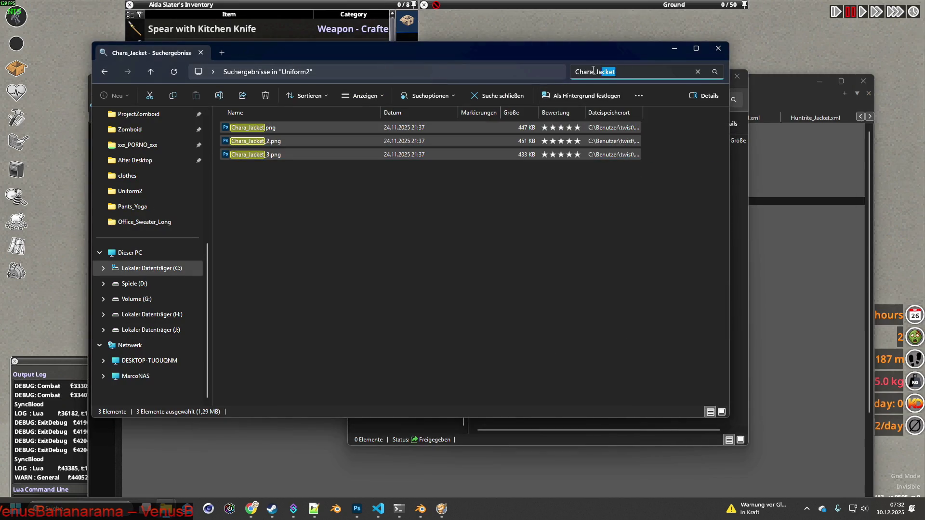
text(Gorka5_Jacket)
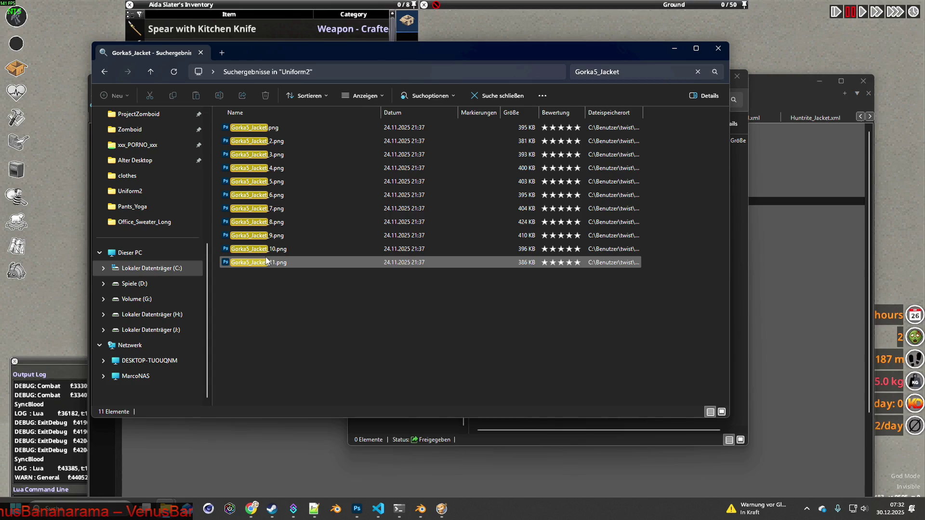
click(267, 128)
key(ctrl+a)
drag(340, 57, 418, 235)
mouse_move(332, 354)
mouse_down()
mouse_move(355, 364)
mouse_move(539, 187)
mouse_up()
right_drag(540, 187, 540, 189)
click(565, 218)
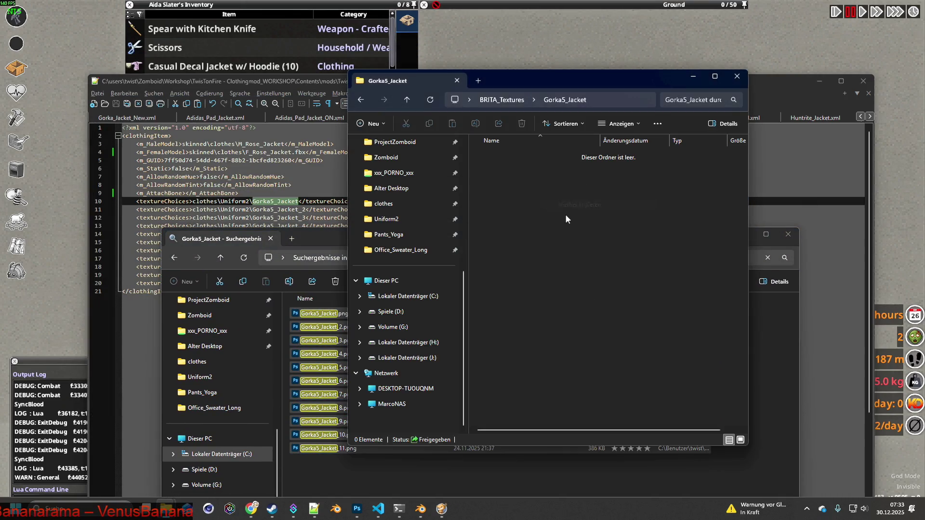
- Create an 'origin' subfolder and move the eleven PNGs into it
right_click(508, 312)
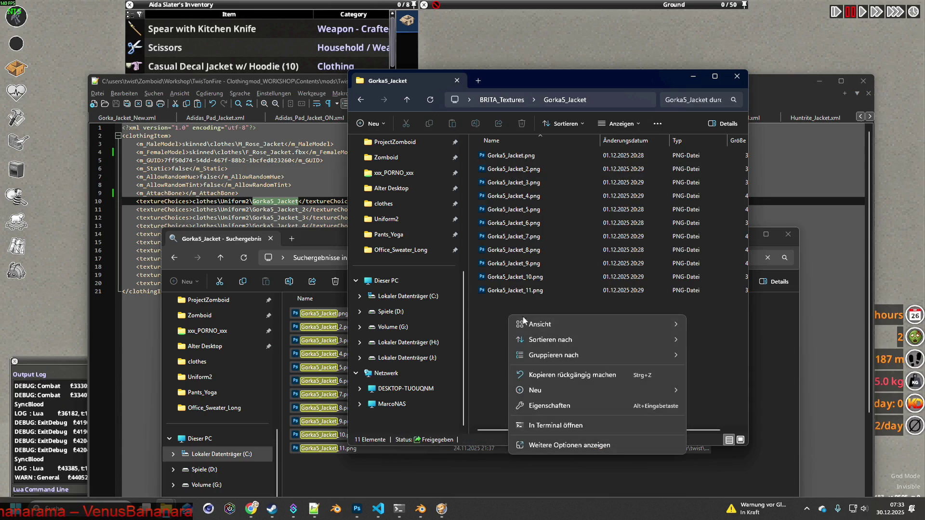
mouse_move(544, 388)
click(707, 388)
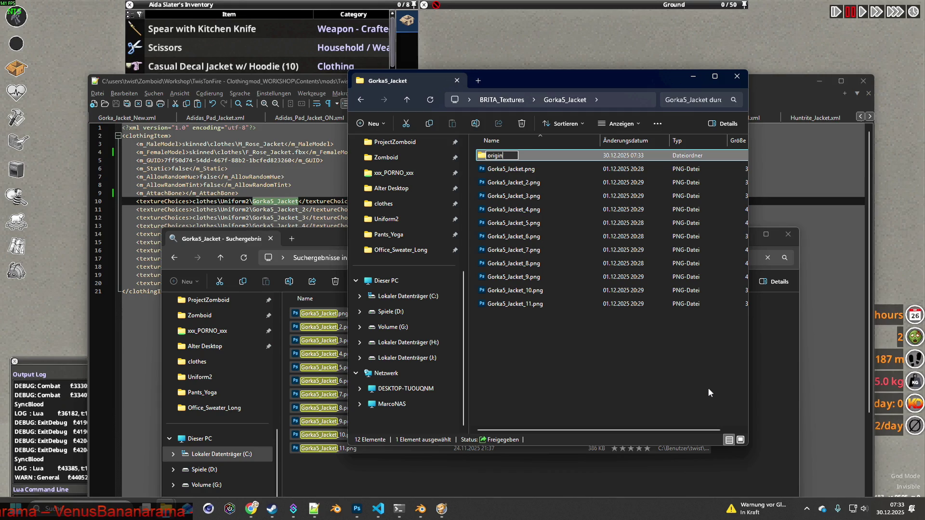
key(Return)
mouse_move(560, 333)
mouse_down()
mouse_move(482, 177)
mouse_move(484, 164)
mouse_up()
right_drag(533, 223, 497, 157)
key(Escape)
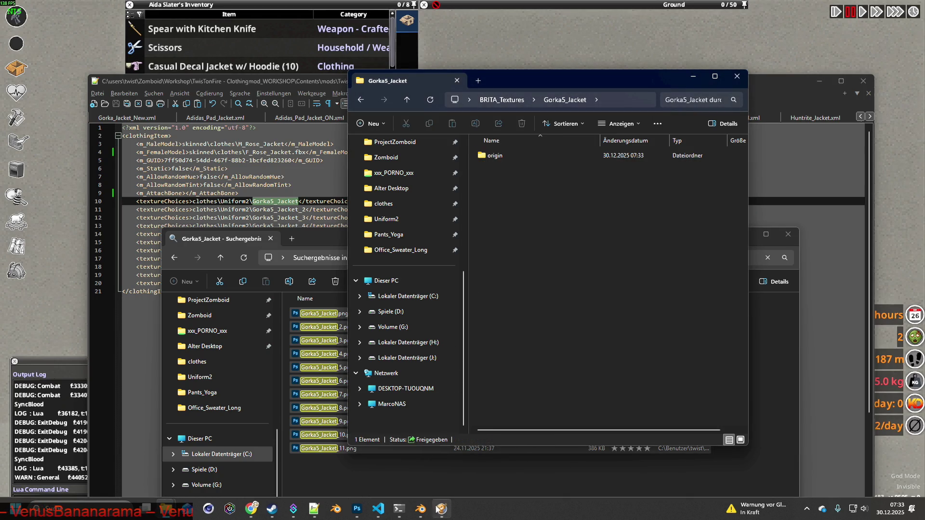
mouse_move(438, 508)
click(515, 433)
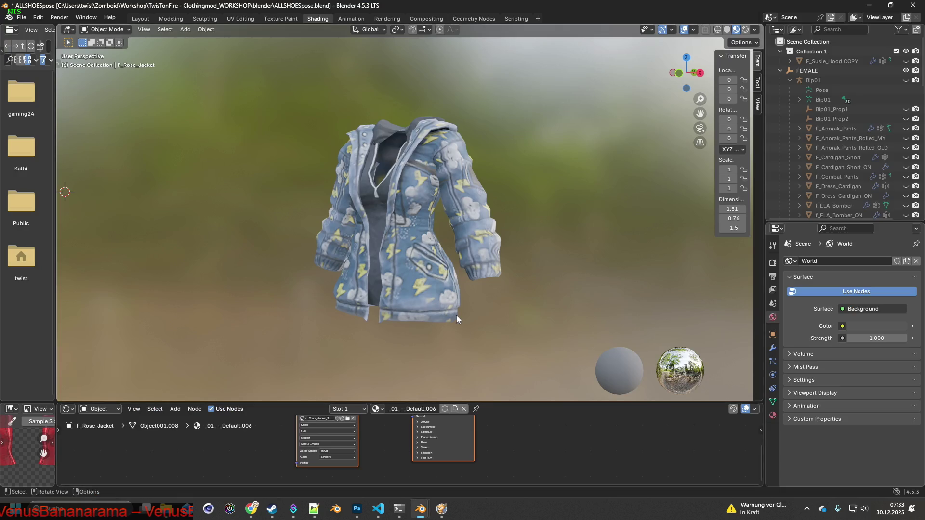
- Load Gorka5_Jacket.png from BRITA_Textures/Gorka5_Jacket as the jacket texture and set background blur to 0
click(347, 419)
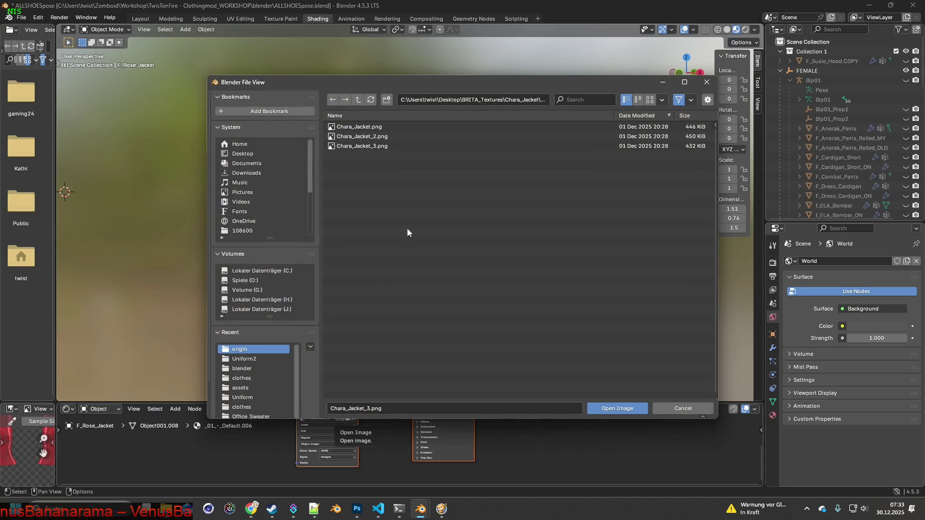
click(358, 100)
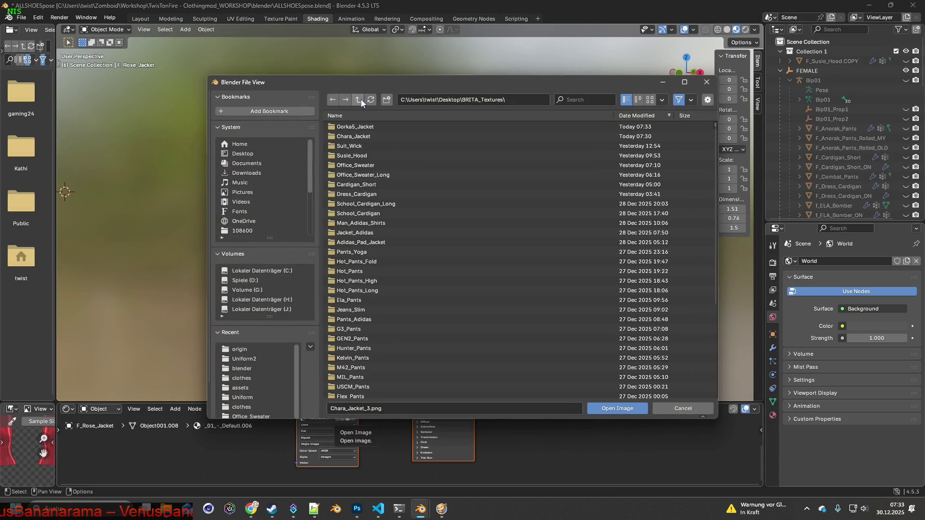
double_click(357, 126)
click(380, 126)
click(616, 408)
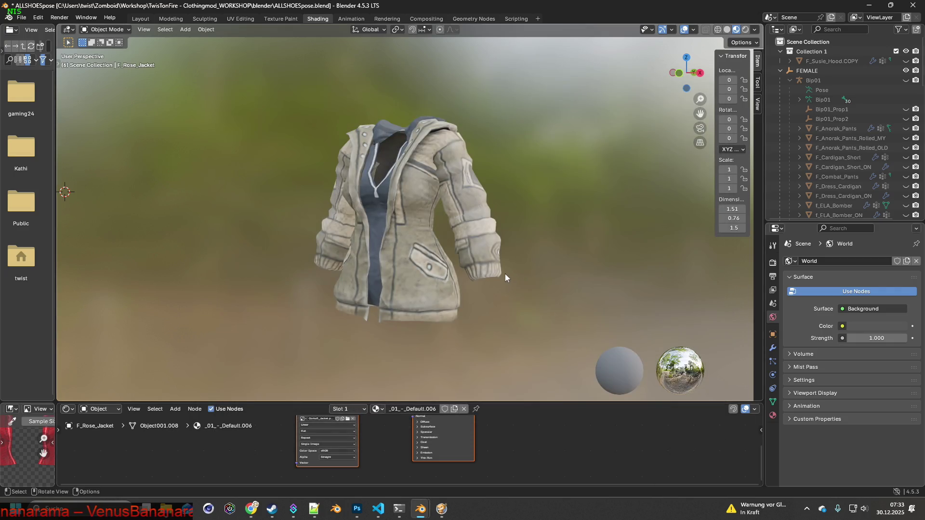
click(754, 29)
mouse_move(740, 167)
mouse_down()
mouse_move(697, 167)
mouse_move(801, 166)
mouse_move(698, 167)
mouse_up()
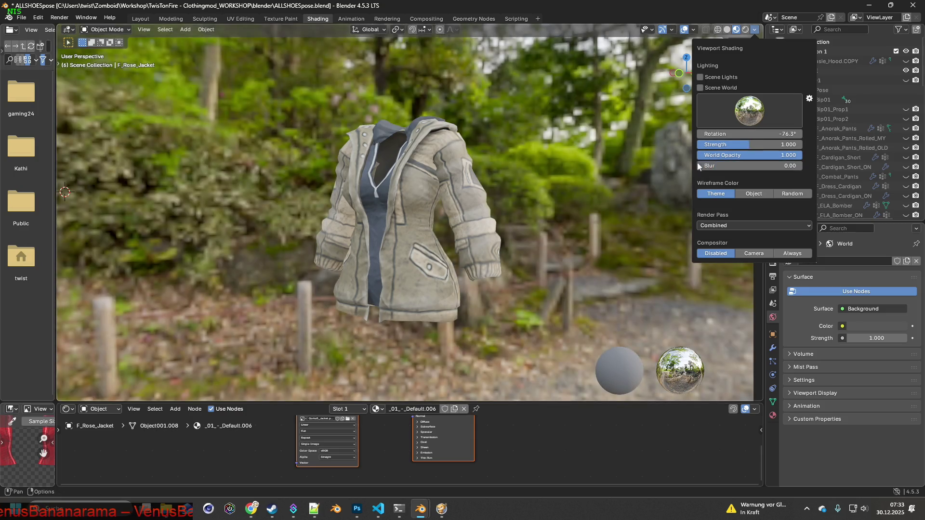
- Adjust the background blur, rotate the world lighting to about -54°, and snip the jacket area
mouse_move(699, 134)
mouse_down()
mouse_move(719, 134)
mouse_move(611, 134)
mouse_move(717, 134)
mouse_up()
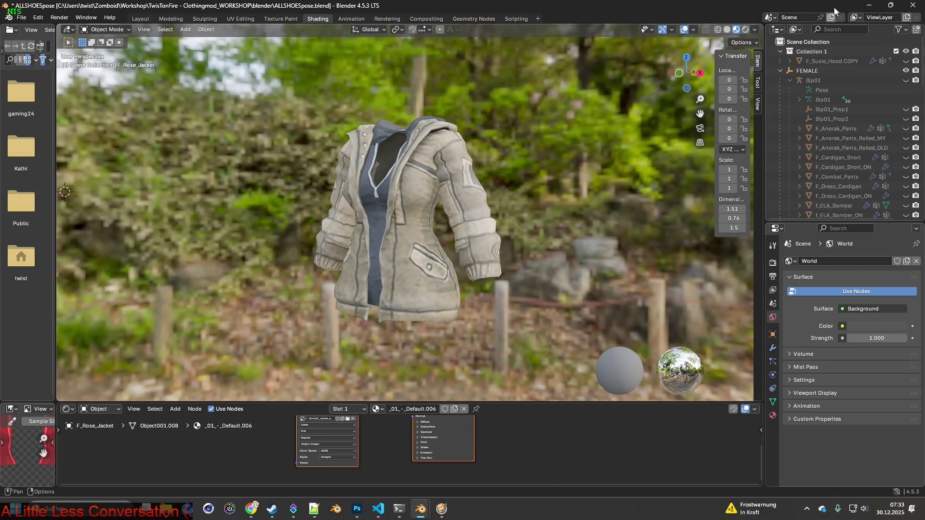
click(754, 30)
mouse_move(737, 169)
mouse_down()
mouse_move(802, 168)
mouse_move(751, 165)
mouse_up()
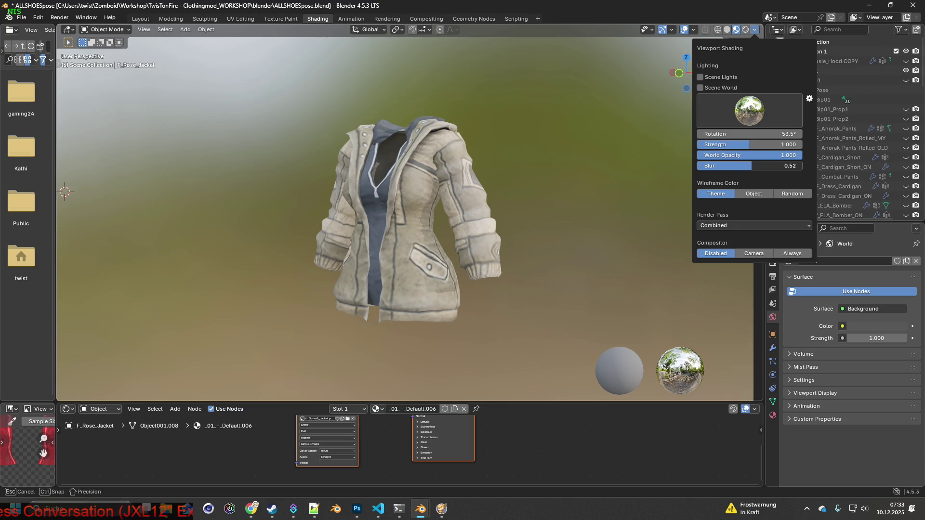
drag(750, 134, 741, 134)
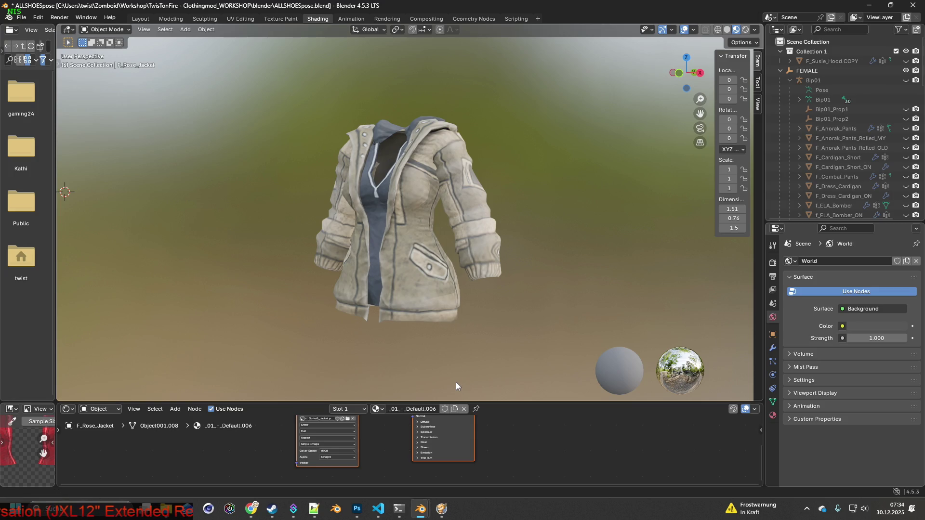
key(super+shift+s)
drag(299, 101, 525, 343)
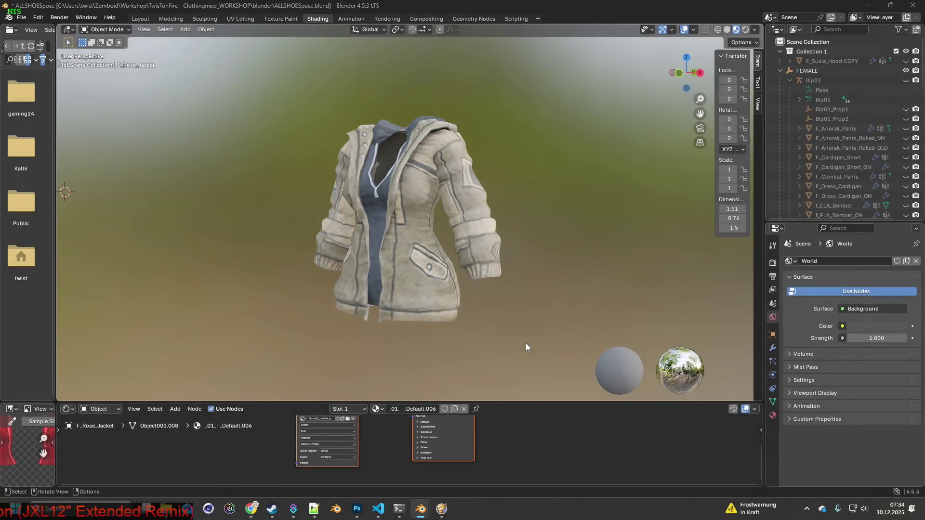
- In Photoshop, create a 464×504 document from the clipboard and paste the jacket capture
key(alt+Tab)
key(Tab)
key(Tab)
key(Tab)
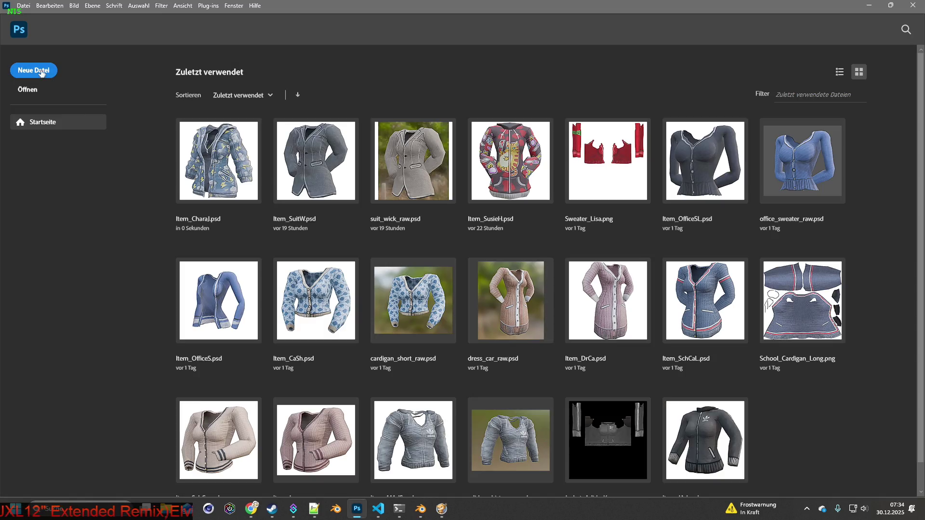
click(39, 70)
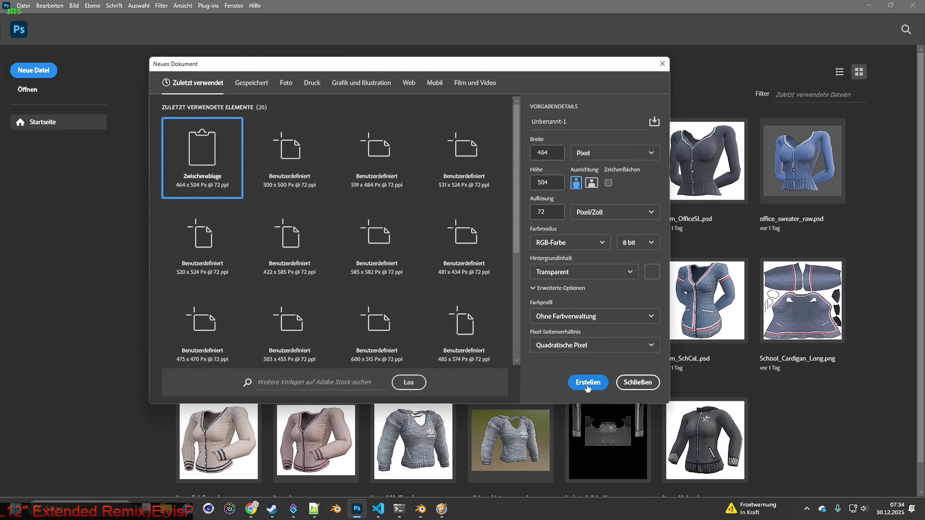
key(Return)
key(ctrl+v)
- Apply Gorka5_Jacket_2.png to the jacket, snip it, and paste it as a new Photoshop layer
key(alt+Tab)
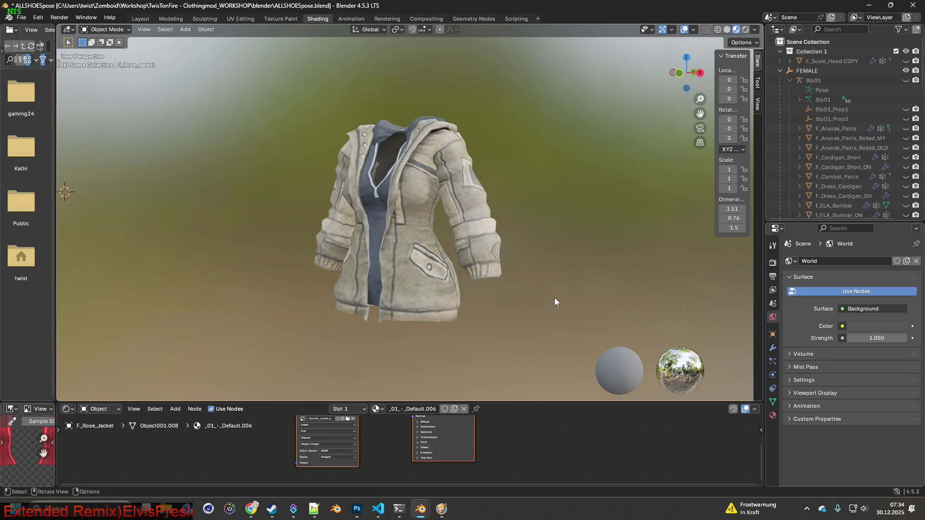
click(349, 421)
click(433, 141)
click(622, 407)
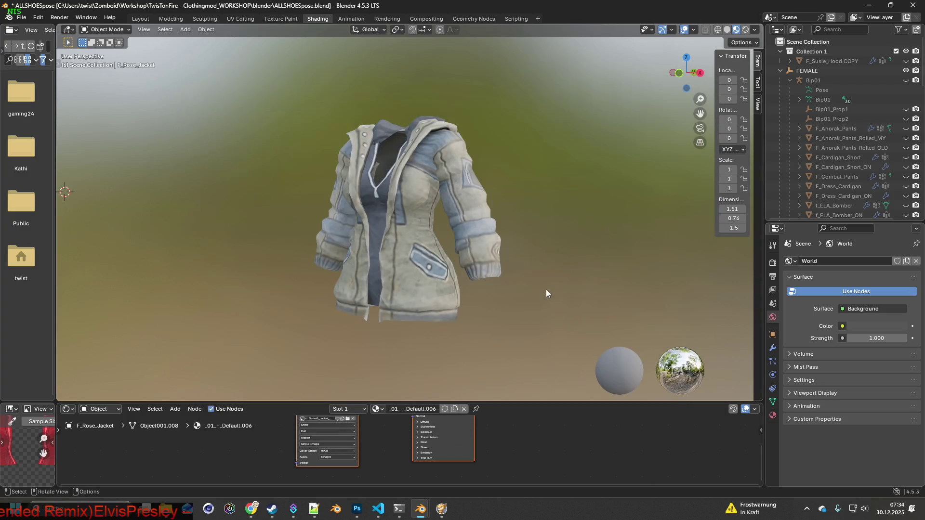
key(super+shift+s)
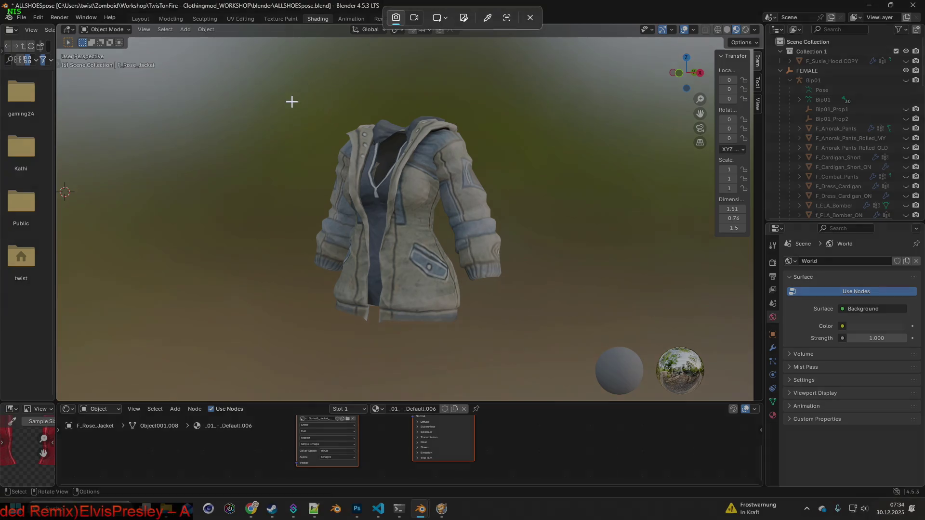
mouse_move(300, 107)
mouse_down()
mouse_move(482, 322)
mouse_move(516, 336)
mouse_up()
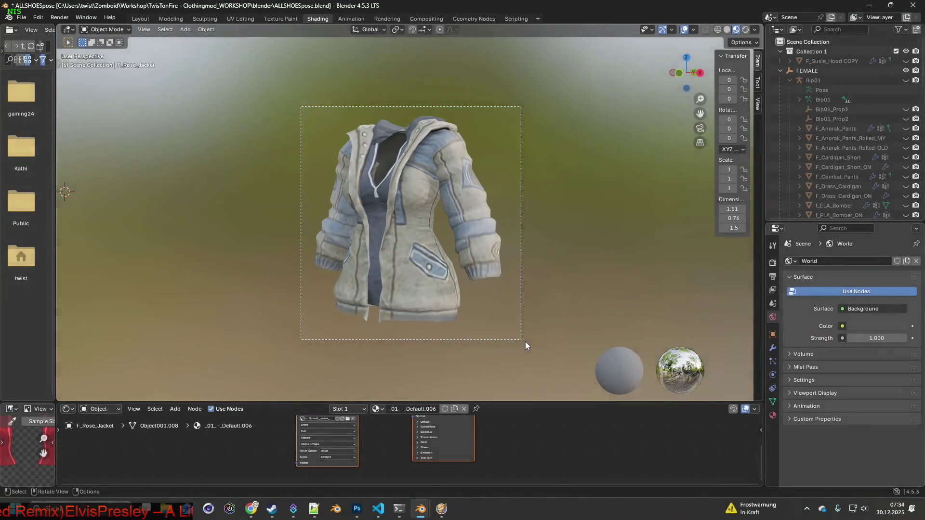
key(alt+Tab)
key(ctrl+v)
key(alt+Tab)
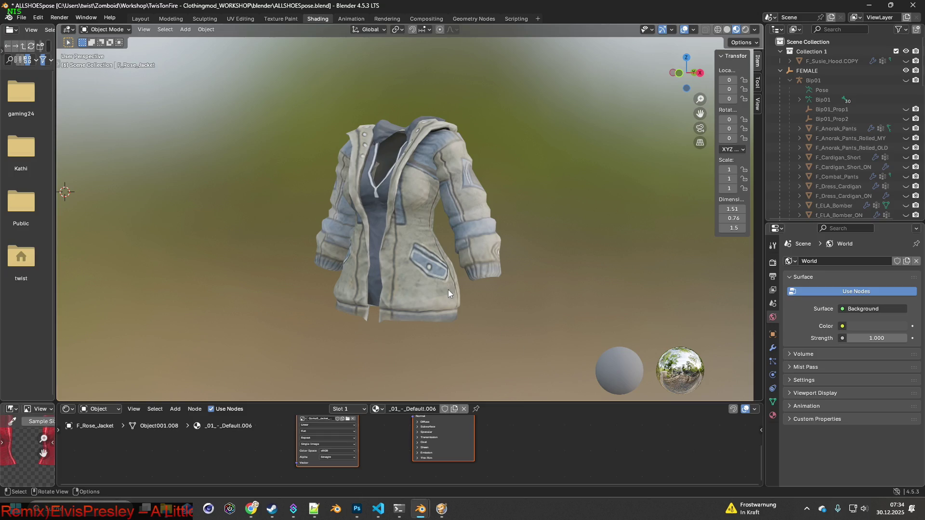
- Apply Gorka5_Jacket_3.png to the jacket, snip it, and paste it as another layer
click(348, 418)
click(364, 146)
click(617, 408)
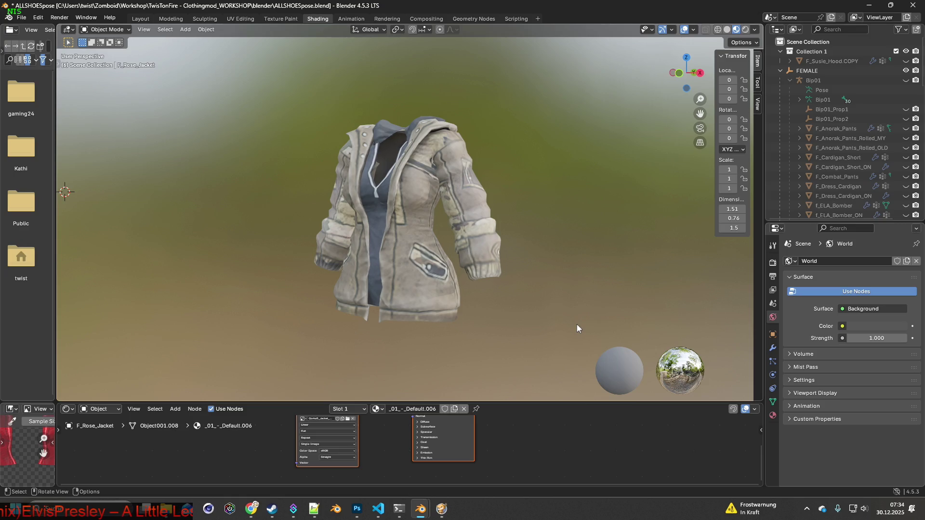
key(super+shift+s)
mouse_move(309, 104)
mouse_down()
mouse_move(522, 335)
mouse_move(513, 331)
mouse_up()
key(alt+Tab)
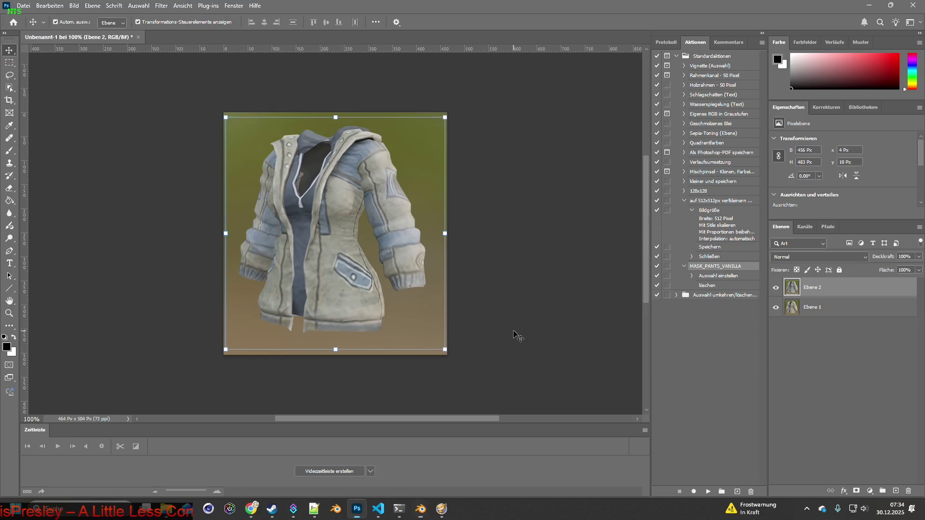
key(ctrl+v)
key(alt+Tab)
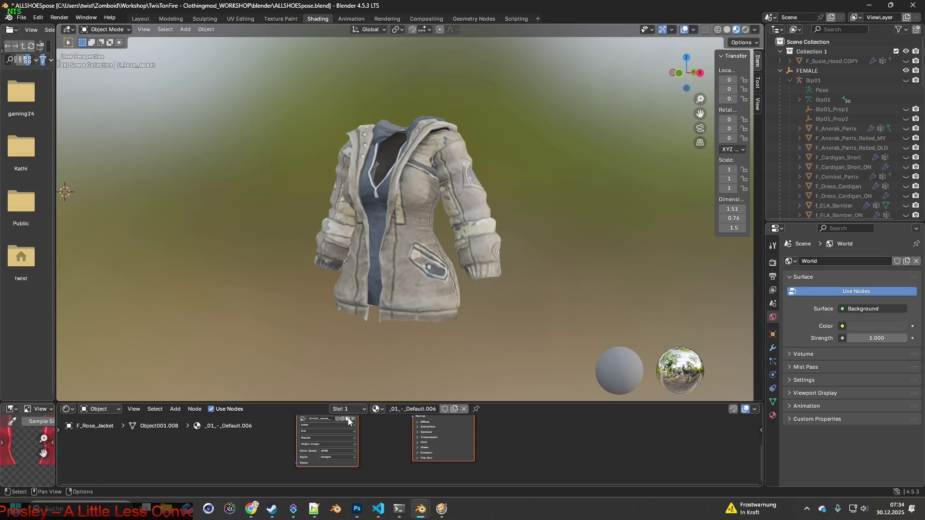
- Apply Gorka5_Jacket_4.png to the jacket, snip it, and paste into Photoshop
click(347, 418)
click(368, 155)
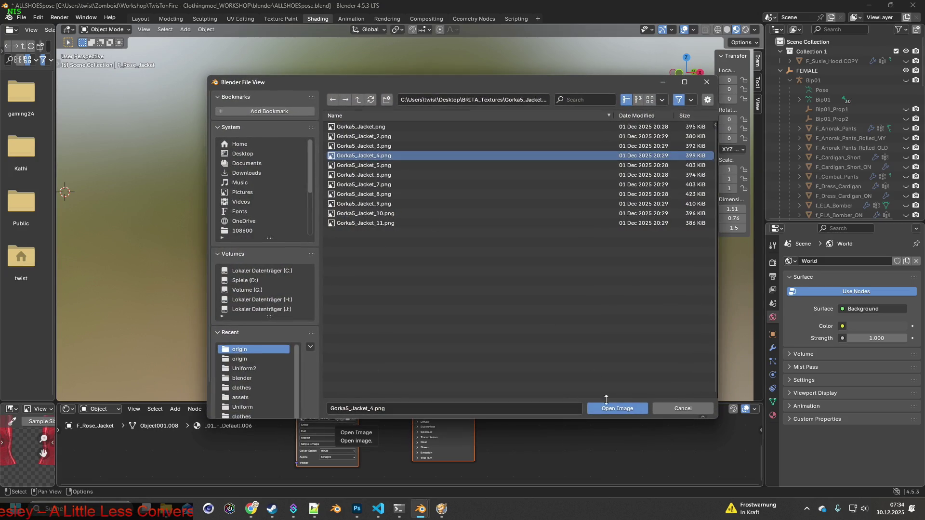
click(607, 405)
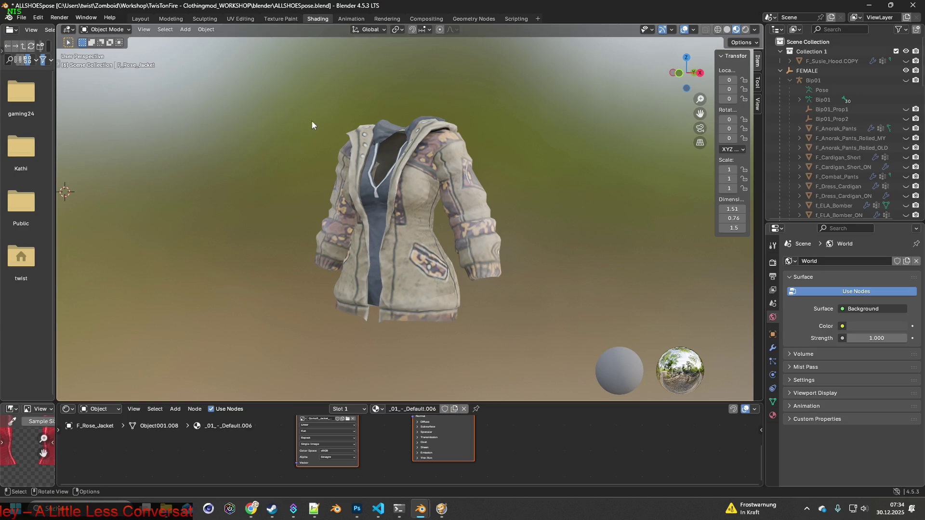
key(super+shift+s)
mouse_move(294, 100)
mouse_down()
mouse_move(527, 322)
mouse_move(524, 332)
mouse_up()
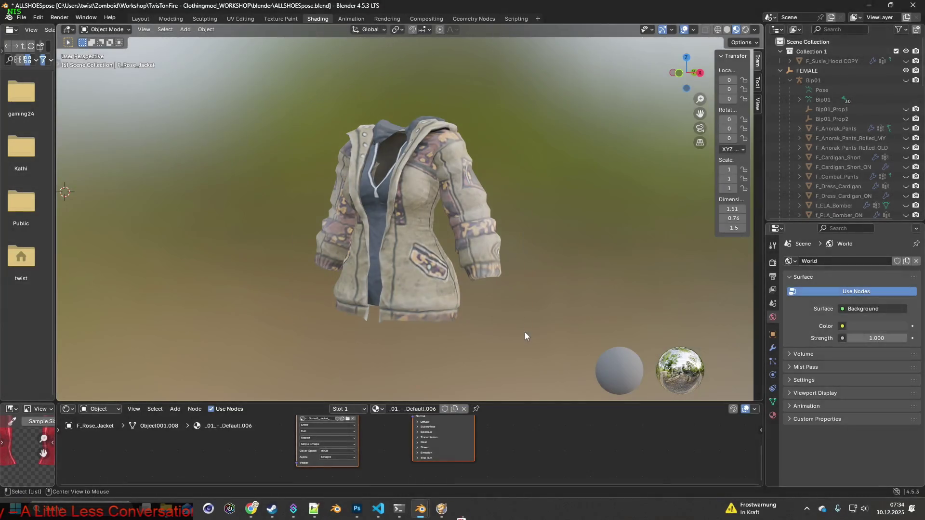
key(alt+Tab)
key(ctrl+v)
key(alt+Tab)
- Apply Gorka5_Jacket_5.png, snip the green camo jacket, and paste it as a new layer
click(348, 421)
click(371, 165)
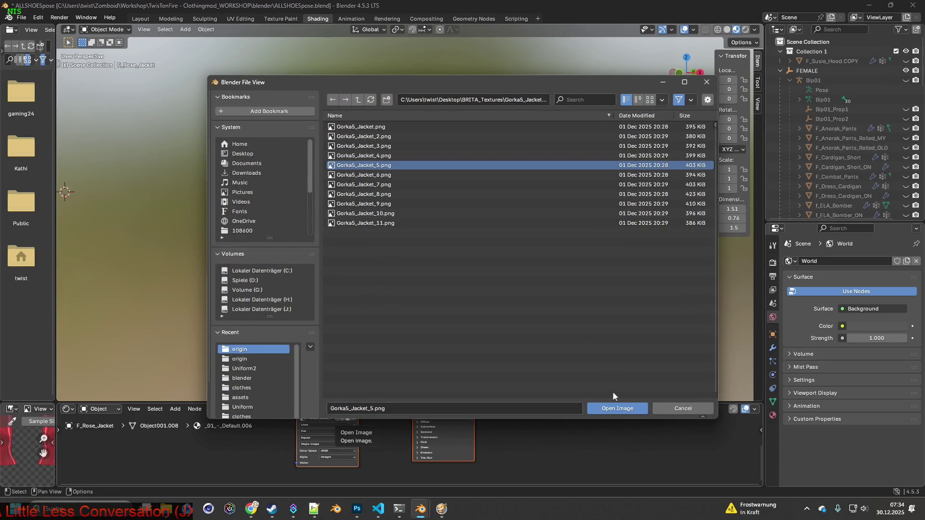
click(613, 408)
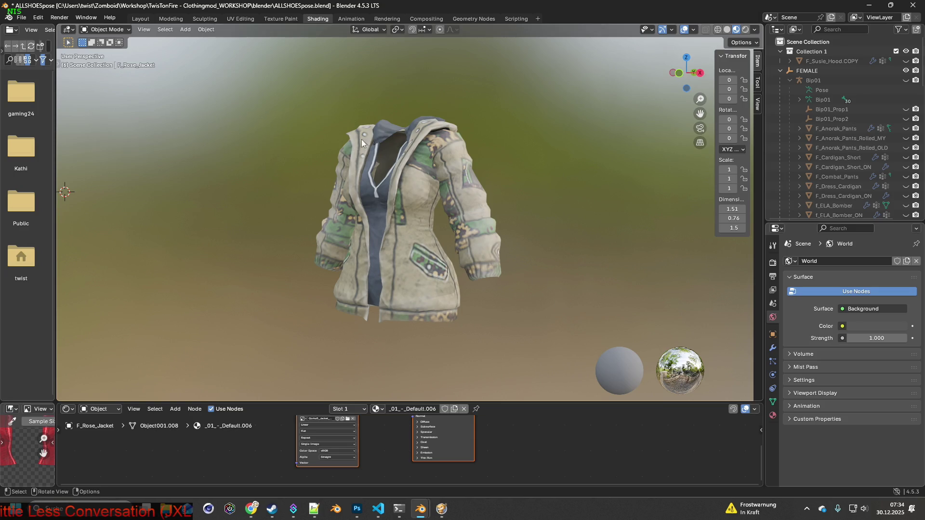
key(shift+super+s)
drag(302, 107, 516, 337)
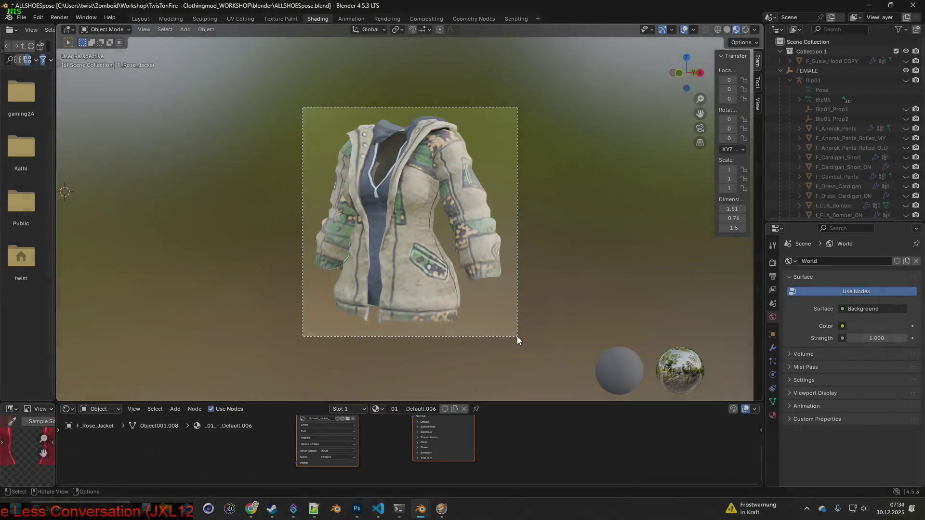
key(alt+Tab)
key(ctrl+v)
key(alt+Tab)
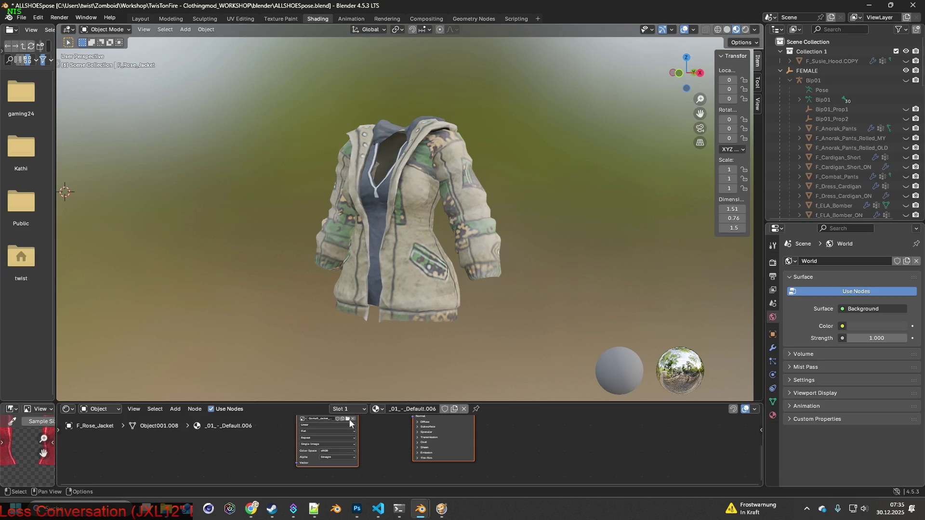
- Apply Gorka5_Jacket_6.png, snip the grey jacket, and paste it as a new layer
click(350, 421)
click(390, 175)
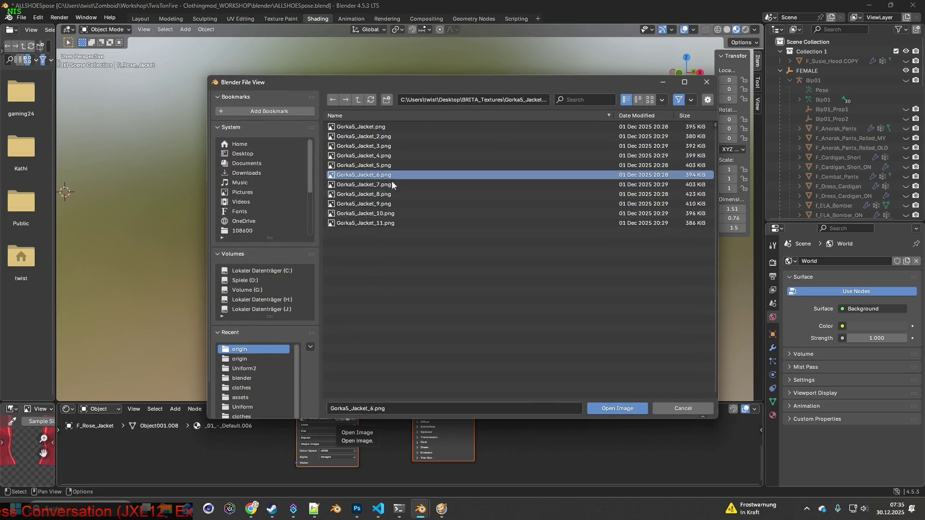
click(635, 410)
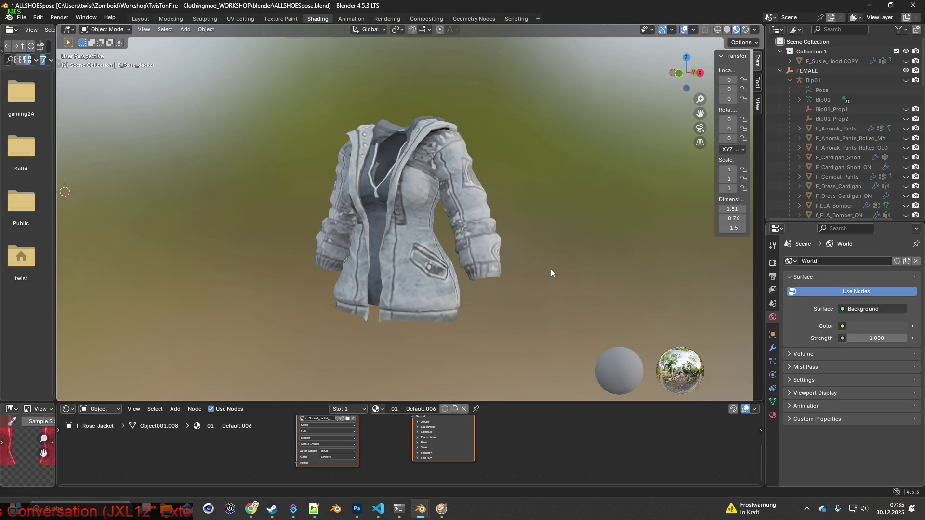
key(shift+super+s)
drag(306, 107, 516, 328)
key(alt+Tab)
key(ctrl+v)
key(alt+Tab)
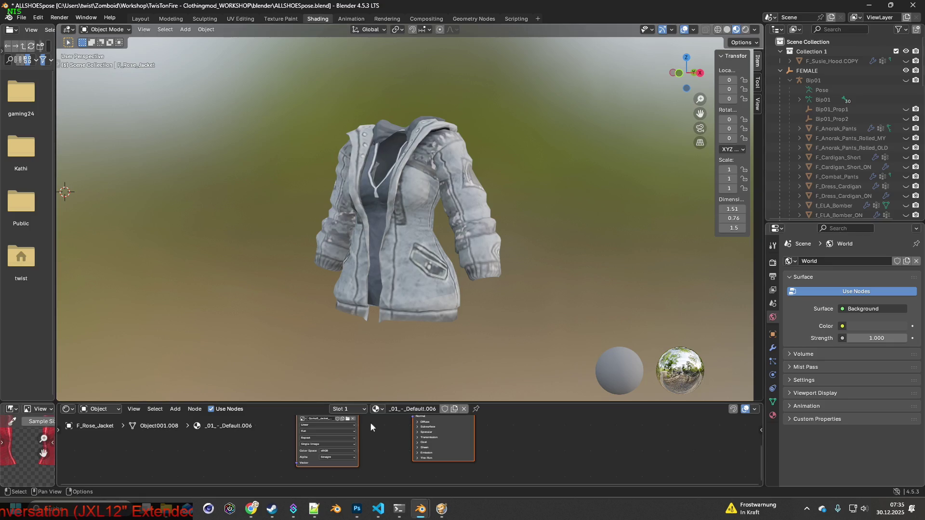
- Apply Gorka5_Jacket_7.png, snip the jacket, and paste it as a new layer
click(347, 419)
click(366, 184)
click(616, 409)
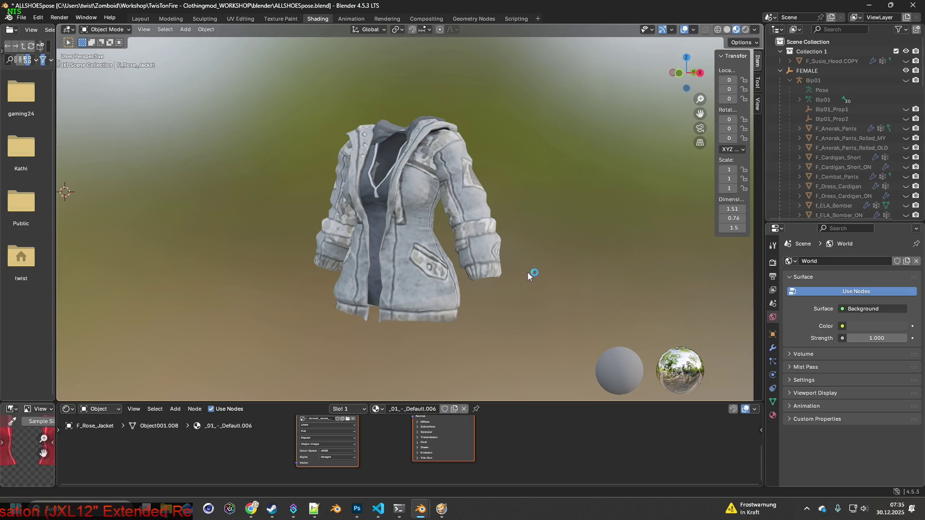
key(shift+super+s)
drag(292, 100, 512, 337)
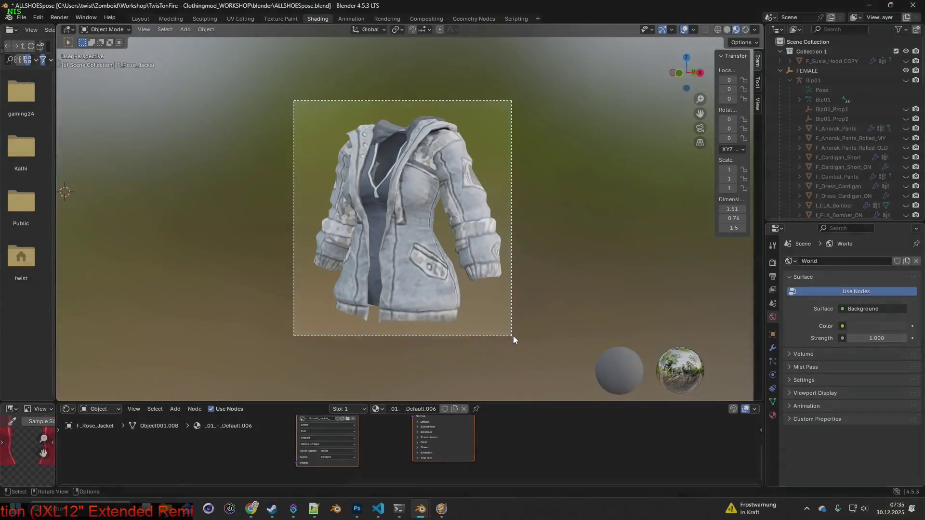
key(alt+Tab)
key(ctrl+v)
key(ctrl+v)
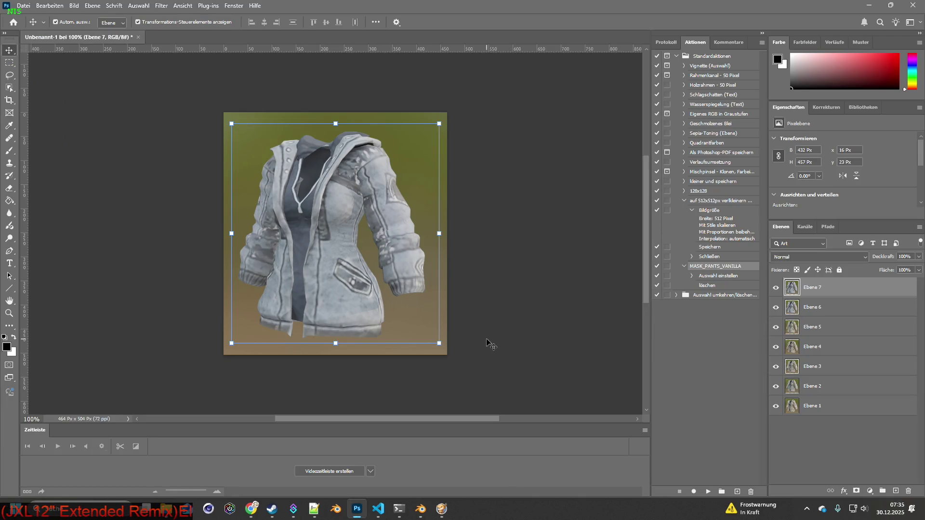
key(alt+Tab)
- Reapply Gorka5_Jacket_6.png and then Gorka5_Jacket_7.png to the jacket before checking Photoshop
click(348, 420)
click(364, 175)
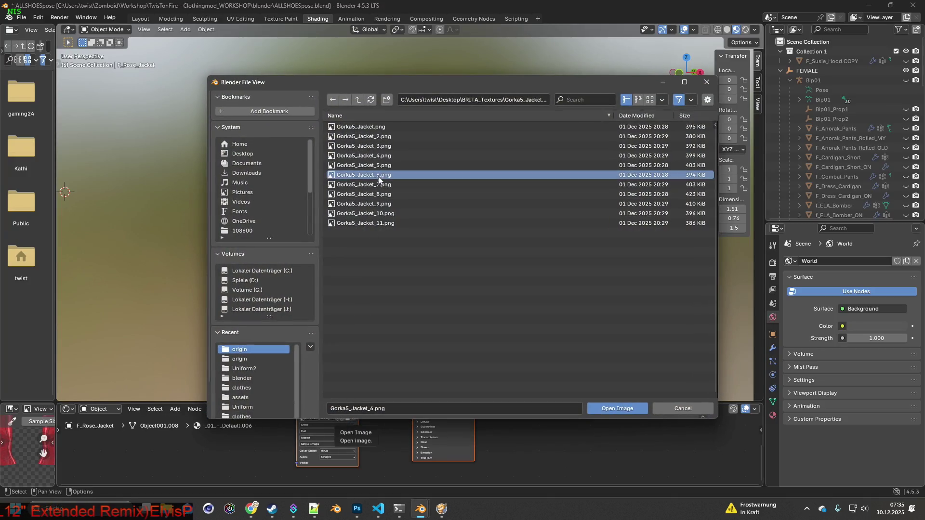
click(599, 407)
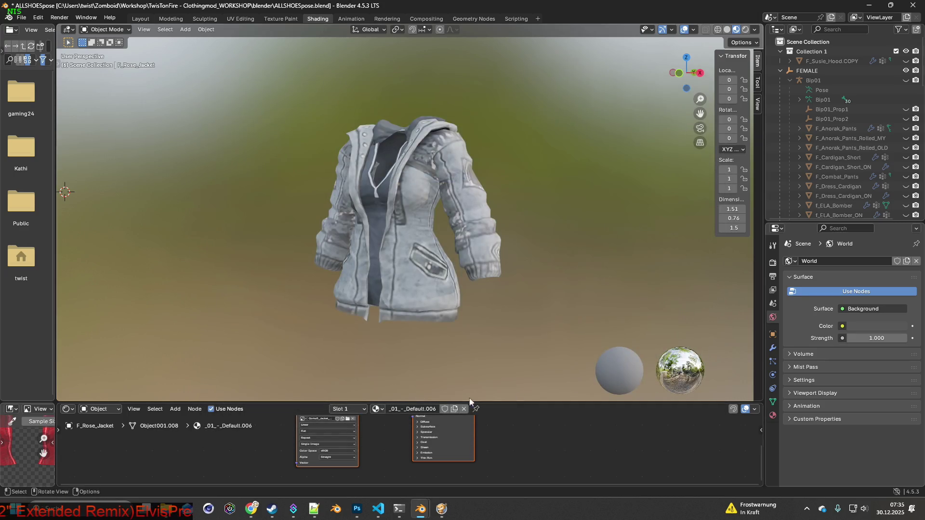
click(348, 420)
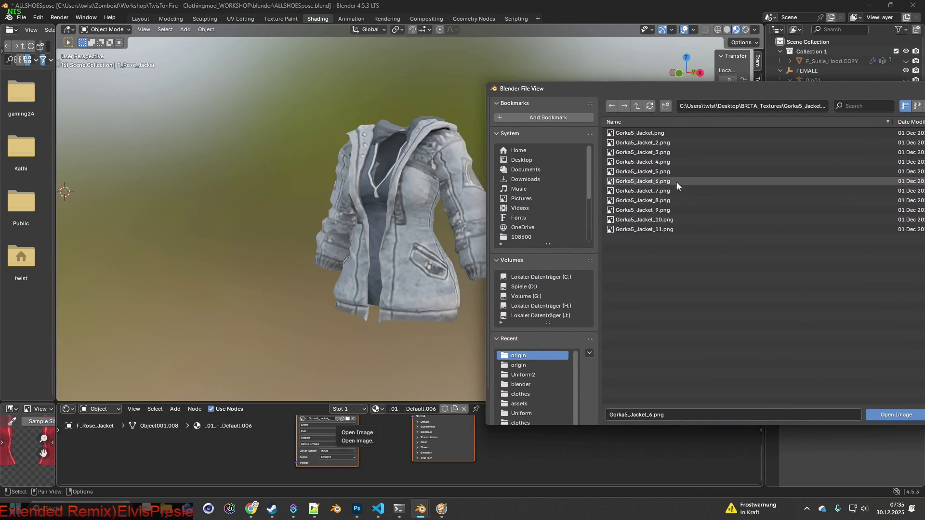
click(684, 191)
click(883, 414)
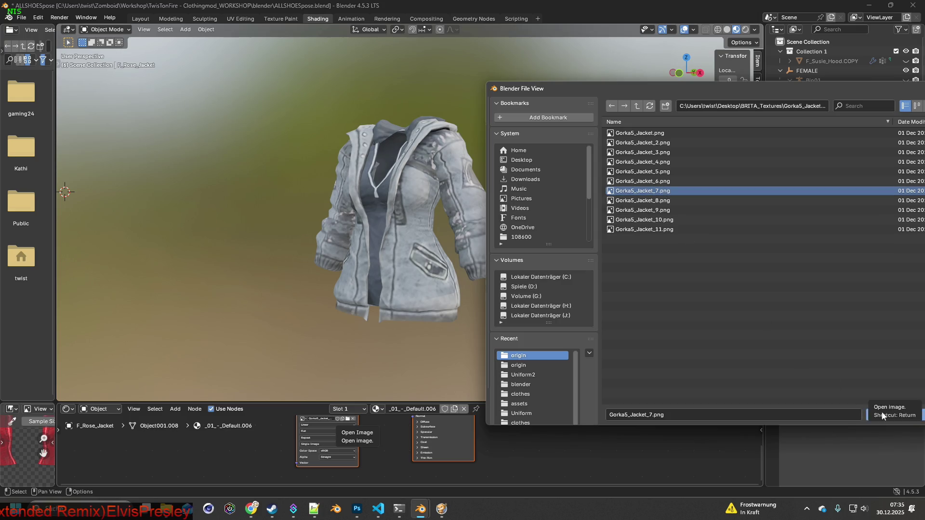
key(alt+Tab)
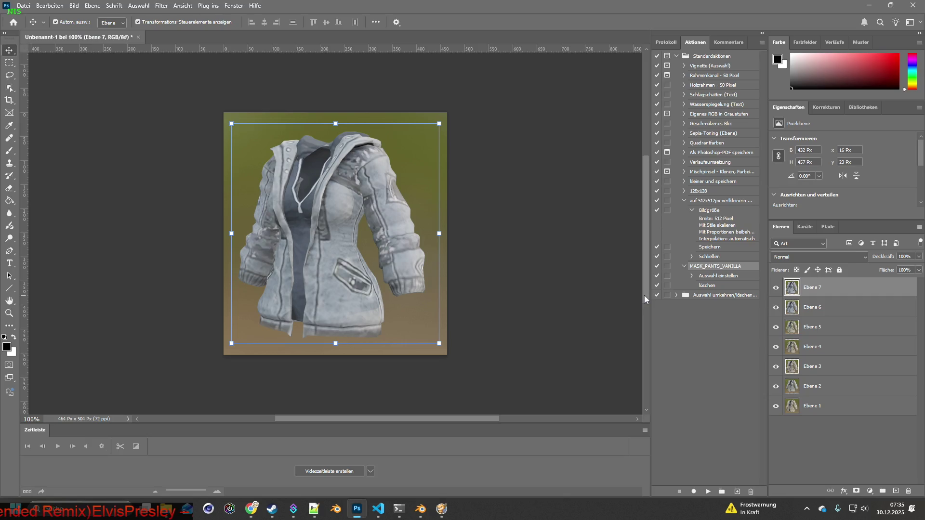
- Toggle visibility of Ebene 7, 6 and 5 to compare the jacket variants
click(775, 288)
click(776, 289)
click(776, 289)
click(776, 289)
click(776, 289)
click(776, 289)
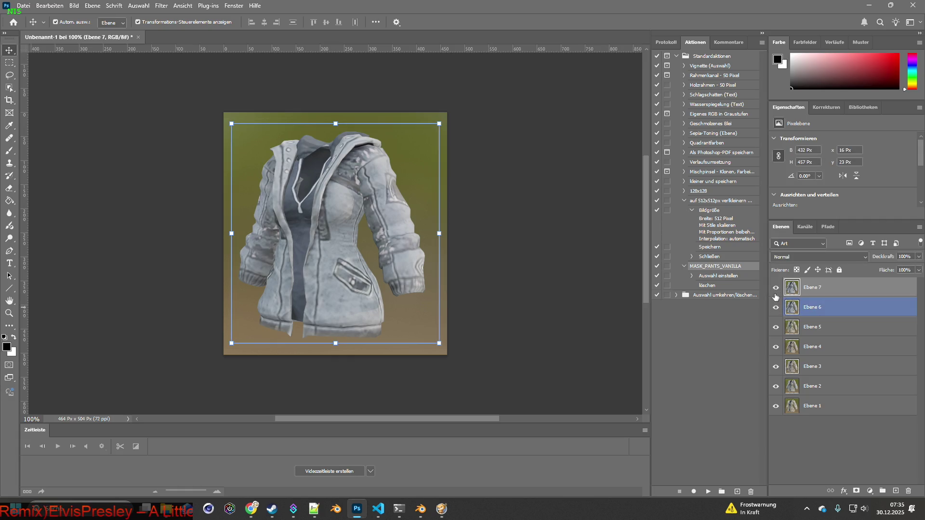
click(775, 287)
click(775, 307)
click(777, 326)
click(777, 327)
click(777, 327)
click(776, 328)
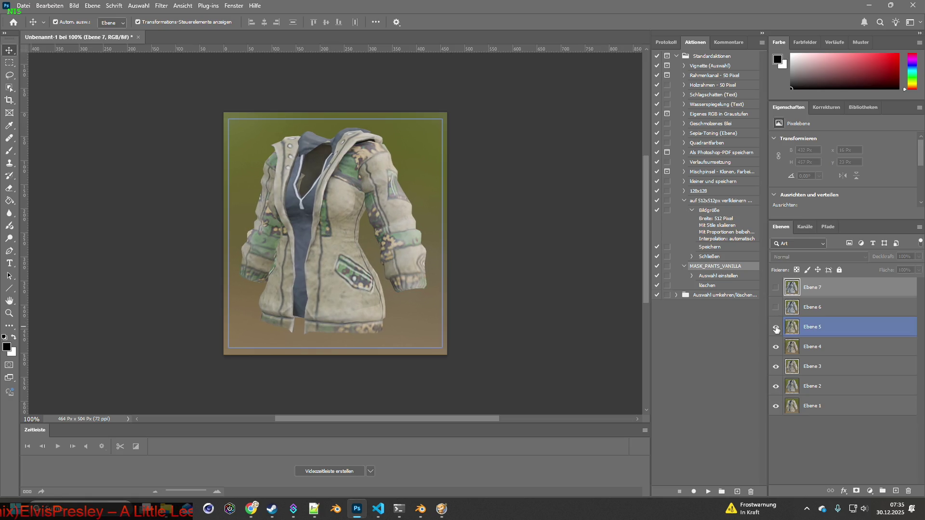
click(776, 329)
- Compare Ebene 4 and 3, show all layers again, and delete the extra Ebene 7 layer
click(776, 347)
click(776, 367)
click(776, 369)
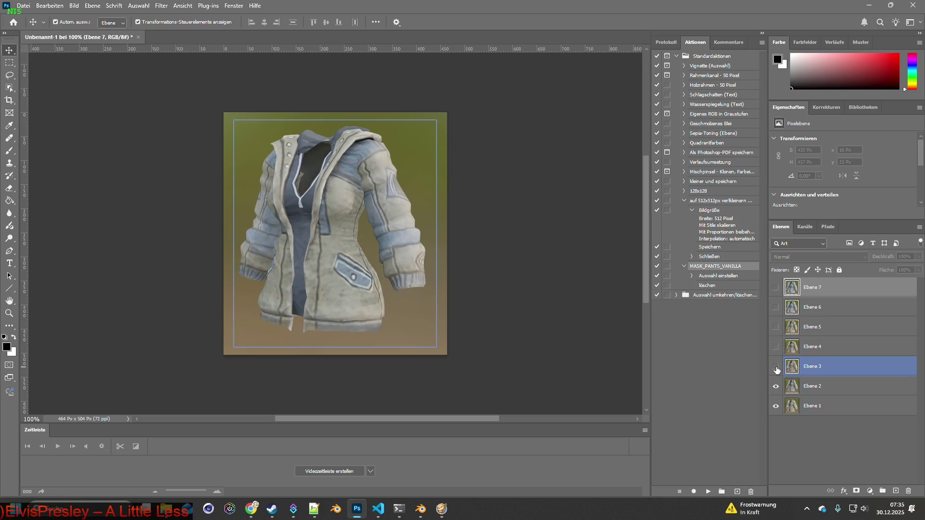
click(777, 369)
click(776, 370)
click(776, 370)
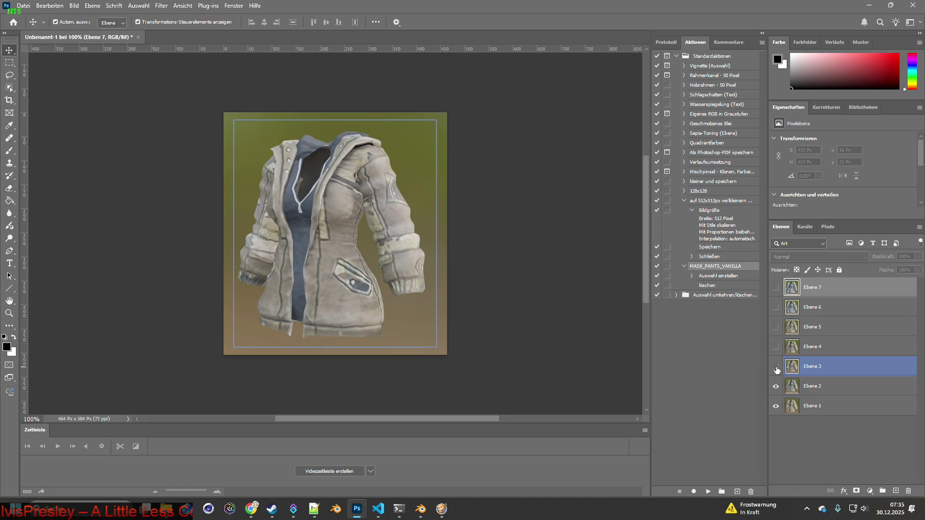
click(776, 370)
click(776, 369)
click(775, 346)
click(776, 327)
click(776, 307)
click(776, 288)
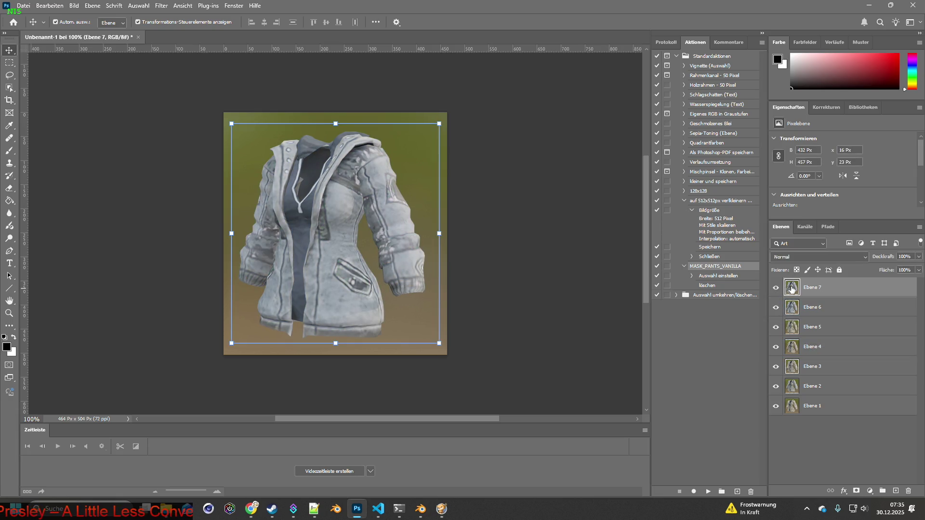
mouse_move(795, 289)
mouse_down()
mouse_move(847, 301)
mouse_move(910, 487)
mouse_up()
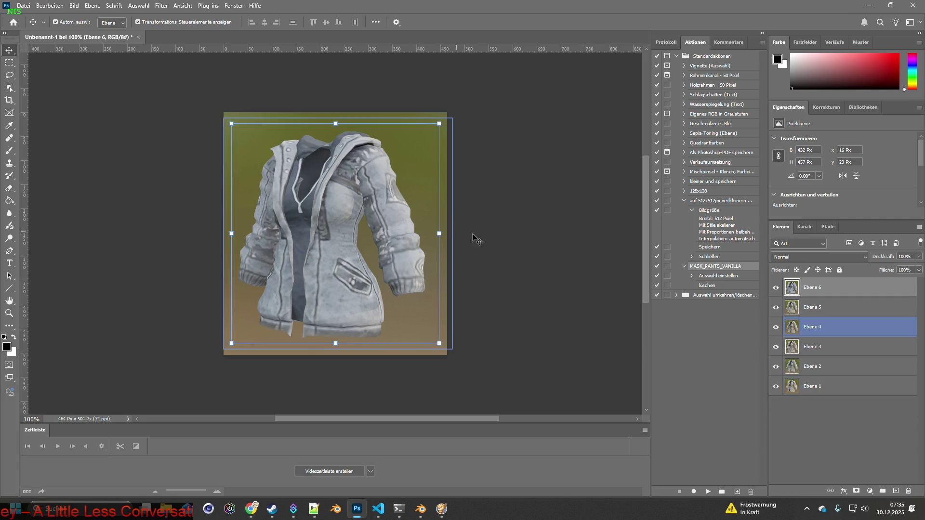
key(alt+Tab)
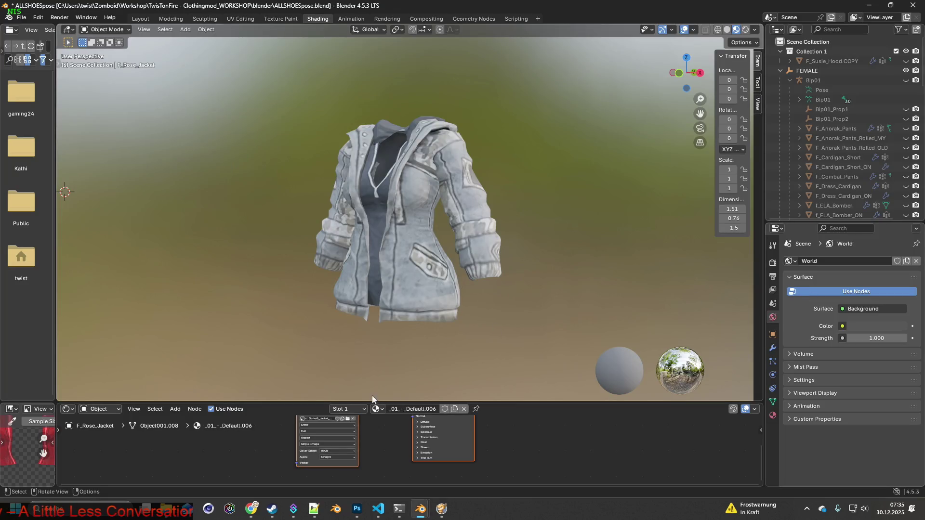
- Load a different Gorka5_Jacket texture image onto the jacket in Blender
click(347, 420)
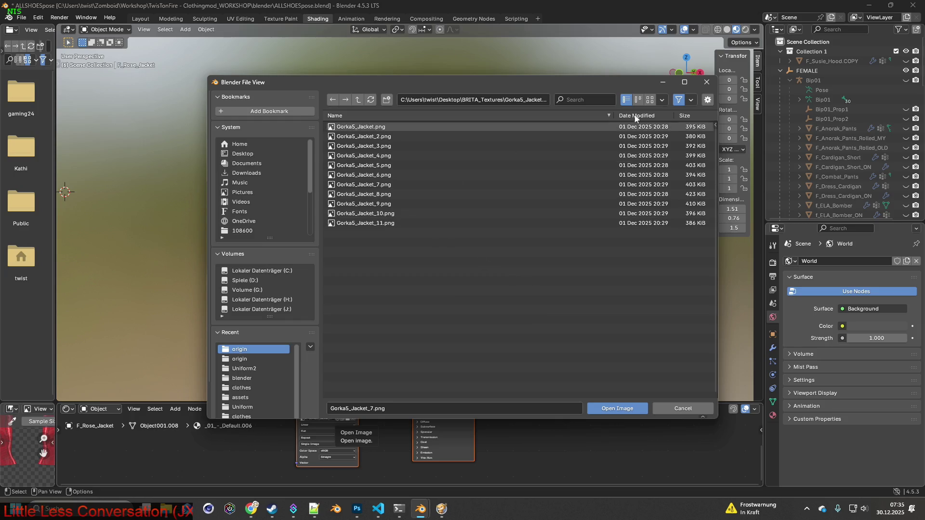
click(433, 185)
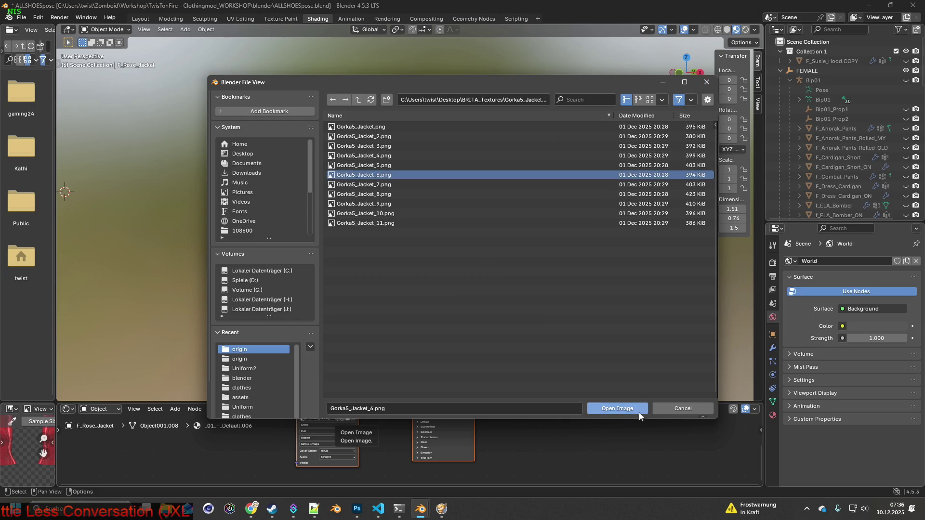
click(617, 408)
key(alt+Tab)
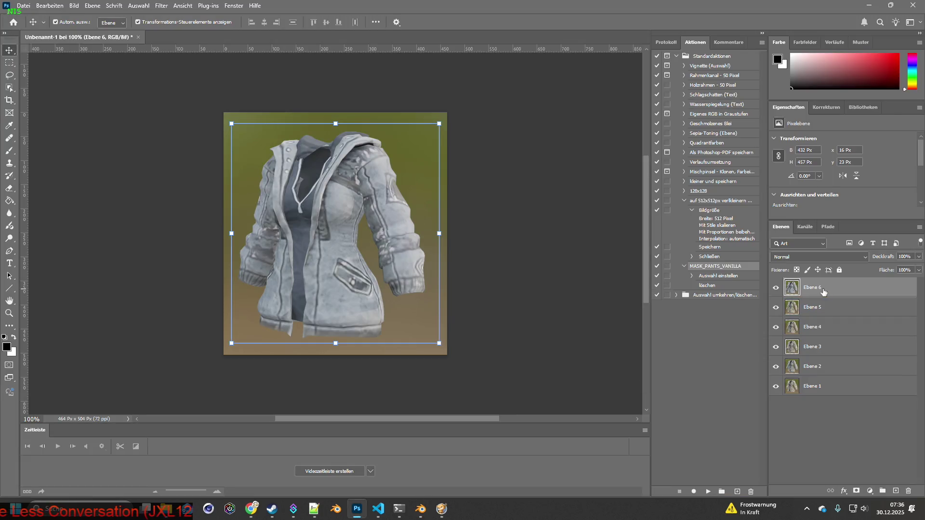
key(alt+Tab)
key(alt+Tab)
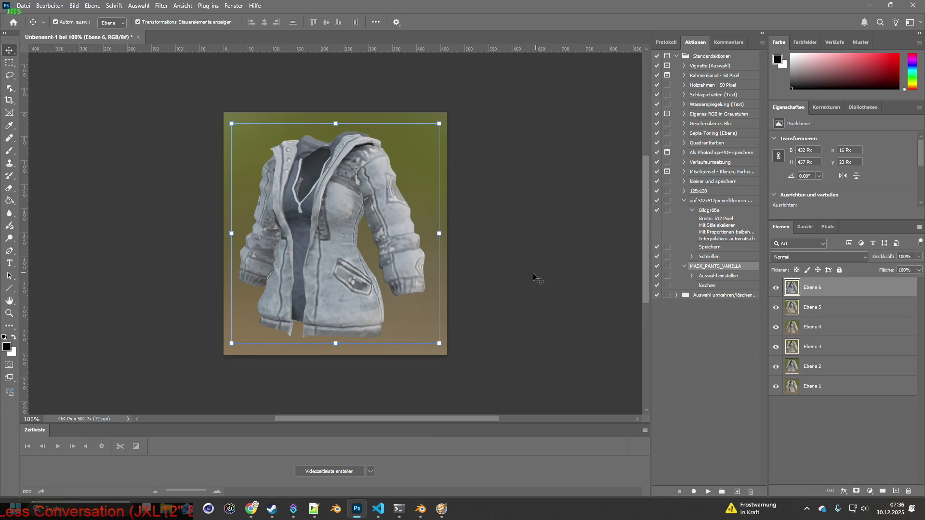
key(alt+Tab)
- Apply the Gorka5_Jacket_6 texture, then snip the render and paste it into Photoshop as a layer
click(351, 424)
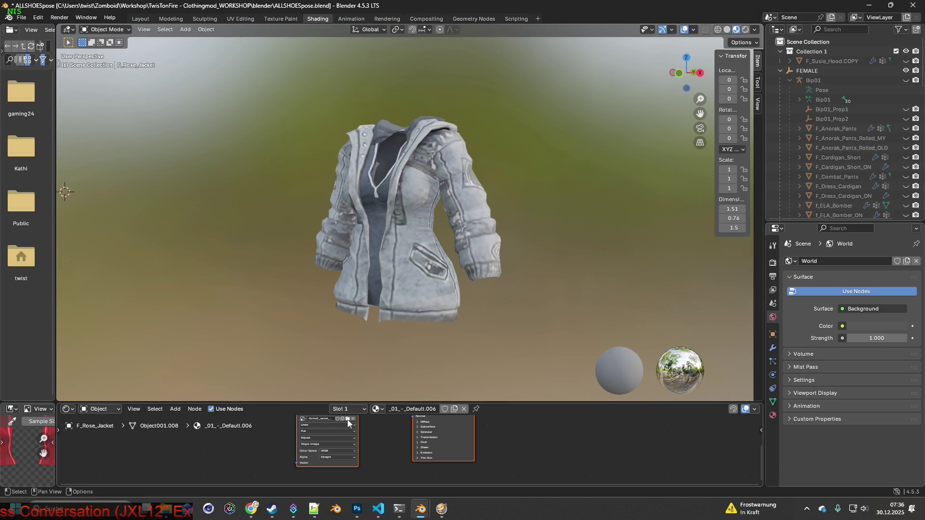
click(366, 184)
click(621, 409)
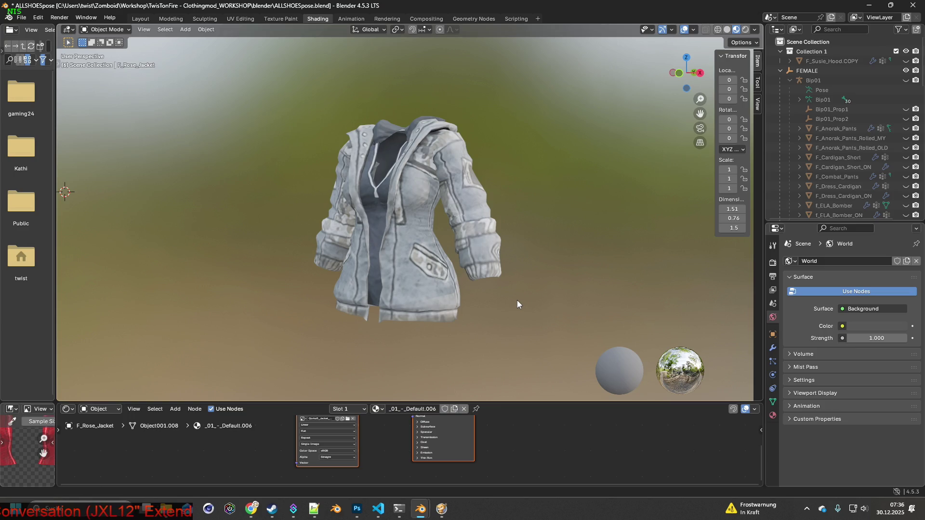
key(super+shift+s)
drag(295, 100, 530, 336)
key(alt+Tab)
key(ctrl+v)
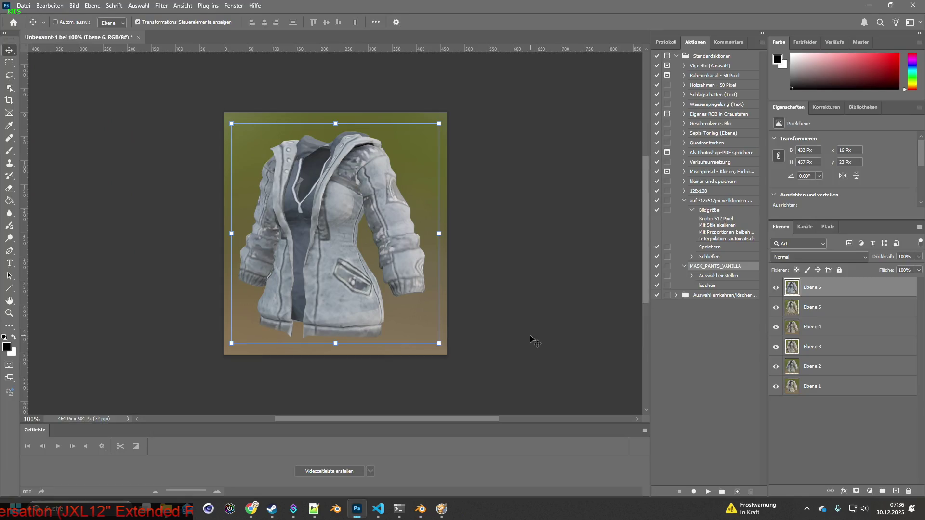
key(alt+Tab)
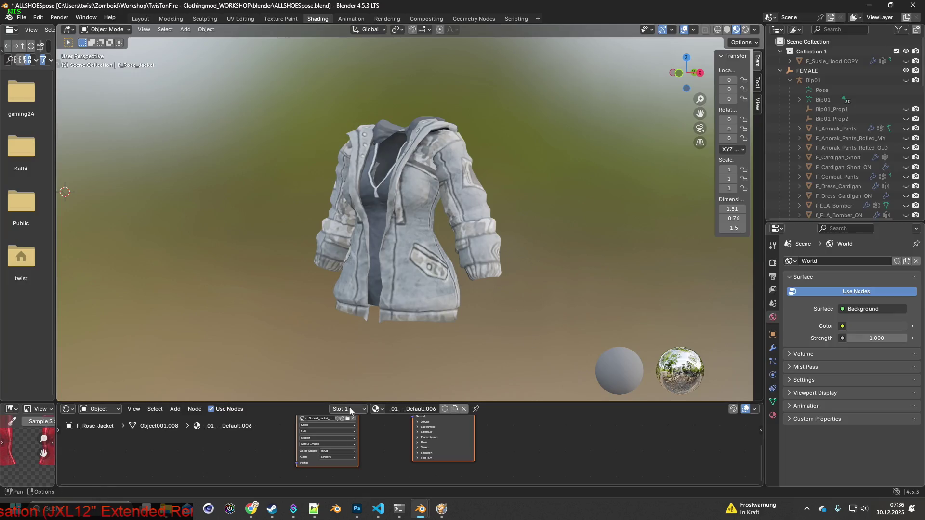
- Apply Gorka5_Jacket_8.png and paste its snipped render into Photoshop as Ebene 8
click(347, 419)
click(385, 199)
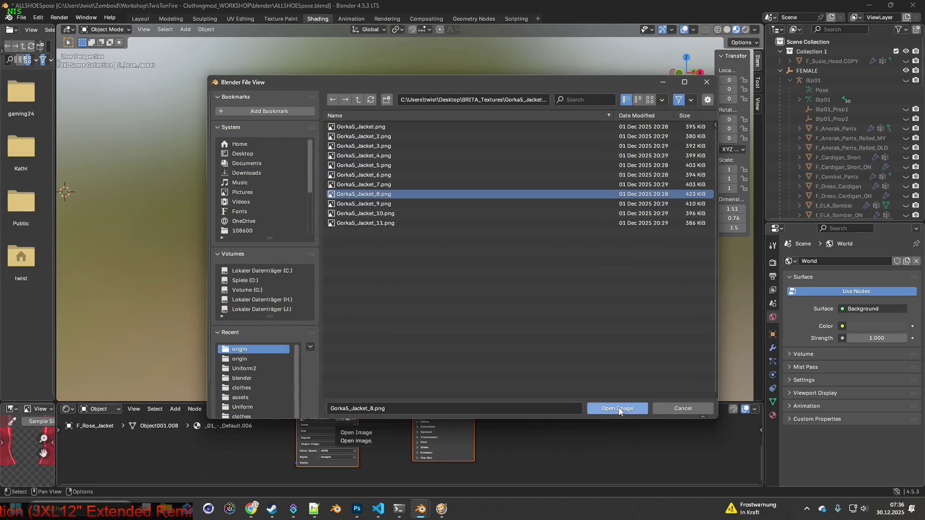
click(620, 406)
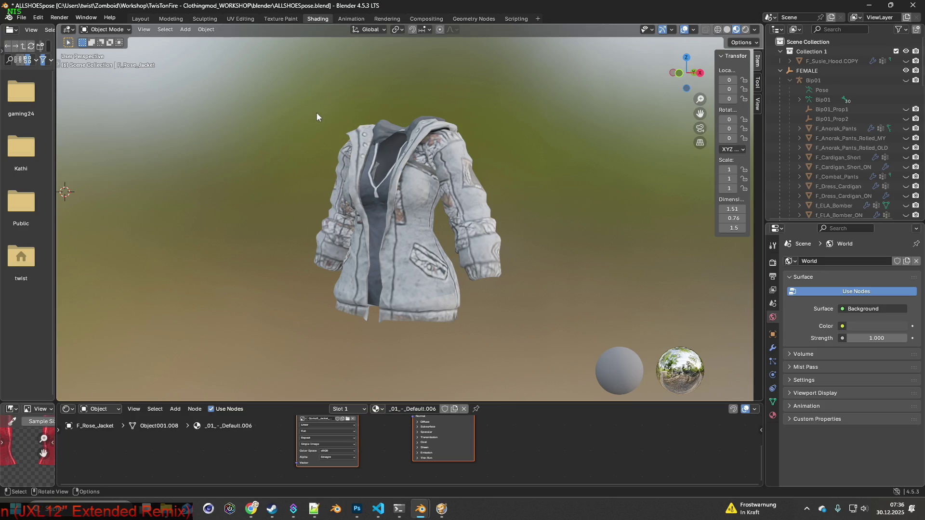
key(shift+super+s)
drag(291, 109, 521, 336)
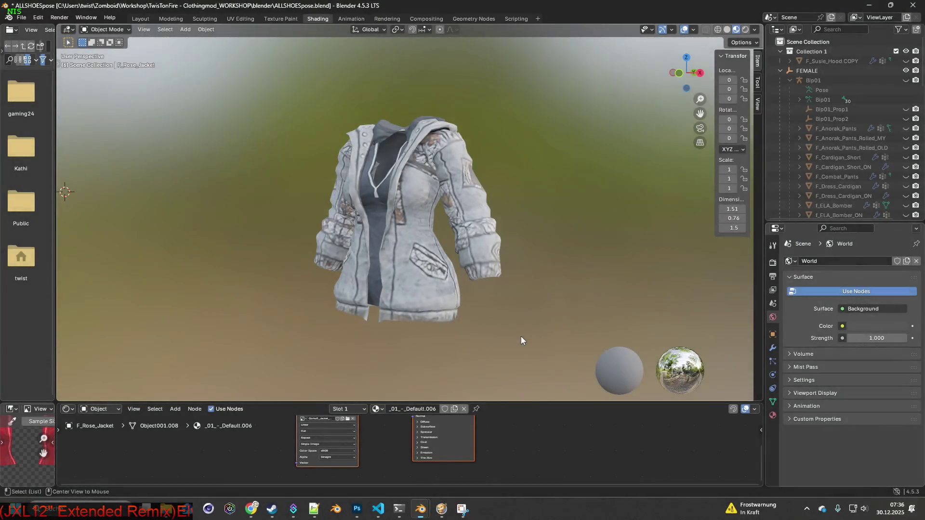
key(alt+Tab)
key(ctrl+v)
key(alt+Tab)
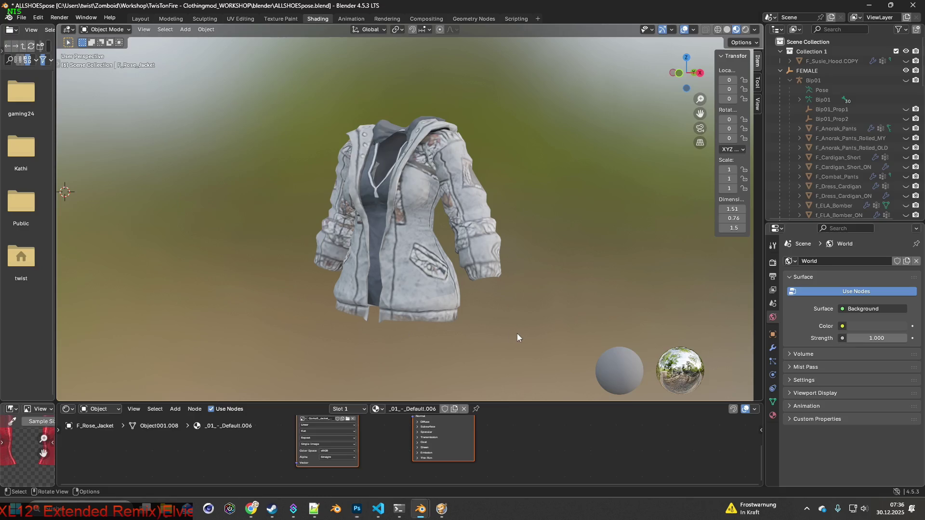
- Load Gorka5_Jacket_9.png onto the jacket, reloading it a second time
click(347, 419)
click(368, 204)
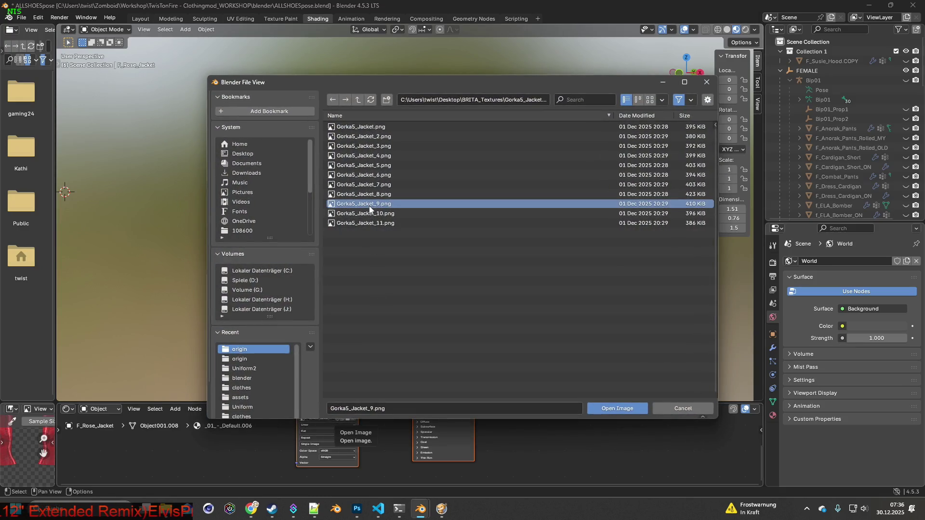
click(626, 409)
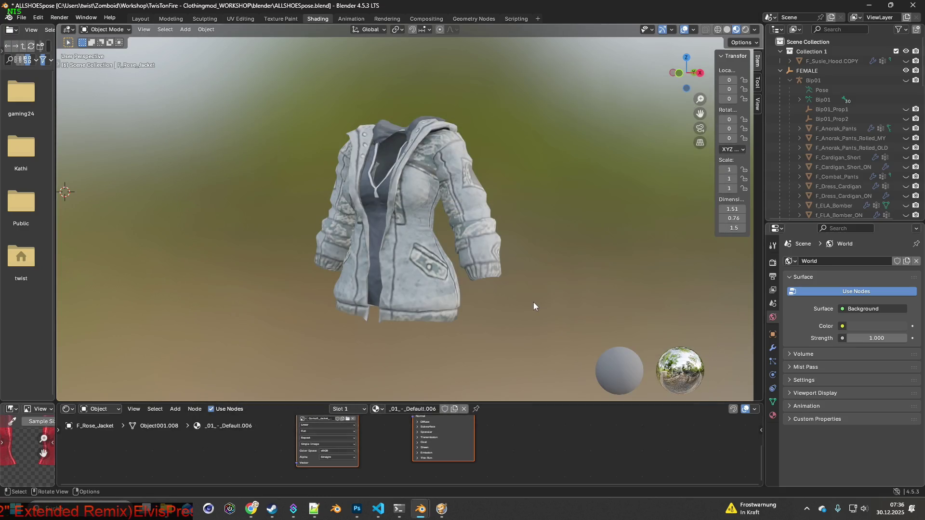
key(alt+Tab)
key(alt+Tab)
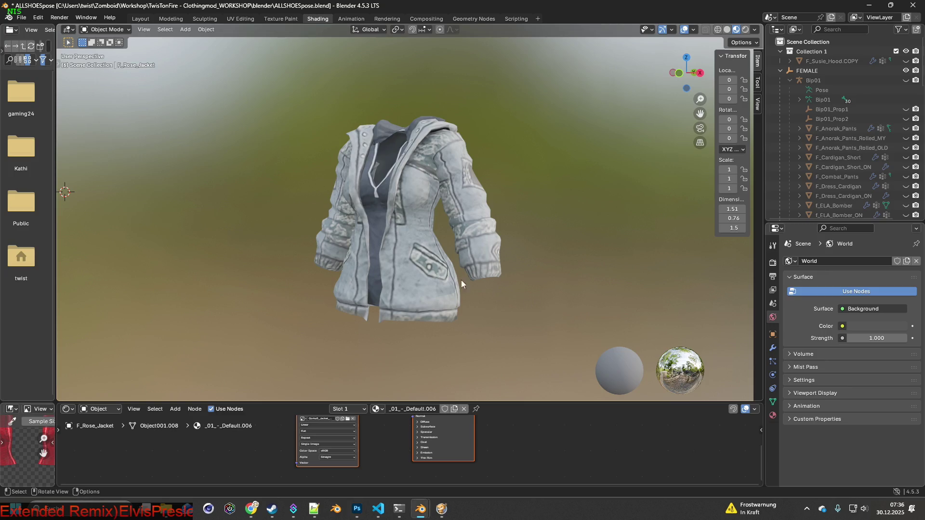
click(351, 418)
click(369, 204)
click(619, 408)
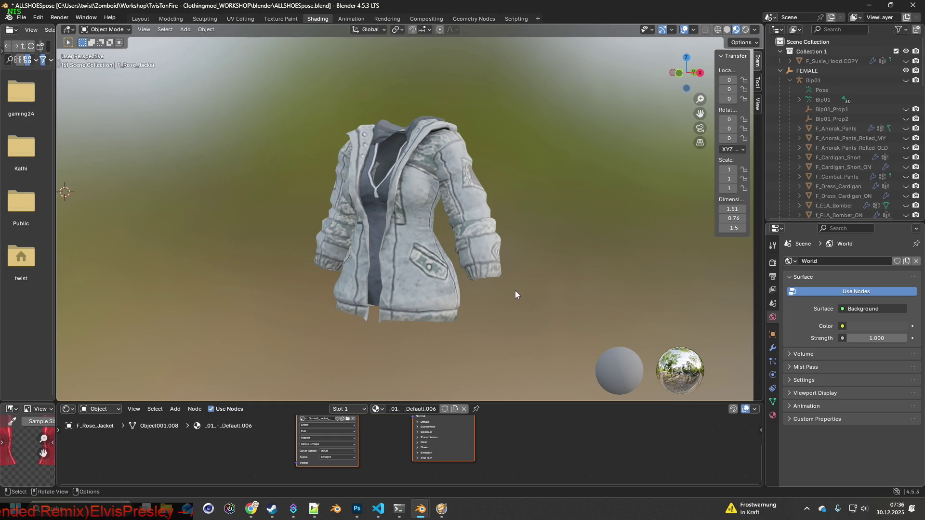
key(alt+Tab)
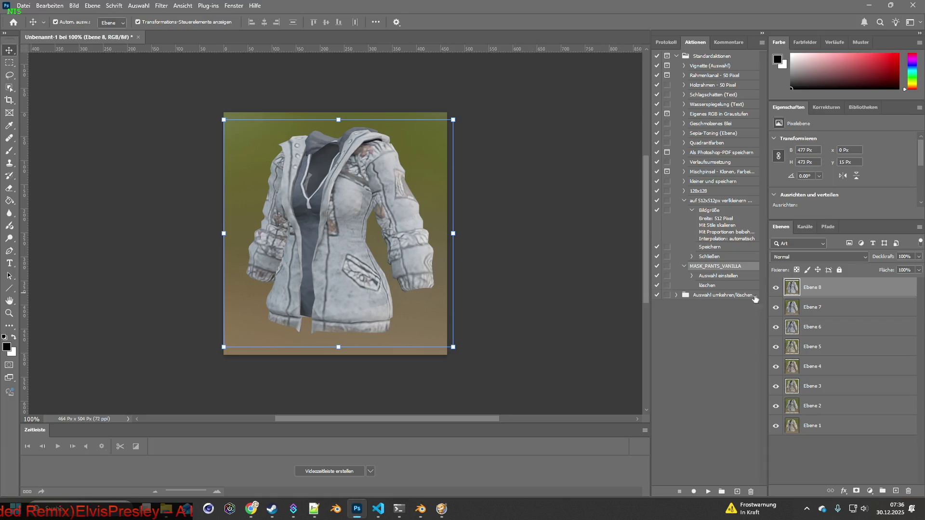
- Snip the Gorka5_Jacket_9 render and paste it into Photoshop as a new layer
key(alt+Tab)
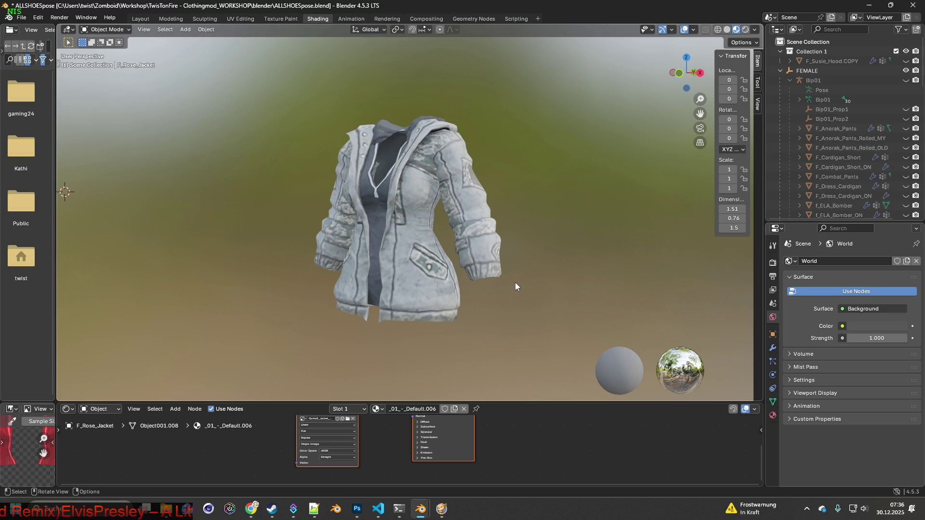
key(shift+super+s)
drag(287, 100, 522, 339)
key(alt+Tab)
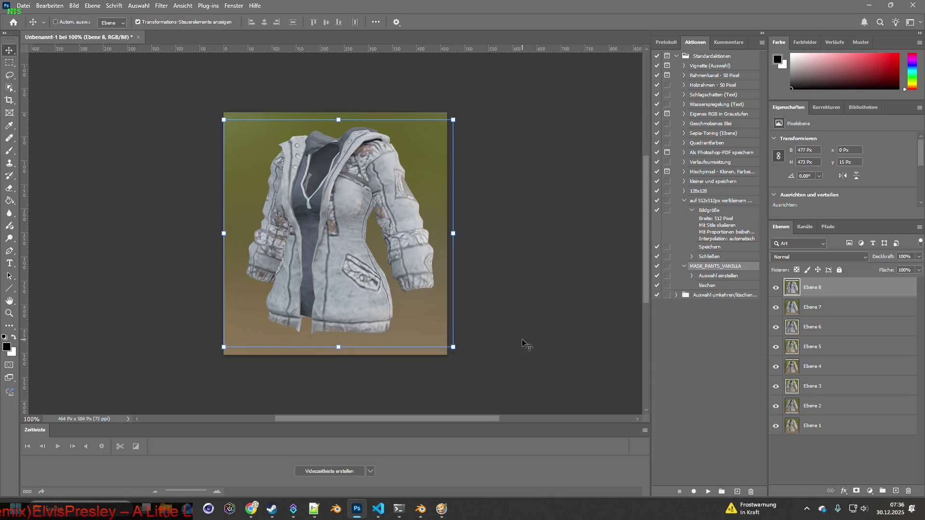
key(ctrl+v)
key(alt+Tab)
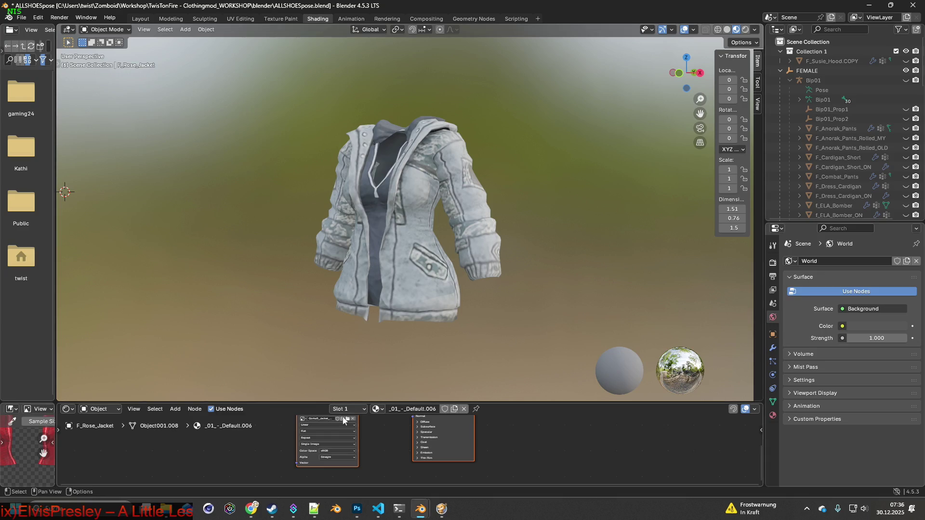
- Apply the beige camo Gorka5_Jacket_10.png and paste its render into Photoshop
click(348, 419)
click(378, 209)
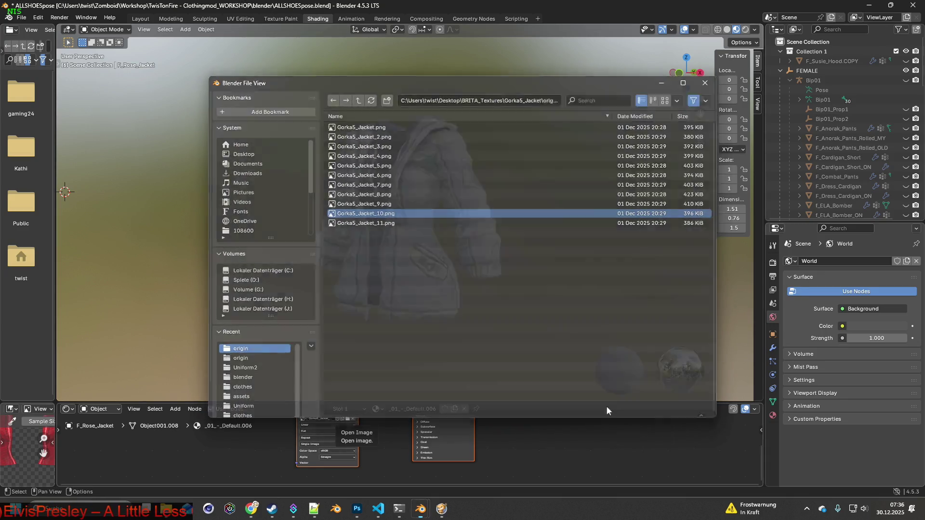
click(607, 406)
key(super+shift+s)
drag(298, 104, 516, 334)
key(alt+Tab)
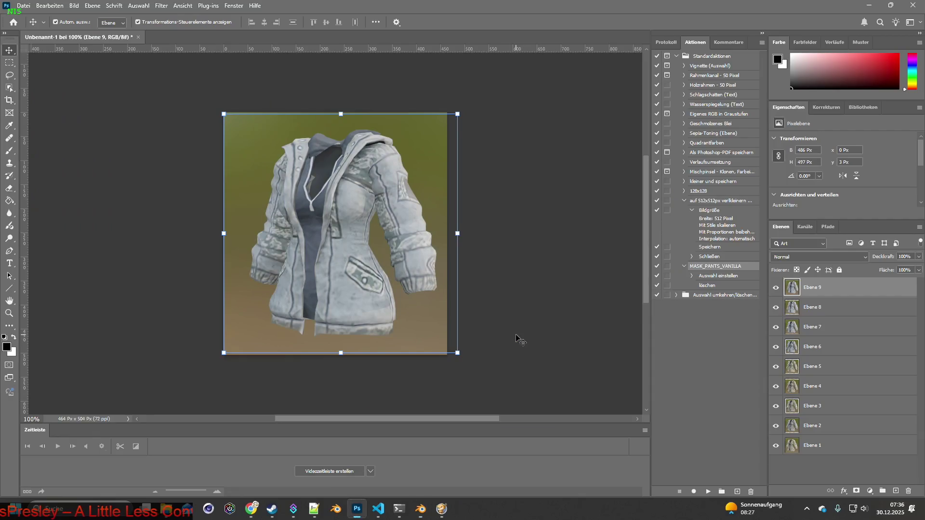
key(ctrl+v)
key(alt+Tab)
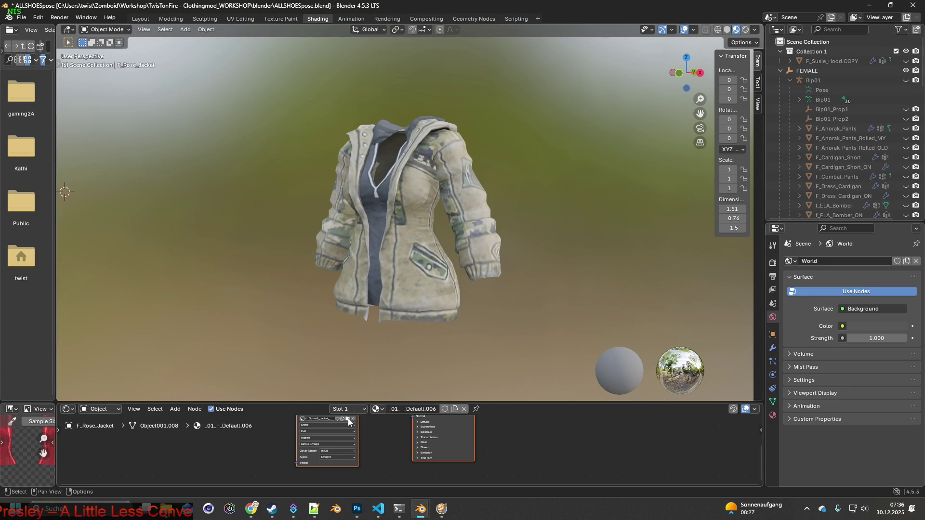
- Apply Gorka5_Jacket_11.png and paste its snipped render into Photoshop as Ebene 11
click(347, 419)
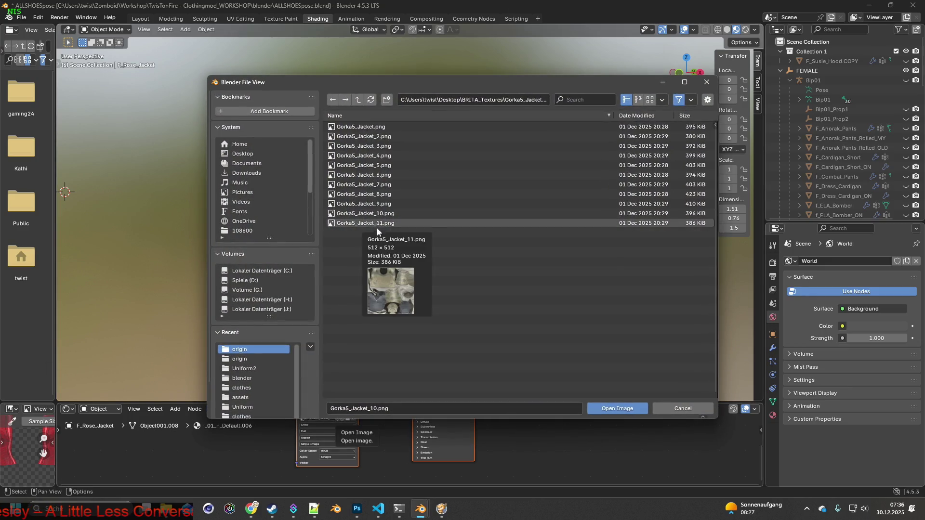
click(375, 224)
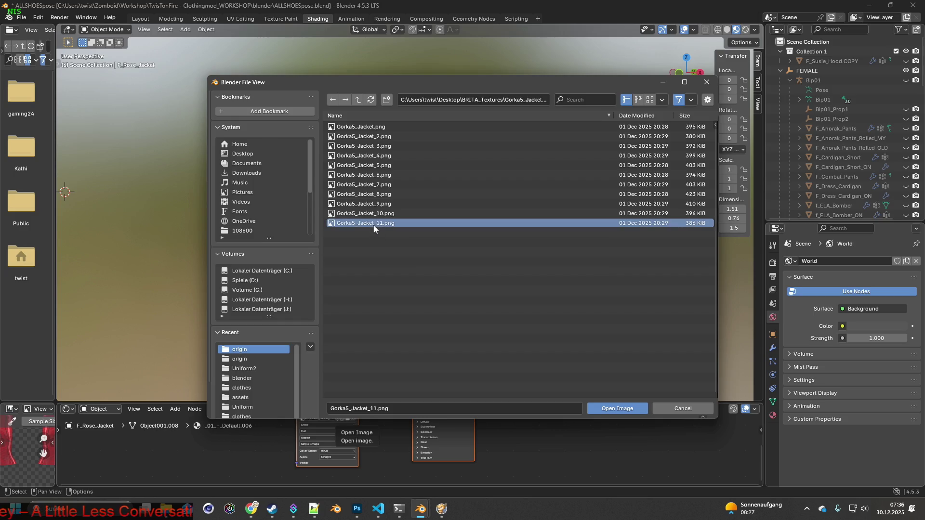
click(612, 408)
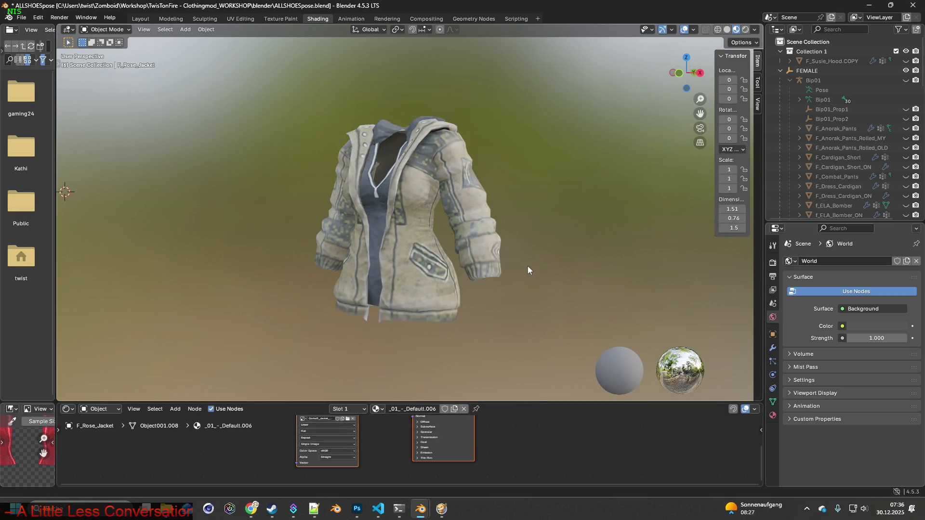
key(super+shift+s)
drag(302, 106, 525, 334)
key(alt+Tab)
key(ctrl+v)
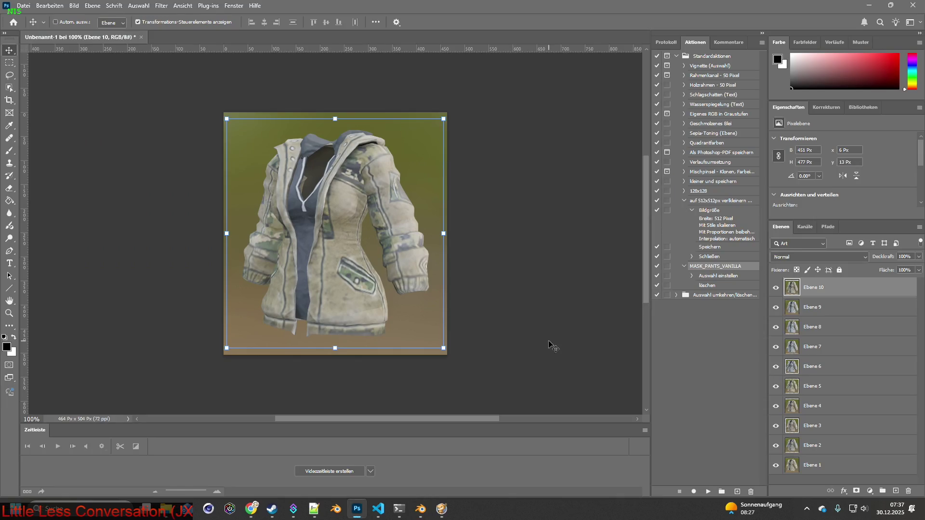
key(ctrl+v)
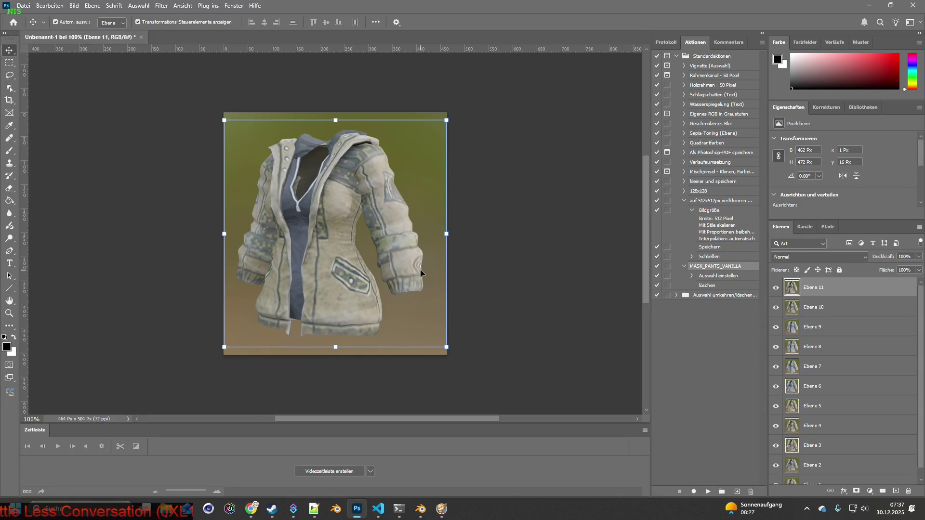
- Create a new transparent 500×500 px document
click(23, 6)
click(29, 16)
double_click(552, 153)
double_click(550, 180)
text(500)
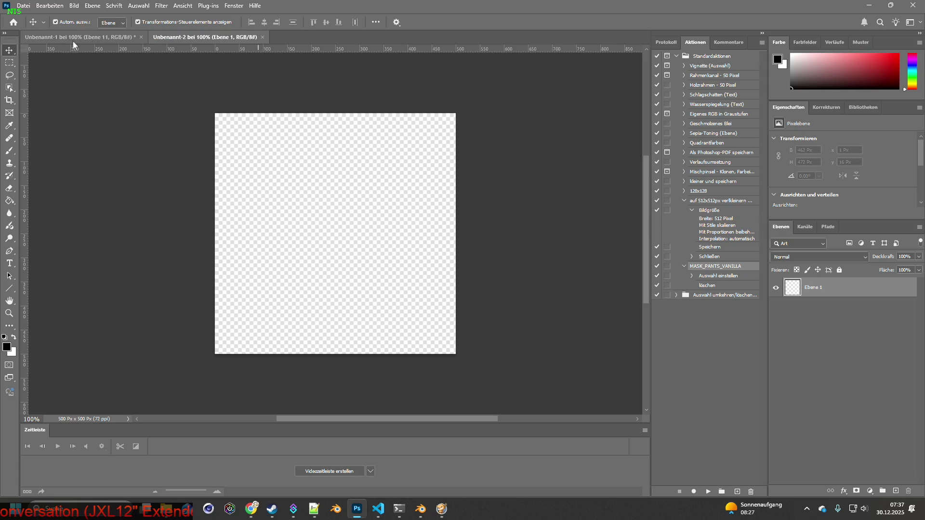
- Move the new document's tab first, then hide the upper jacket layers in Unbenannt-1
drag(174, 37, 53, 37)
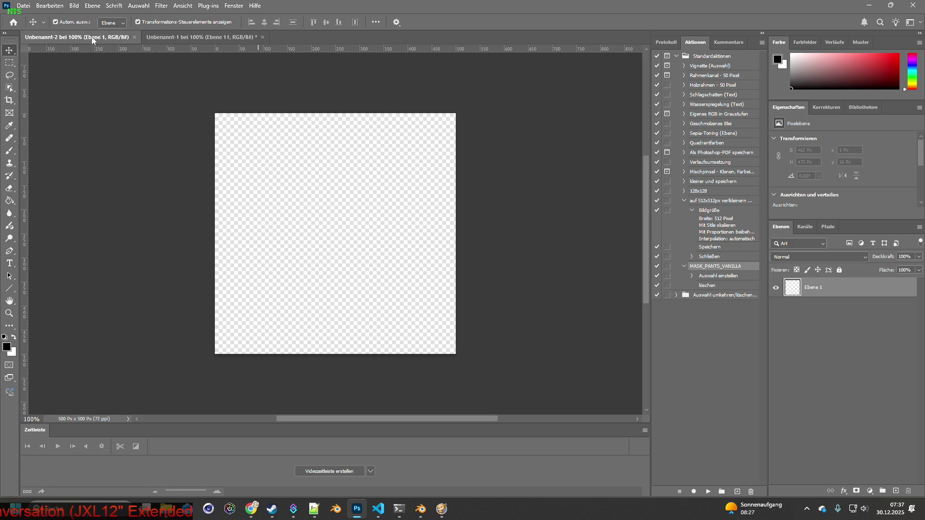
click(202, 37)
drag(775, 287, 775, 456)
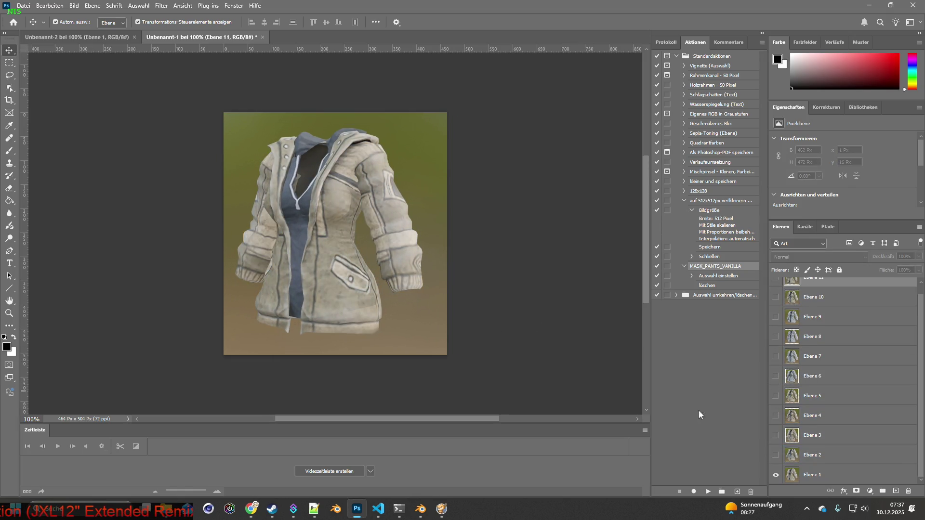
- Select the jacket on Ebene 1 with automatic object selection
click(814, 475)
click(9, 87)
drag(202, 123, 520, 366)
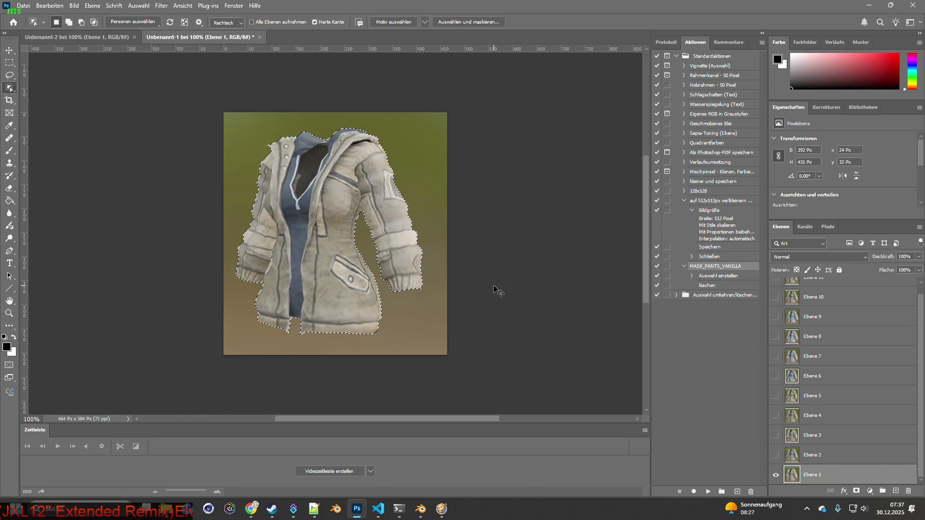
click(97, 39)
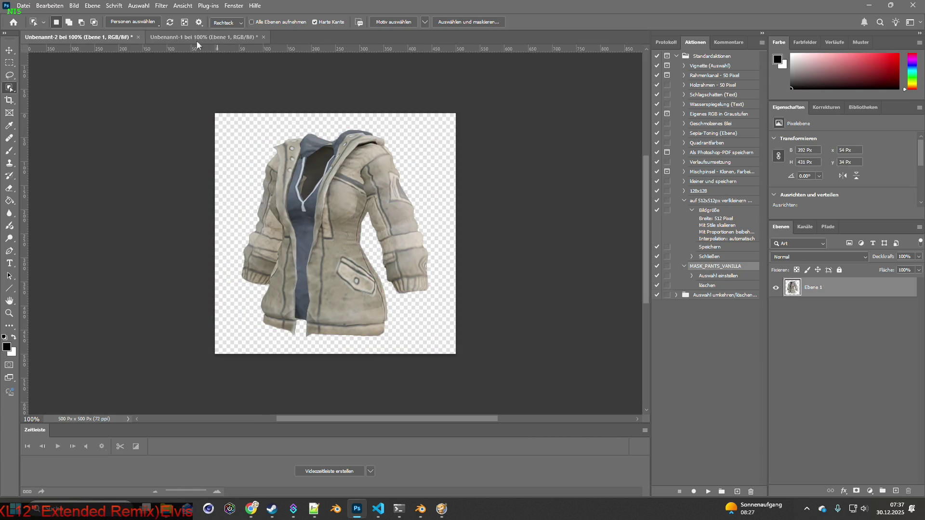
click(198, 42)
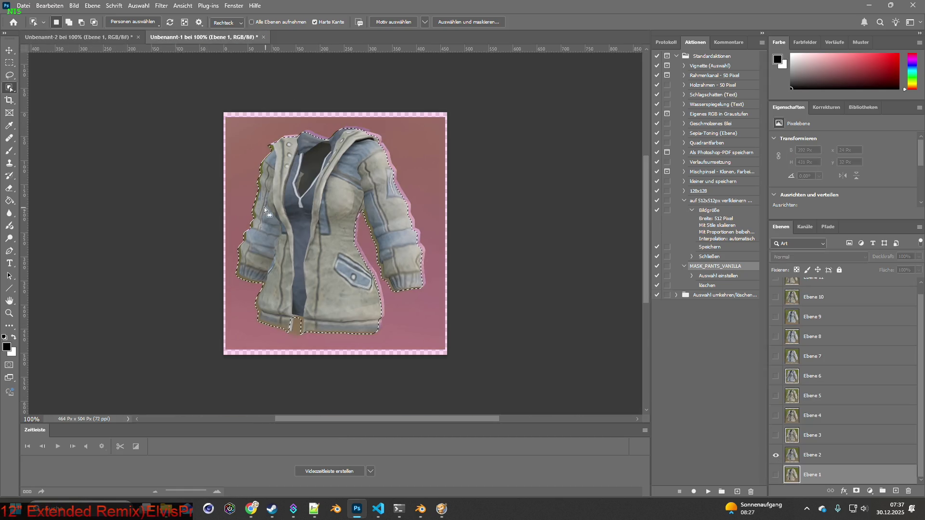
- Copy the Ebene 2 jacket and paste it into the 500 px document
click(792, 458)
ctrl+click(792, 459)
key(ctrl+c)
click(97, 37)
key(ctrl+v)
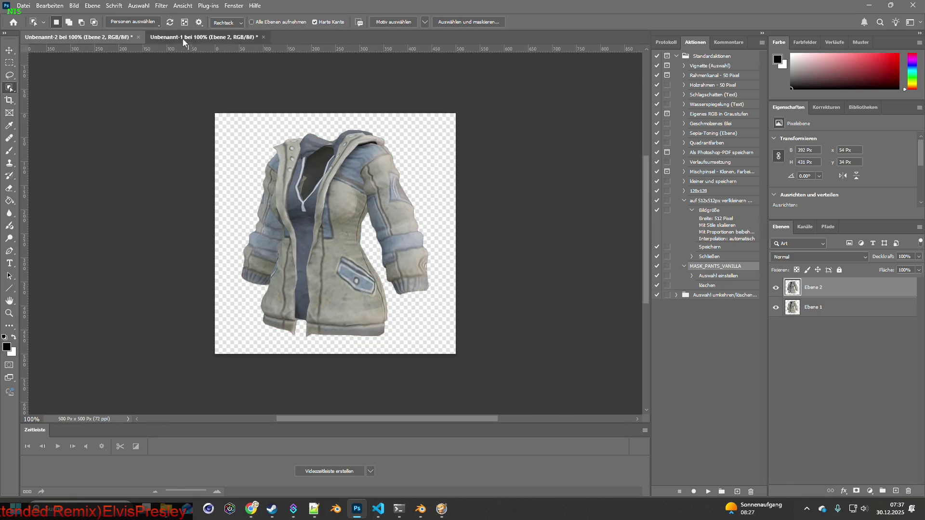
click(183, 38)
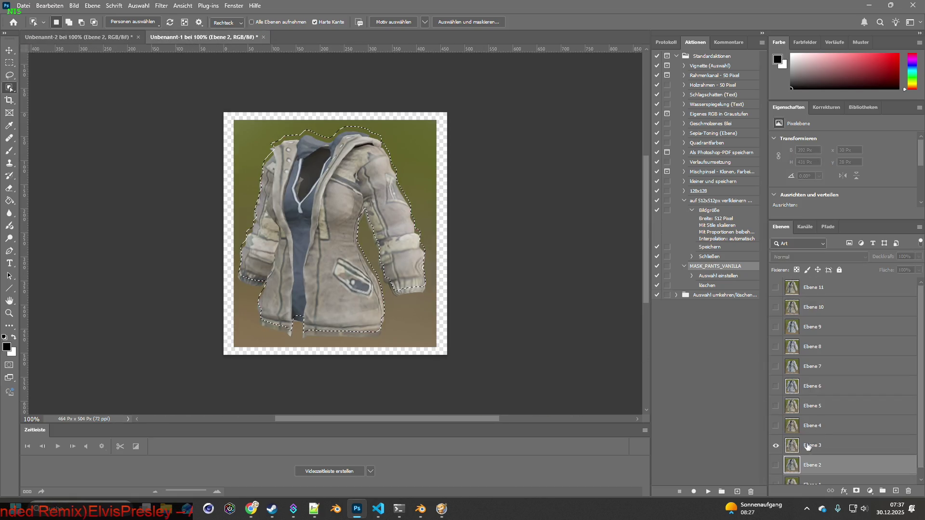
- Select the jacket on Ebene 3 in the jacket variants file
click(811, 446)
mouse_move(233, 97)
mouse_down()
mouse_move(592, 395)
mouse_move(566, 373)
mouse_up()
click(91, 38)
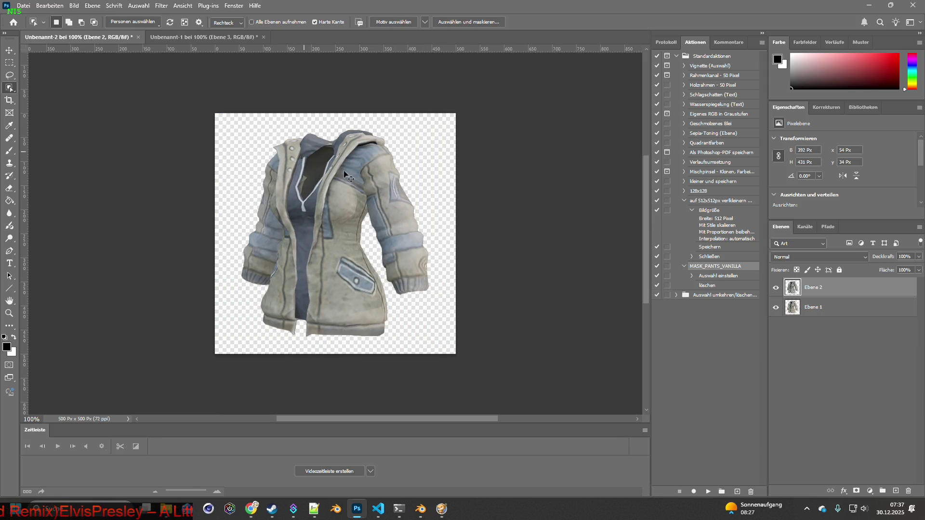
click(203, 37)
- Hide Ebene 3 and paste the Ebene 4 jacket into the new document
click(774, 442)
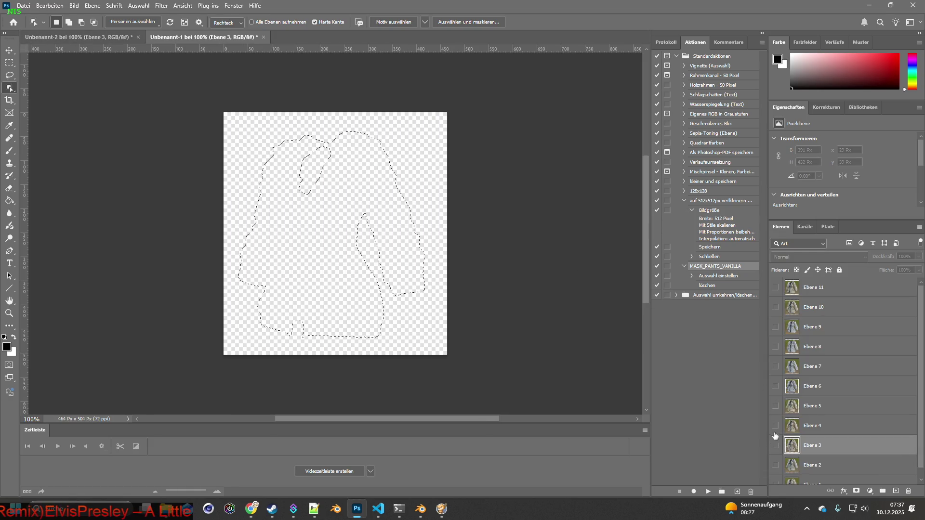
click(775, 426)
click(811, 425)
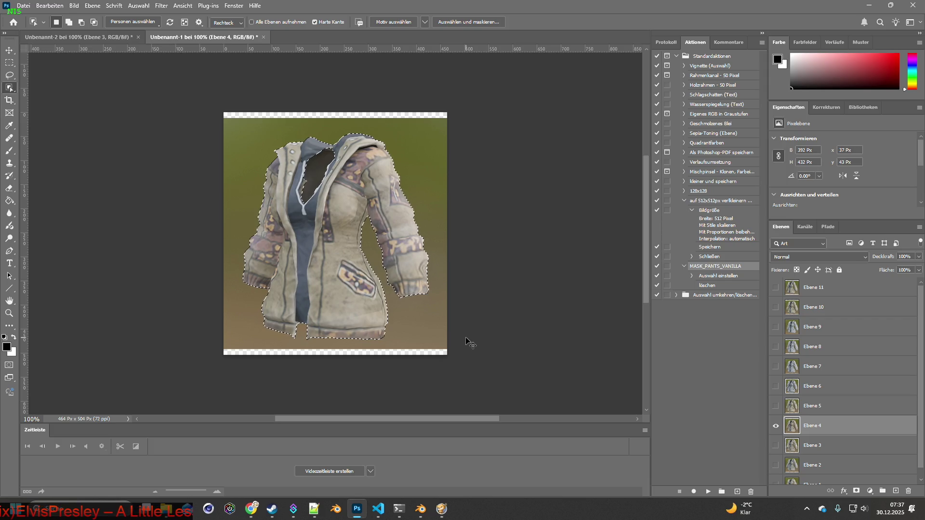
click(128, 37)
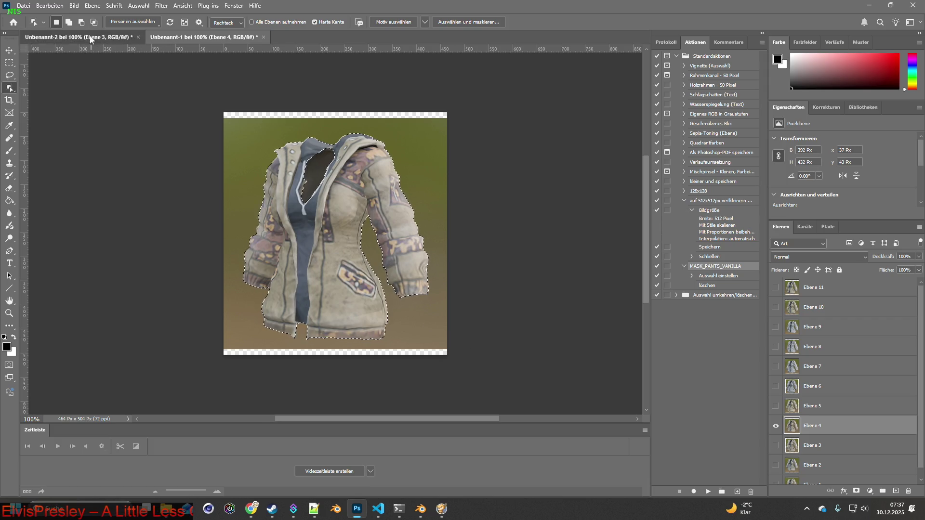
key(ctrl+v)
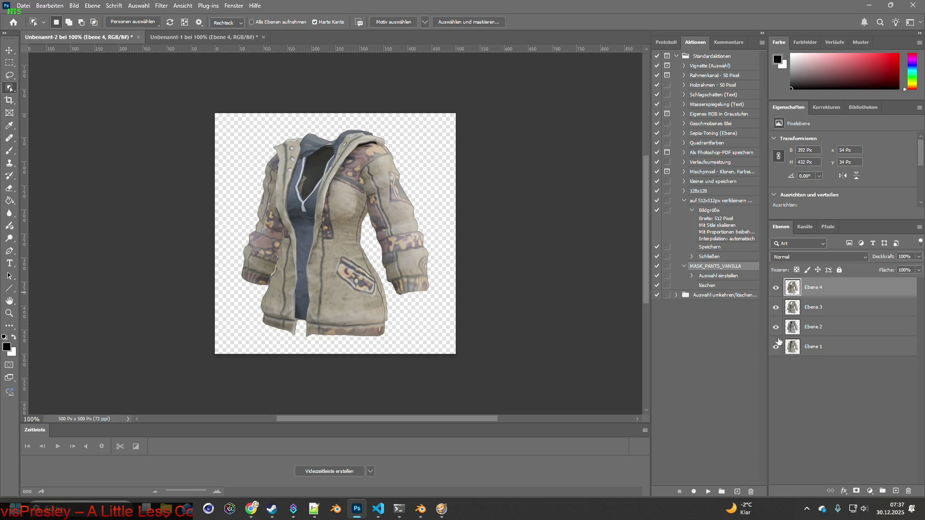
click(169, 38)
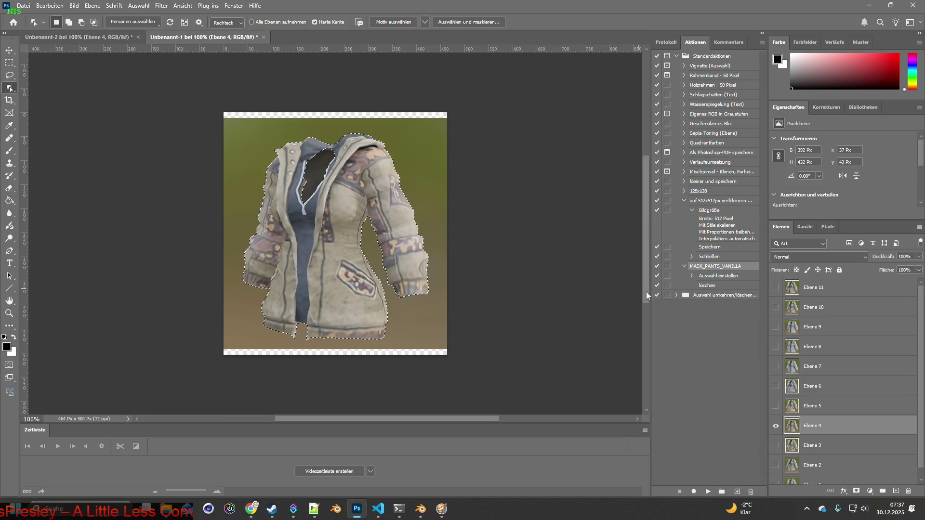
- Select the green-camo jacket on Ebene 5 and paste it into the new document
key(alt+bracketright)
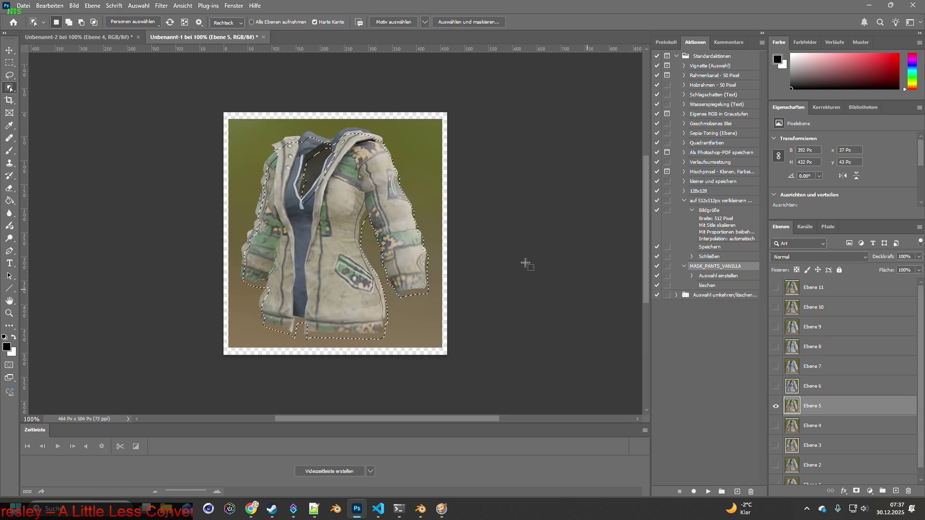
drag(203, 100, 548, 376)
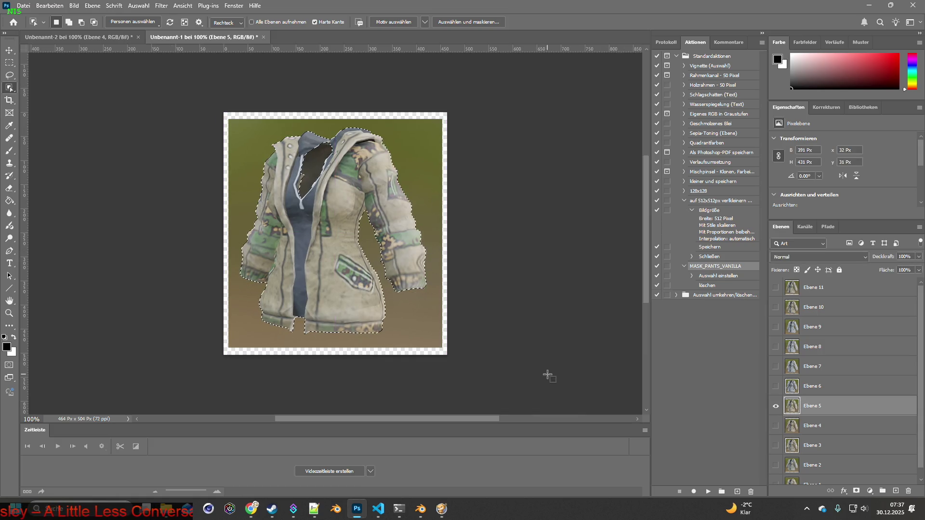
key(ctrl+Tab)
key(ctrl+v)
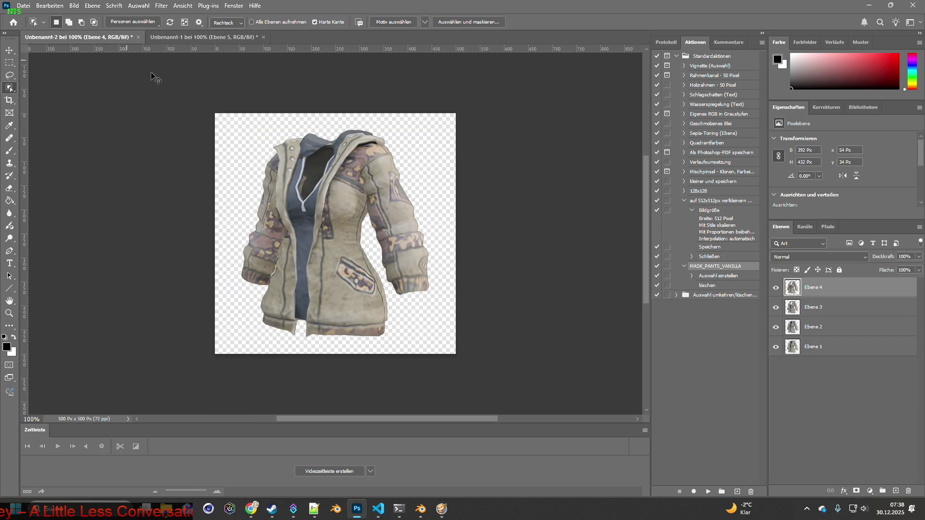
click(221, 35)
- Hide Ebene 5 and select the grey jacket on Ebene 6 for the new document
click(776, 404)
click(776, 393)
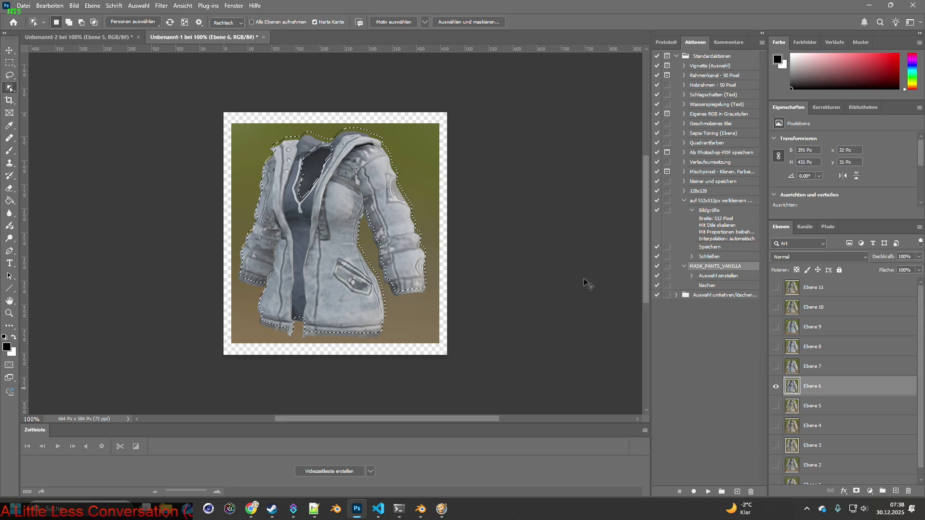
drag(173, 107, 515, 371)
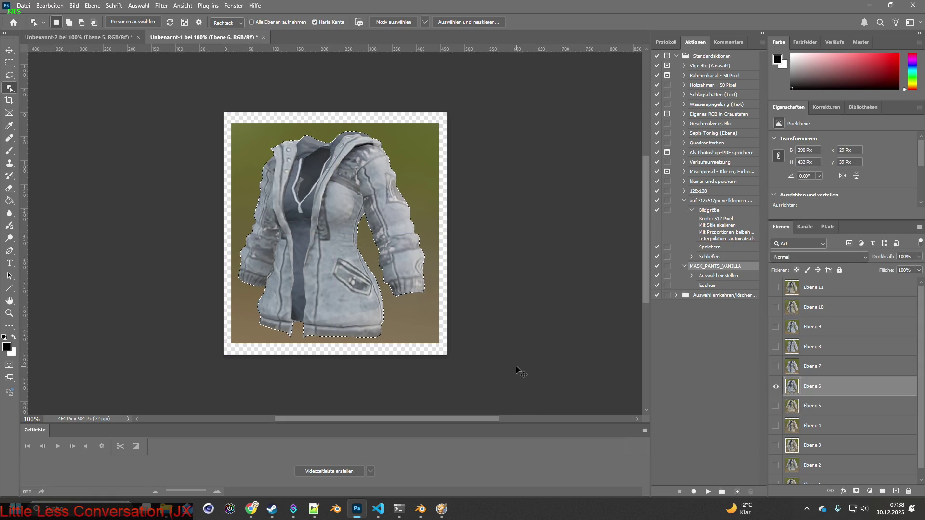
click(85, 37)
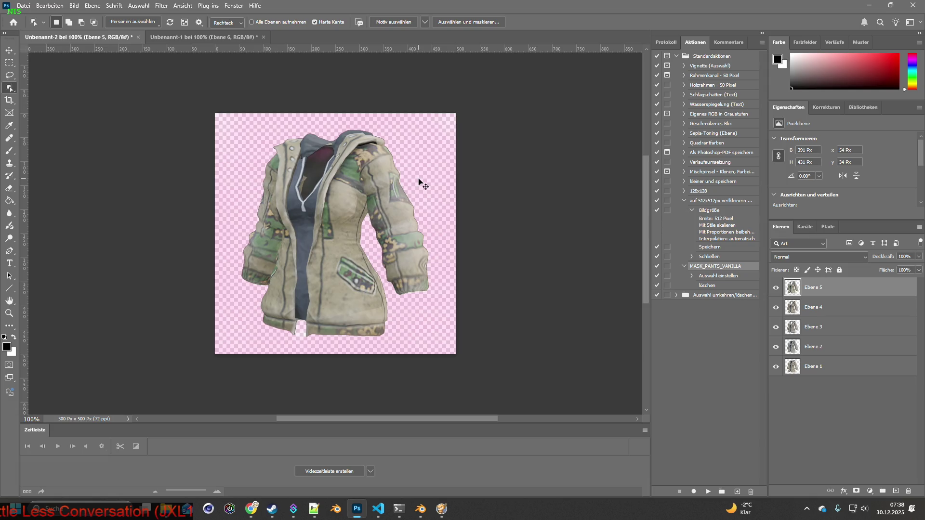
click(220, 37)
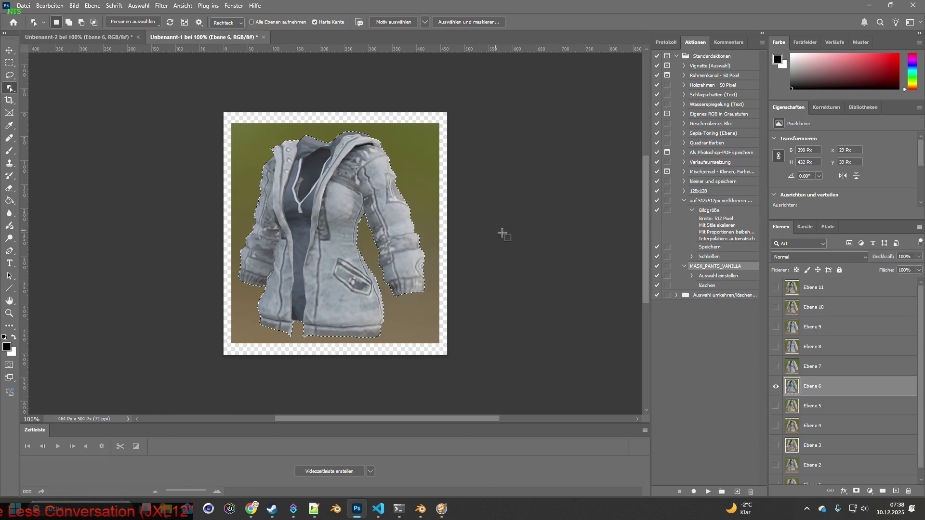
- Hide Ebene 6, show Ebene 7 and select its jacket
click(775, 386)
click(775, 367)
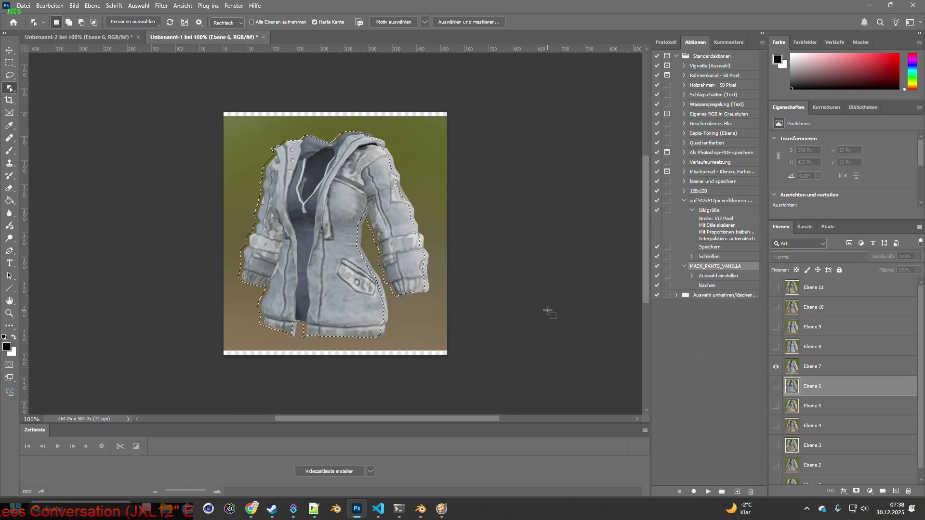
drag(209, 128, 502, 369)
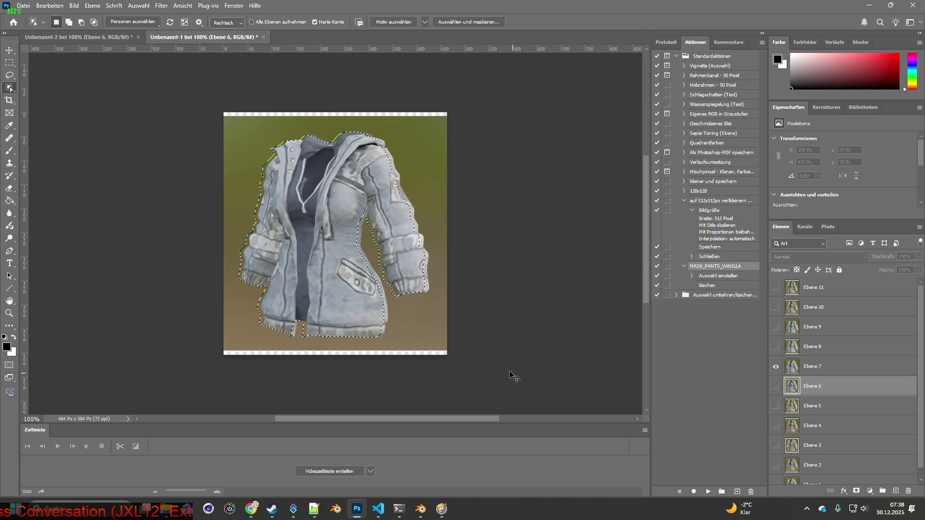
click(797, 367)
drag(161, 112, 547, 365)
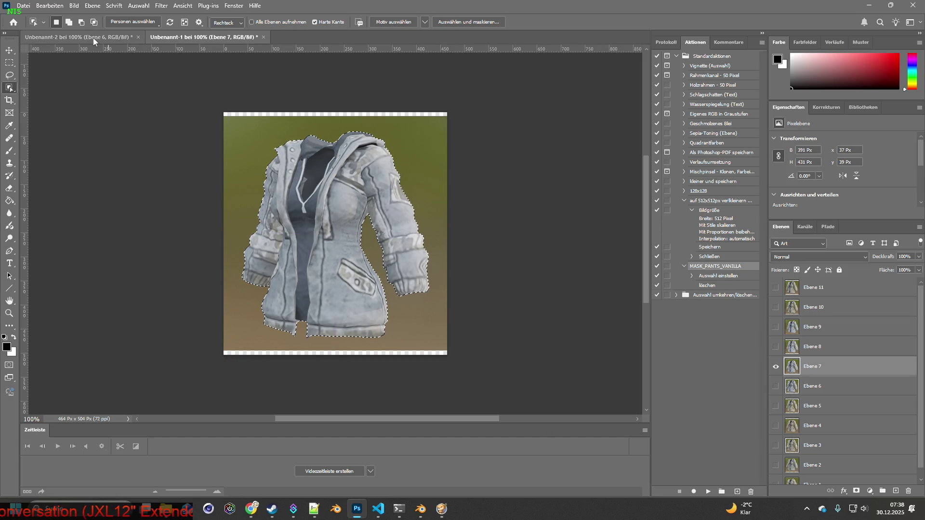
click(94, 37)
click(182, 38)
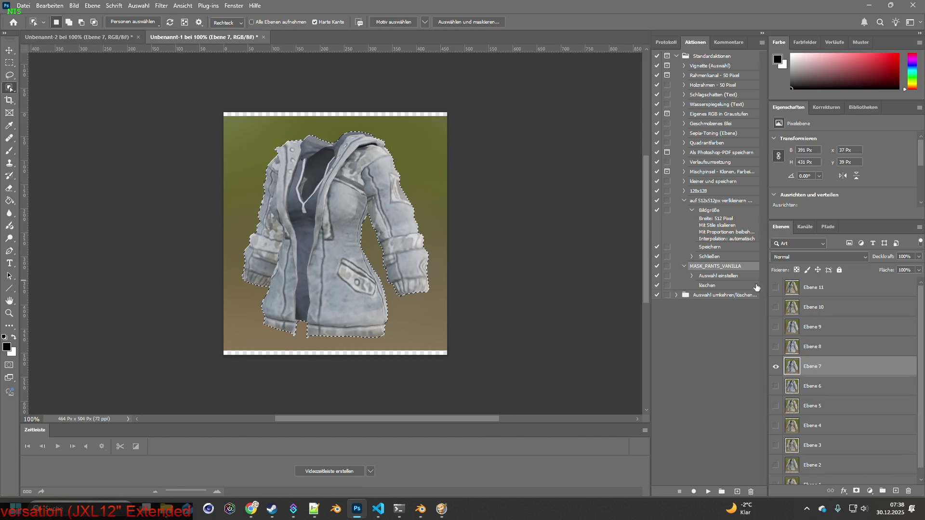
- Switch to Ebene 8 and paste that jacket into the new document as Ebene 8
alt+click(775, 346)
click(819, 346)
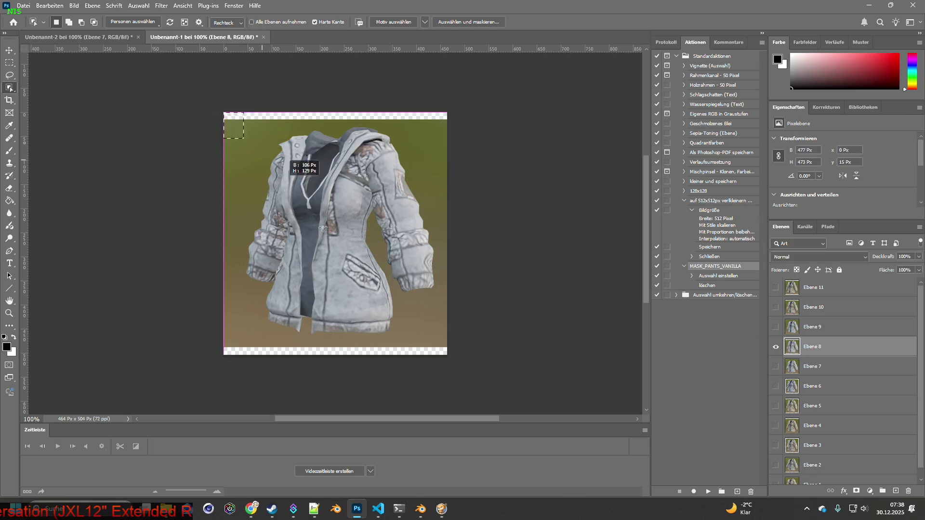
click(87, 37)
key(ctrl+v)
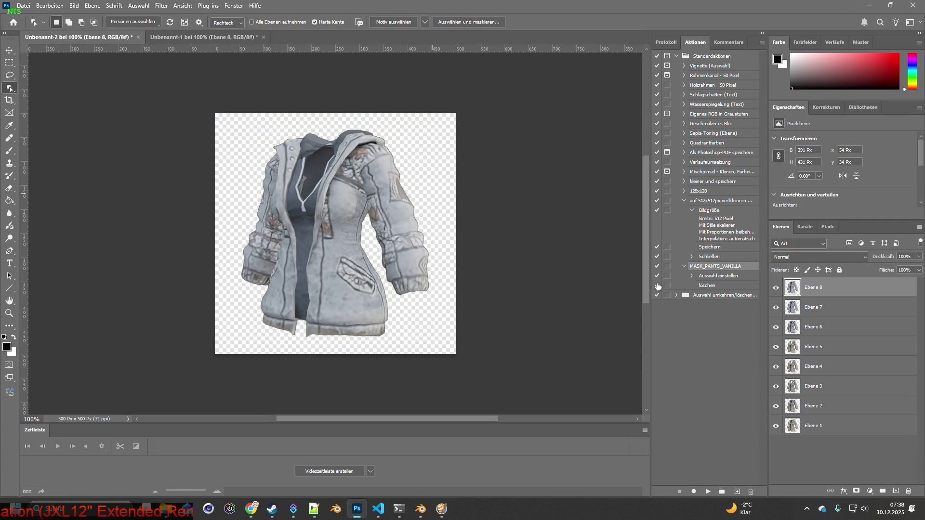
click(202, 37)
- Show Ebene 9, copy its jacket and paste it into the new document
click(775, 347)
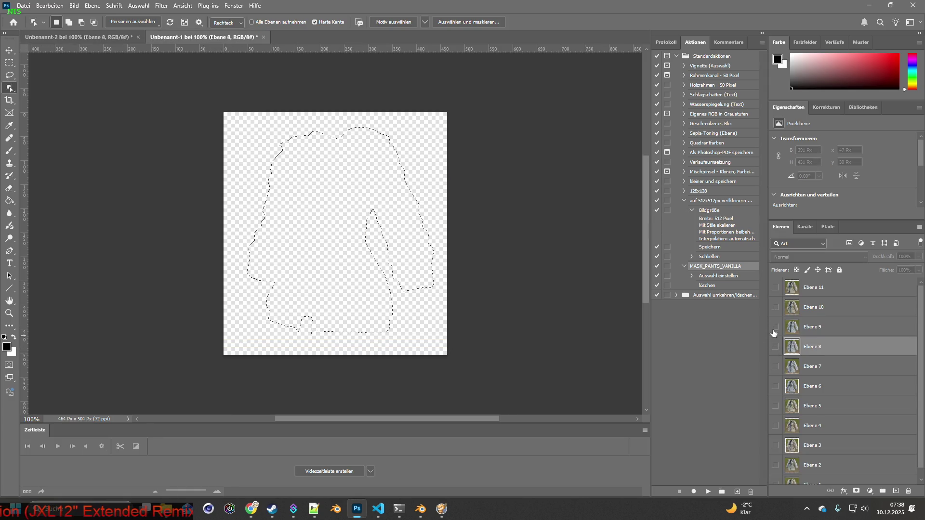
click(776, 326)
click(818, 326)
ctrl+drag(553, 378, 558, 381)
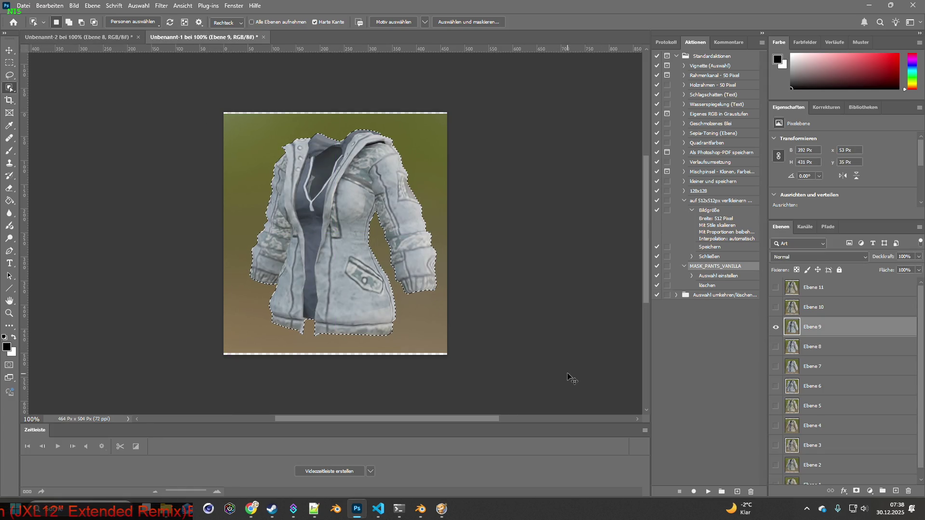
key(ctrl+c)
click(77, 37)
key(ctrl+v)
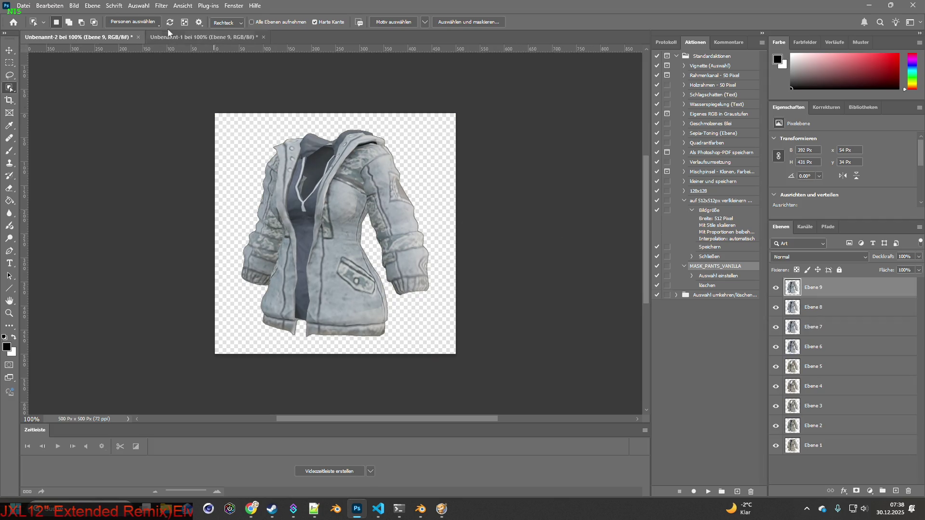
click(185, 37)
- Copy the Ebene 10 camo jacket into Unbenannt-2, then undo the paste
click(775, 287)
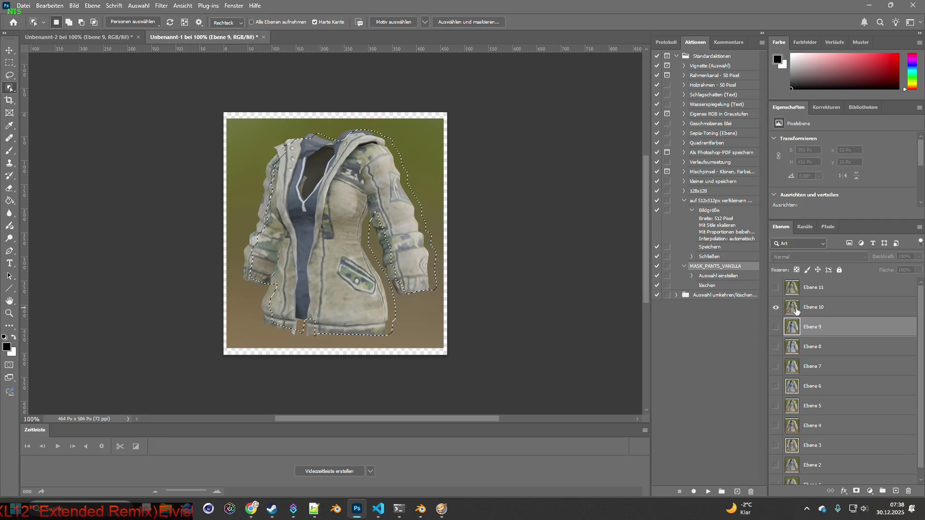
click(819, 307)
ctrl+drag(518, 366, 510, 367)
key(ctrl+c)
click(96, 37)
key(ctrl+v)
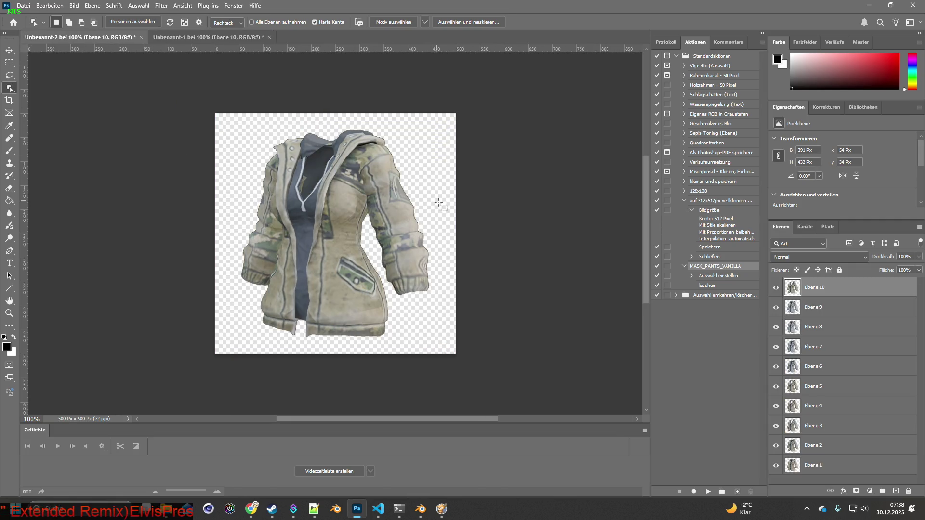
key(ctrl+z)
- Select the Ebene 11 jacket, then hide all layers in Unbenannt-2
click(207, 37)
alt+click(775, 287)
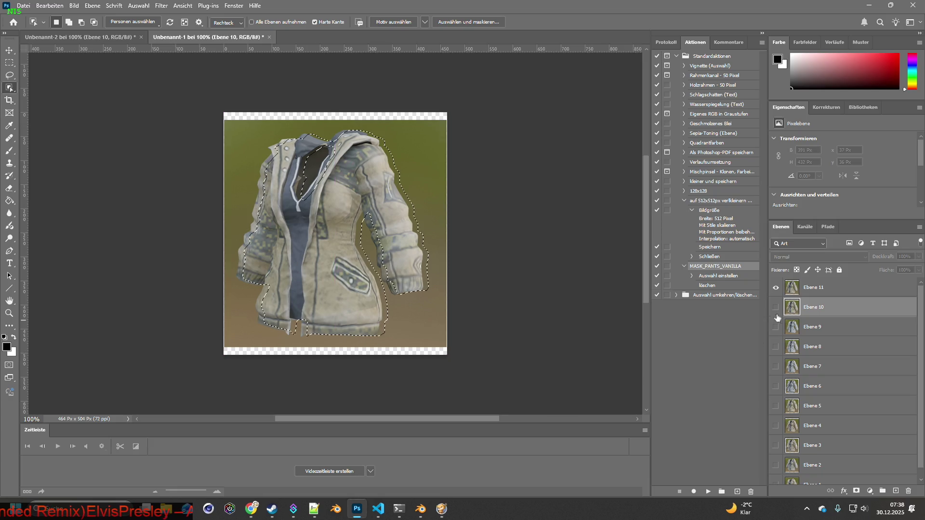
ctrl+click(790, 291)
drag(458, 260, 452, 260)
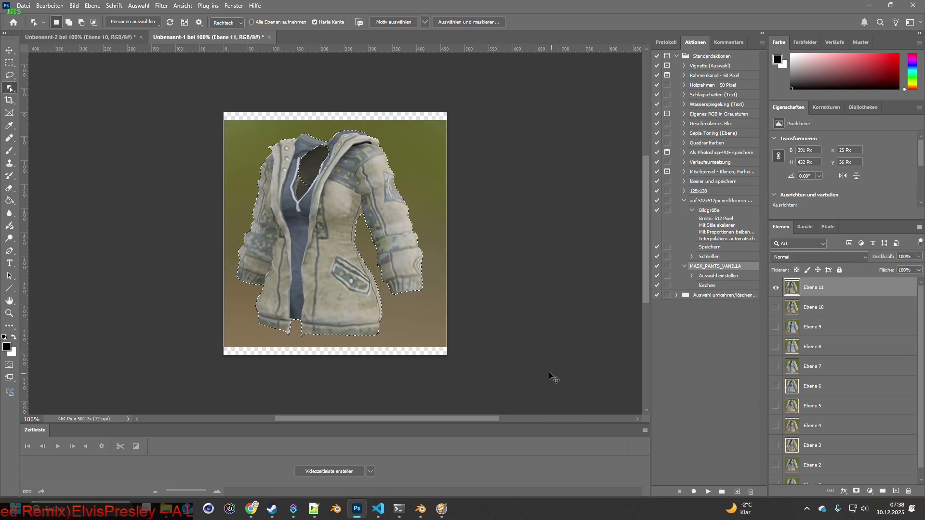
click(78, 38)
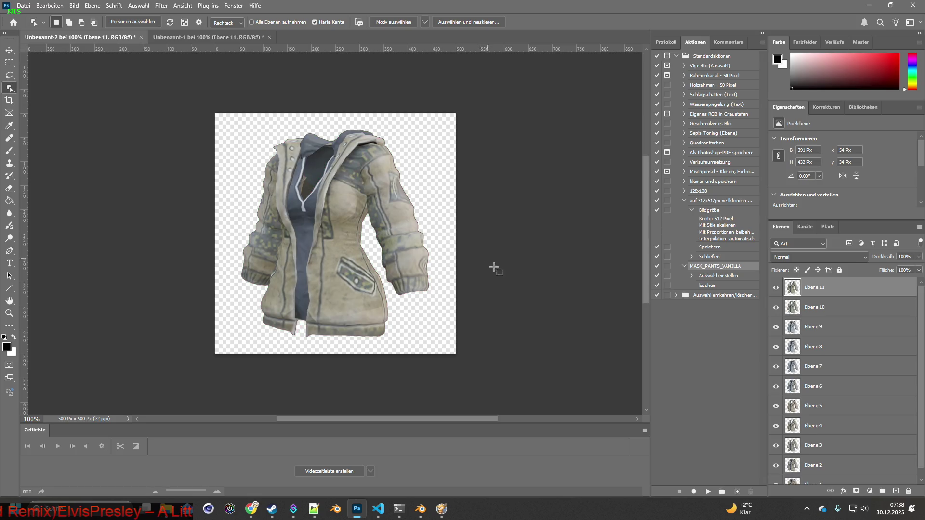
drag(776, 288, 775, 477)
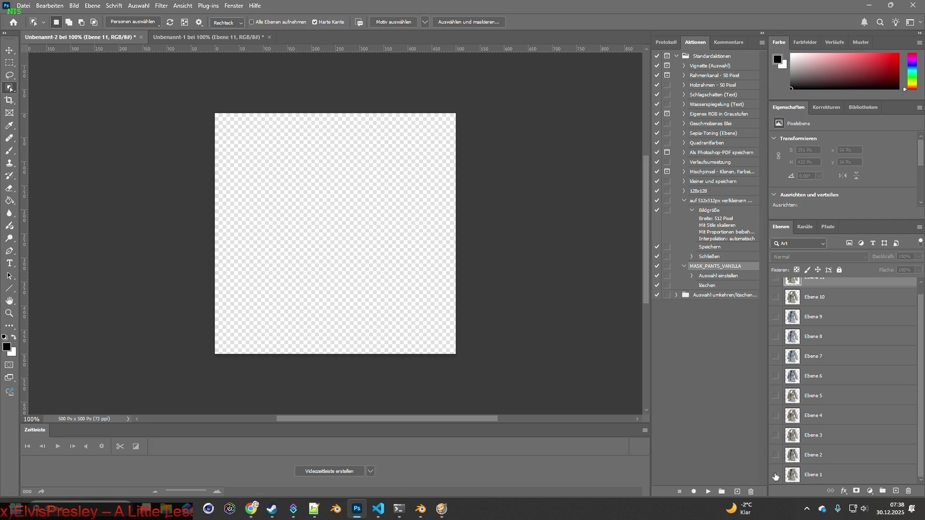
- Show the Ebene 1 jacket and start a Save As in Gorka5_Jacket, naming it 'Item_Gorka5J'
click(775, 475)
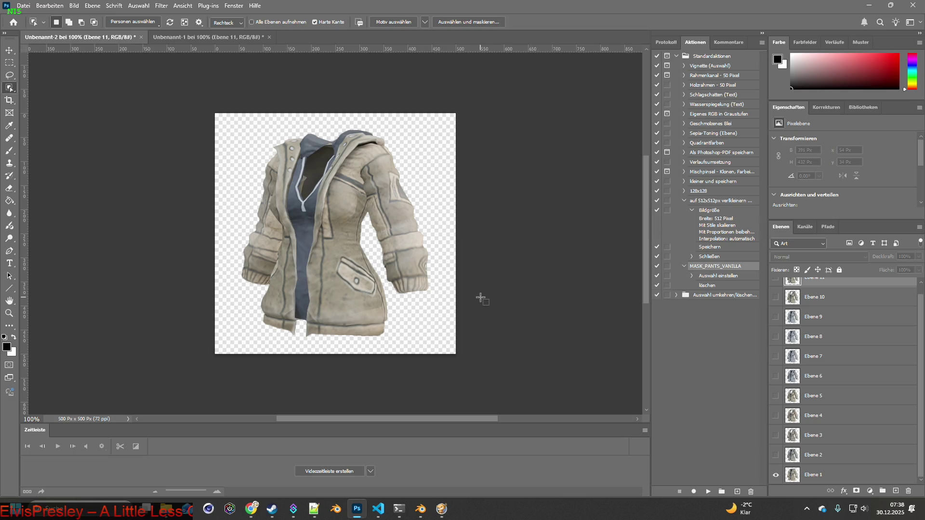
click(27, 6)
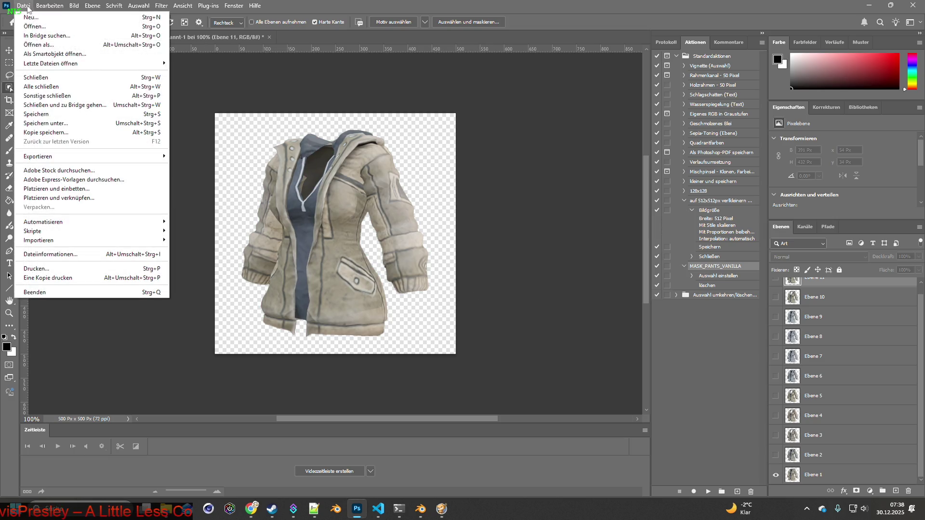
click(54, 124)
click(133, 27)
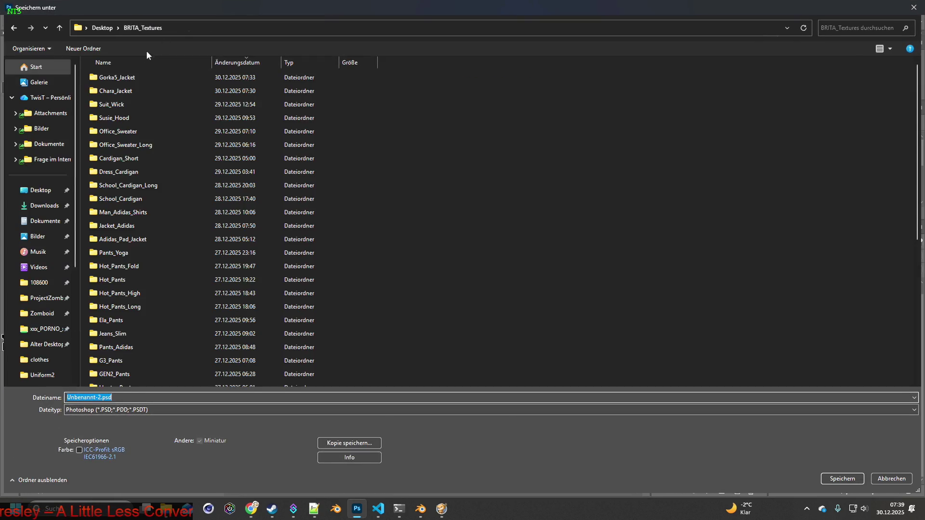
double_click(126, 79)
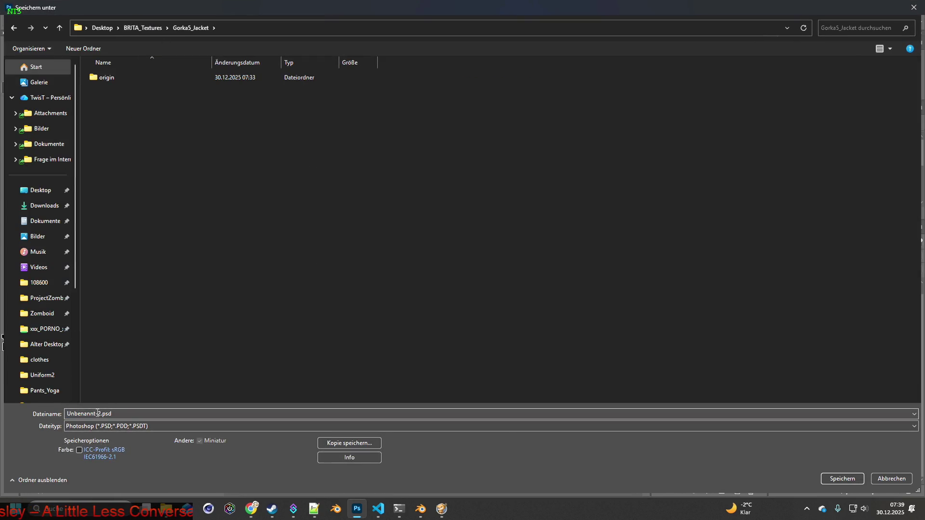
text(Item_Gorka5J)
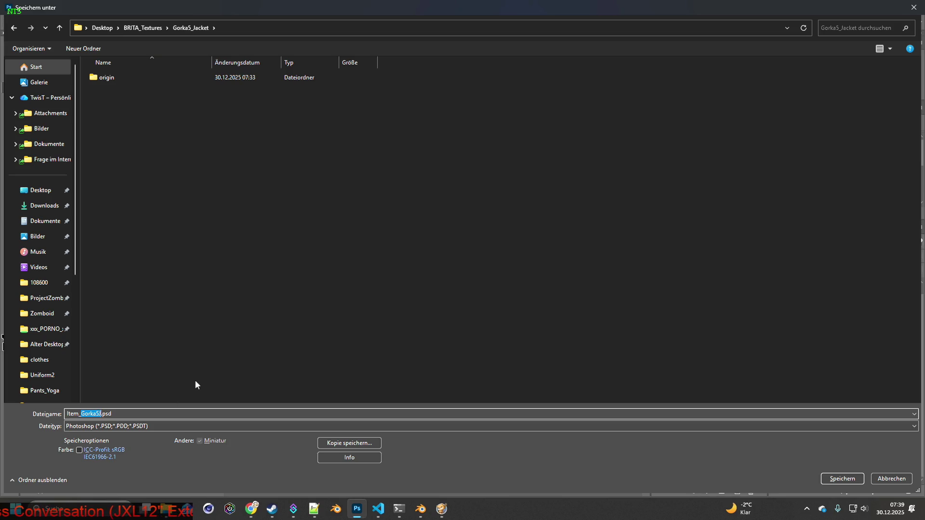
key(alt+Tab)
key(alt+Tab)
key(alt+Tab)
key(alt+Tab)
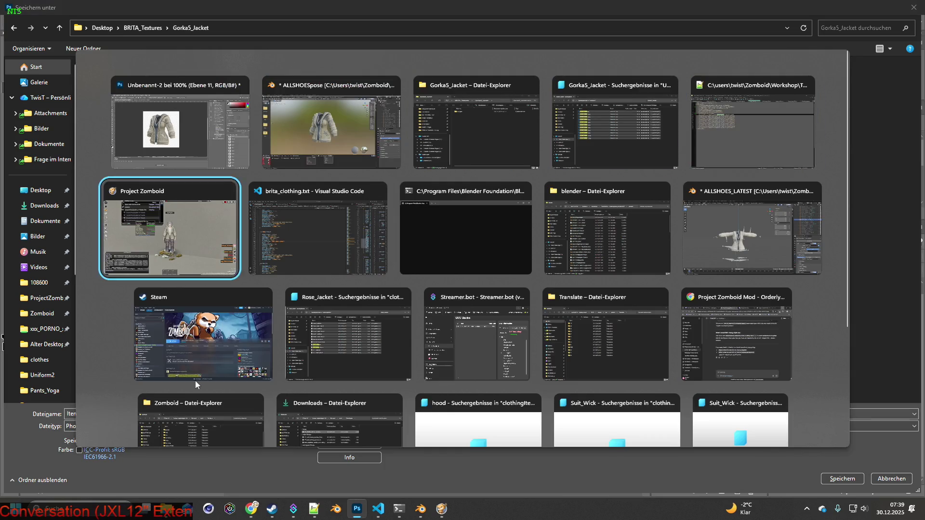
- Find the gorka5 entries, comment out the Gorka5_Jacket Icon line, and add IconsForTexture = Gorka5J through Gorka5J11
key(ctrl+f)
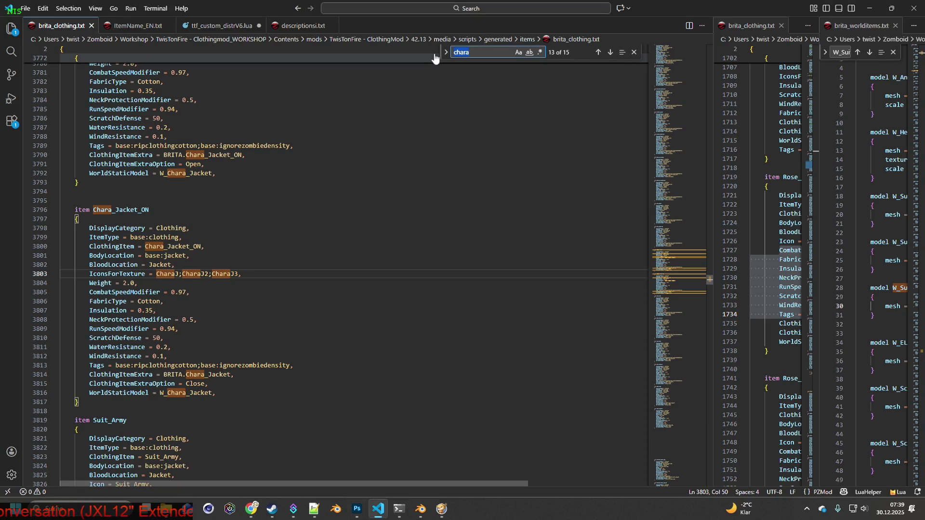
text(gorka5)
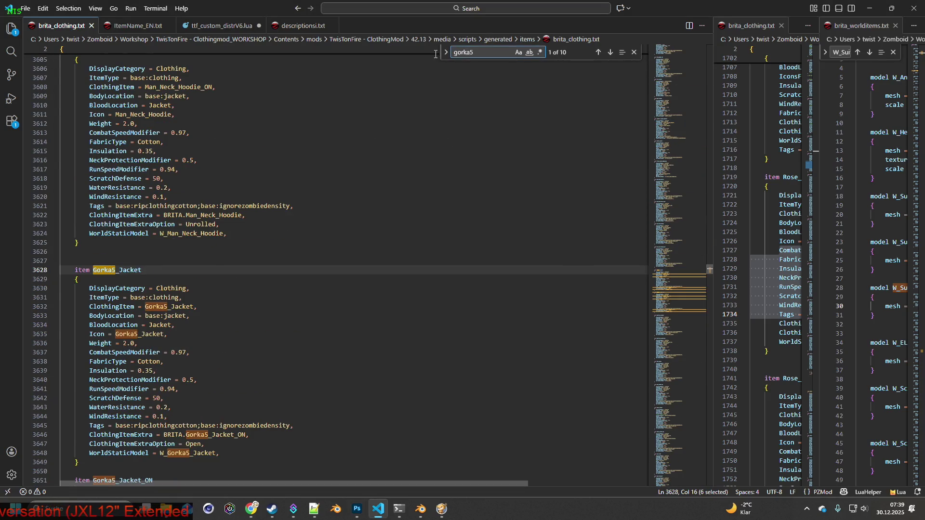
click(90, 333)
text(/*)
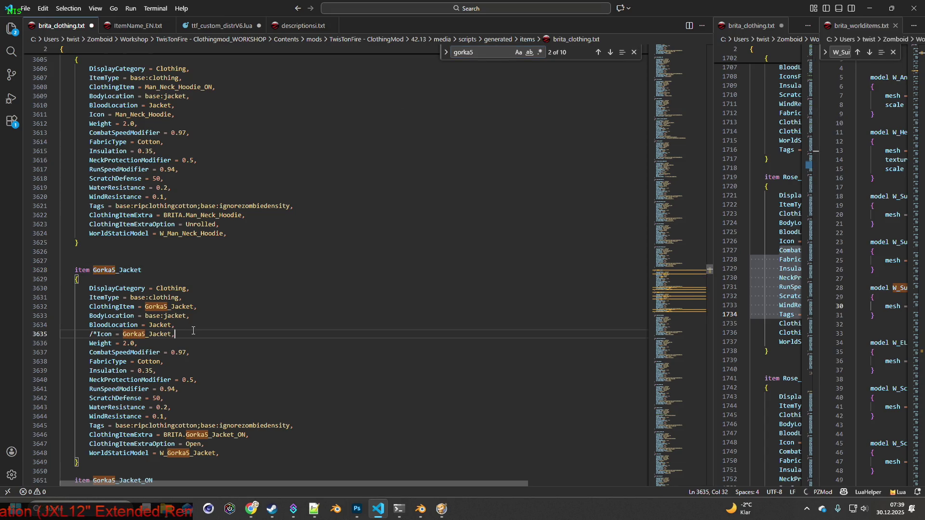
text(/)
key(Return)
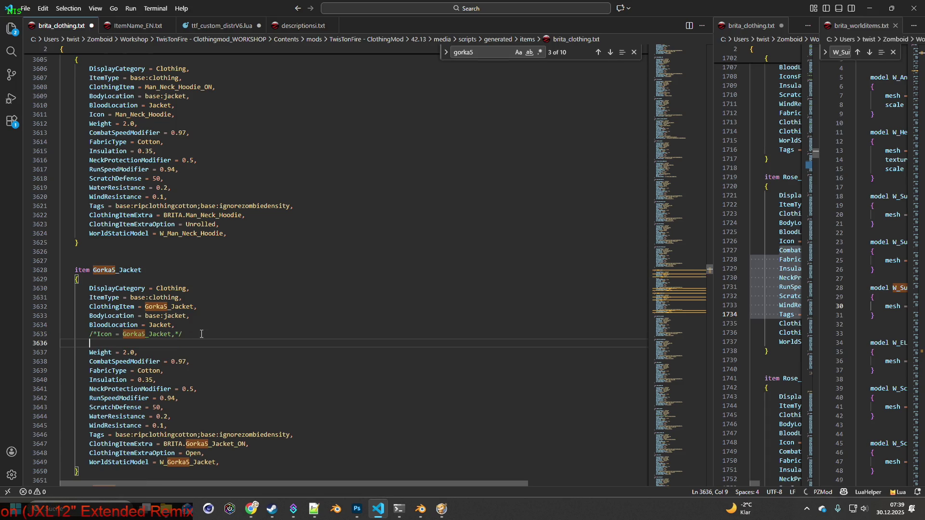
text(Ico)
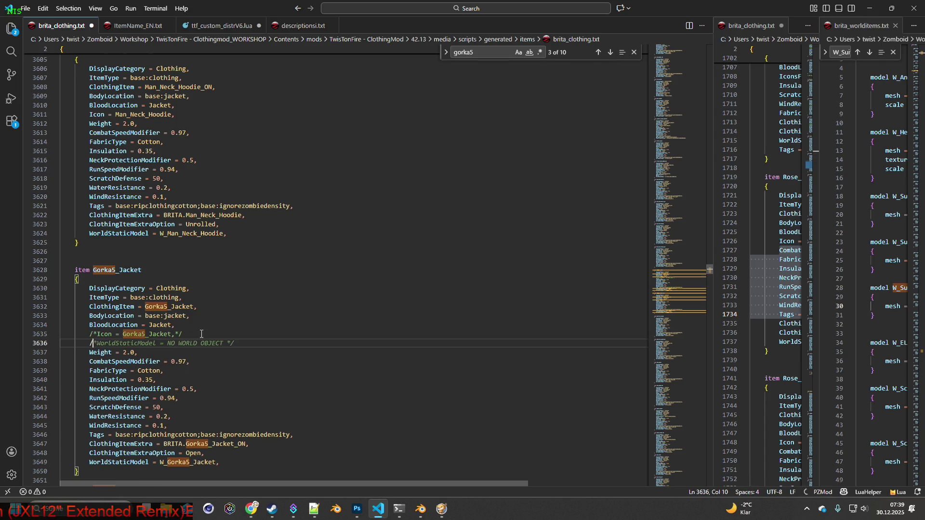
text(nsF)
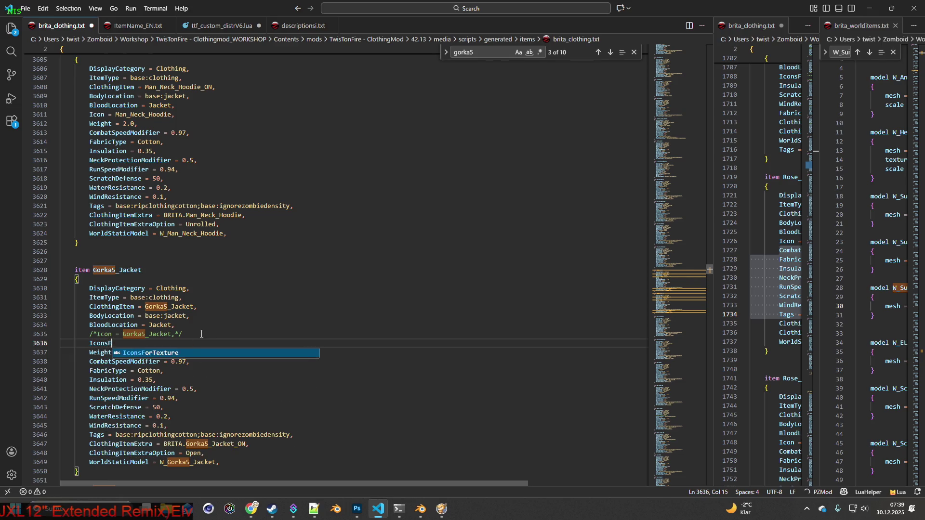
text(orTexture = )
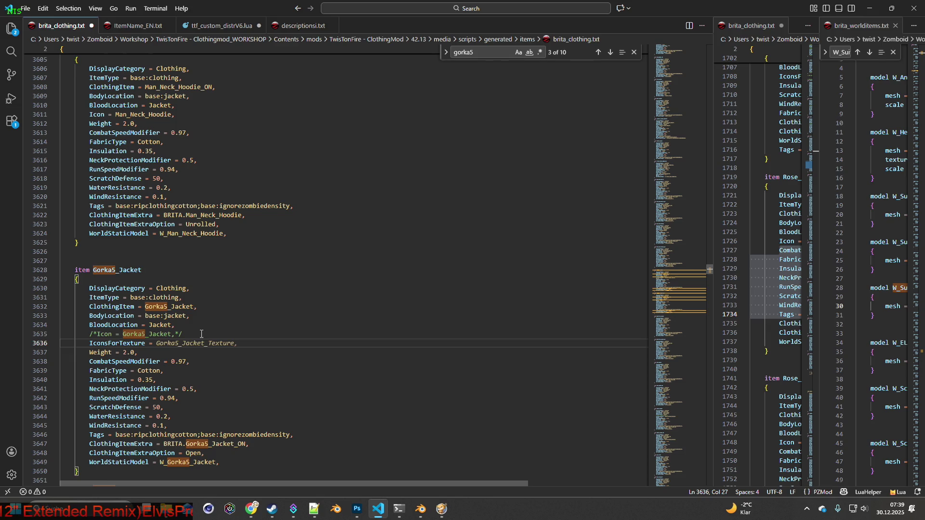
text(Gorka5_)
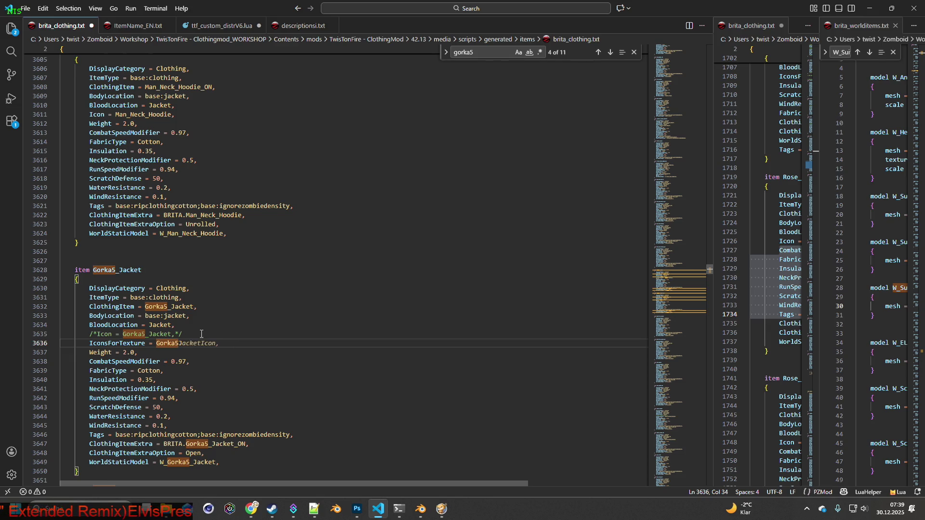
text(;)
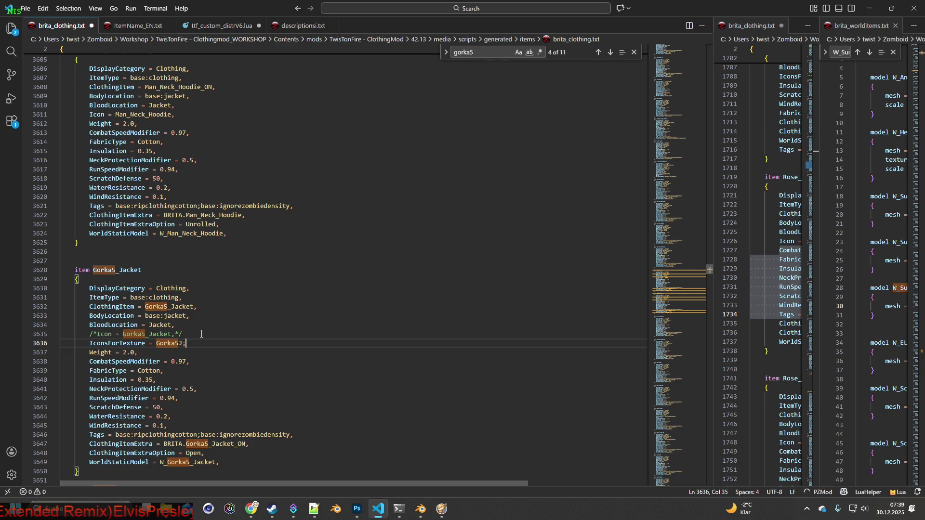
key(ctrl+v)
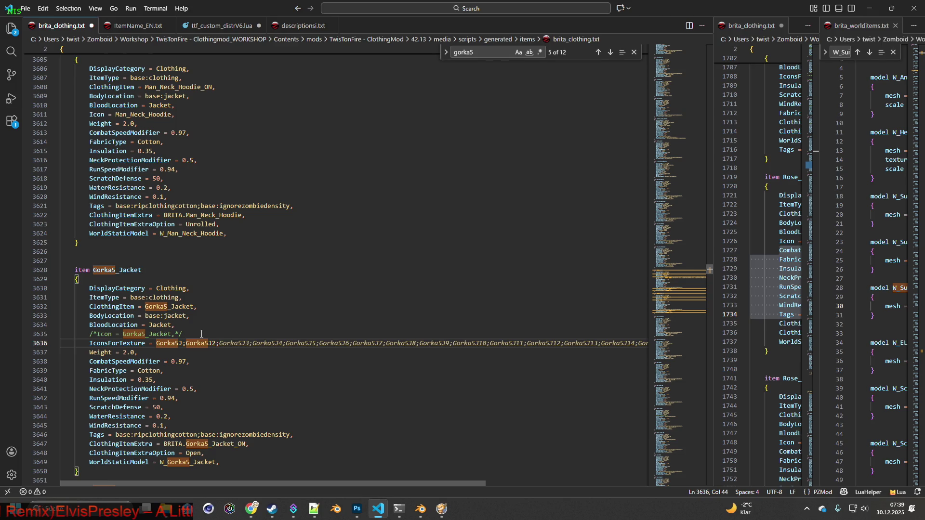
key(Tab)
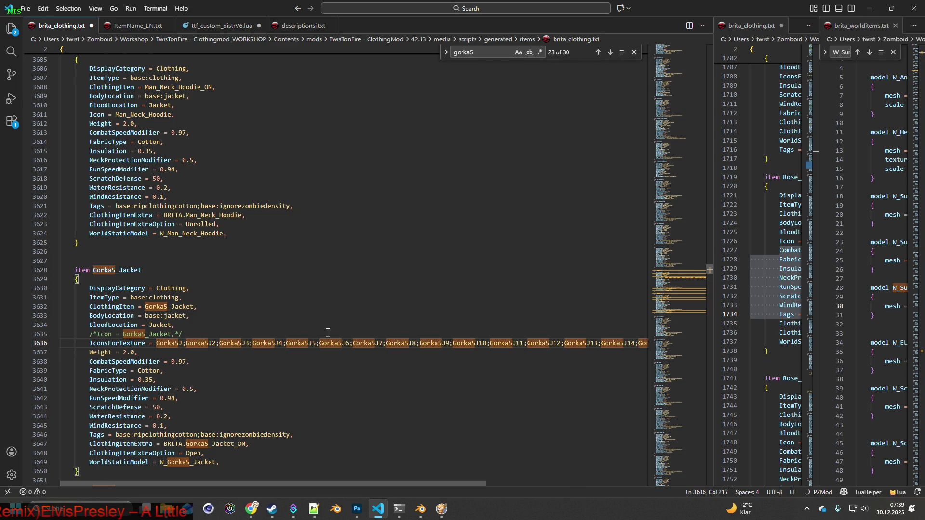
drag(523, 343, 686, 344)
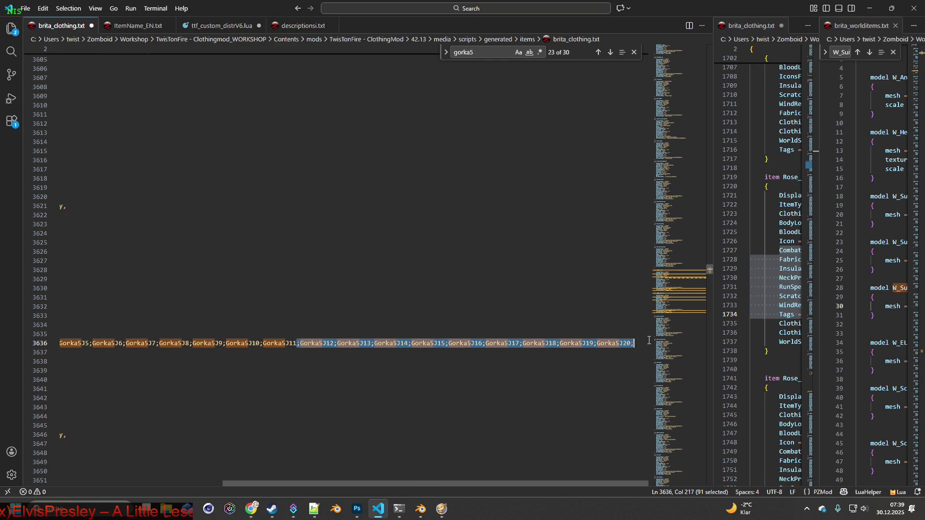
text(,)
- Copy the IconsForTexture line over the Icon line of Gorka5_Jacket_ON
mouse_move(358, 481)
mouse_down()
mouse_move(232, 469)
mouse_move(307, 432)
mouse_up()
drag(534, 343, 86, 342)
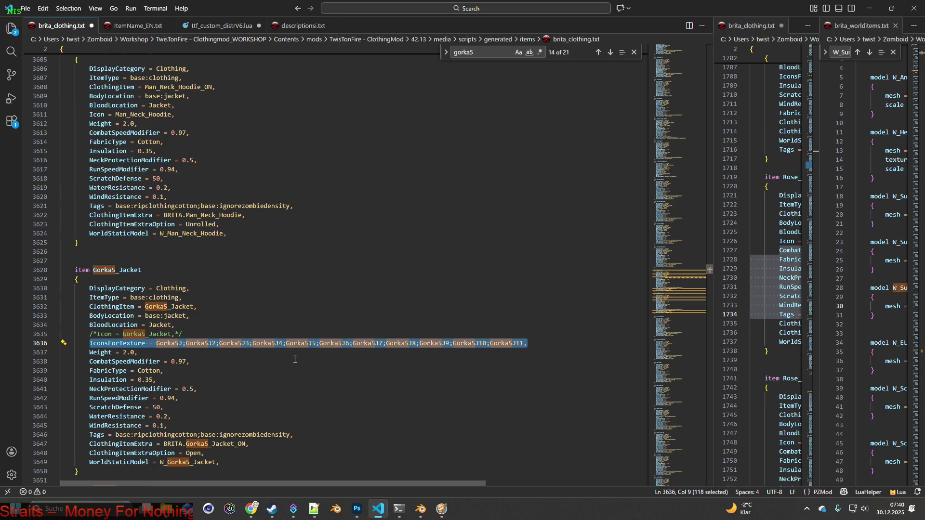
scroll(295, 359, down, 5)
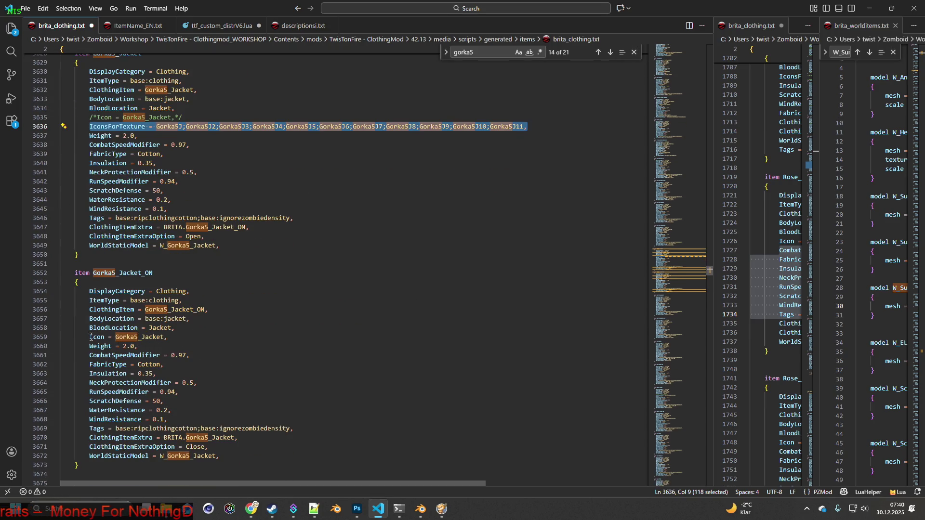
key(ctrl+c)
drag(90, 337, 166, 337)
key(ctrl+v)
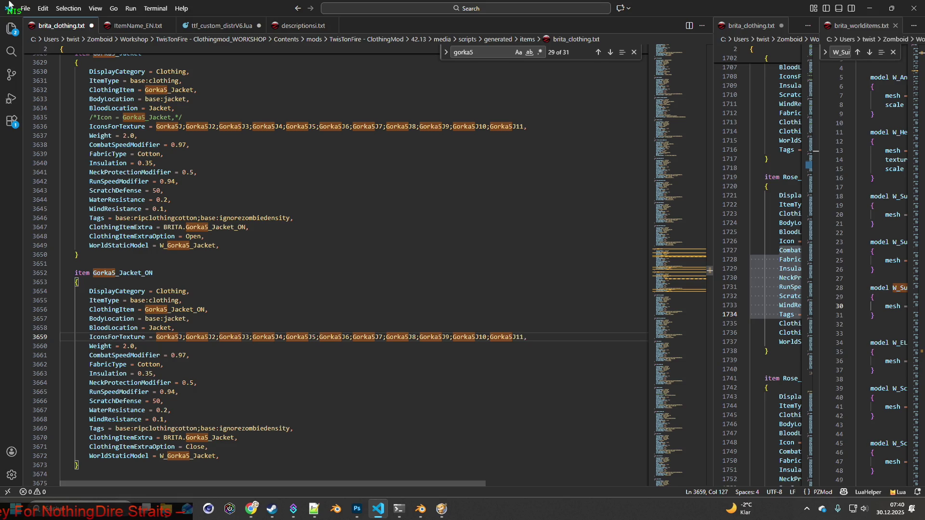
- Save the edited item script and check the first Gorka5J icon name
click(25, 9)
click(52, 177)
key(alt+Tab)
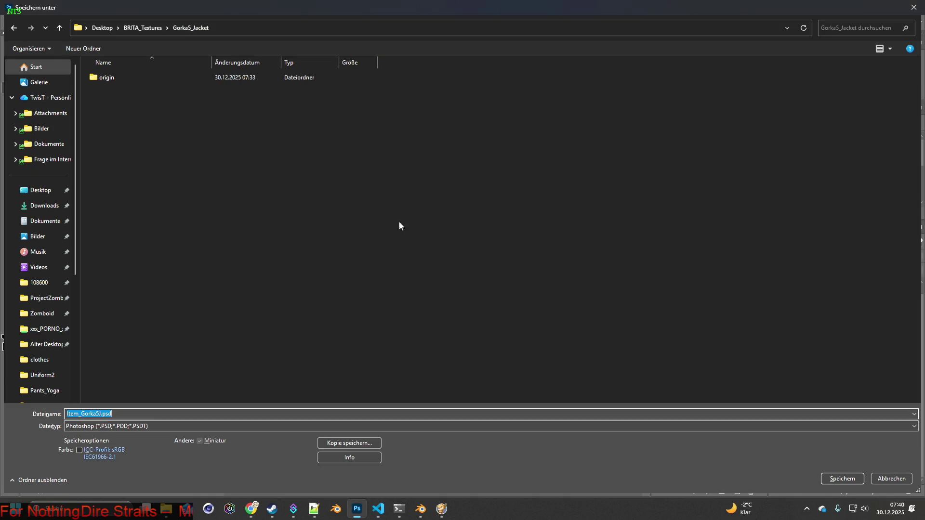
key(alt+Tab)
key(alt+Tab)
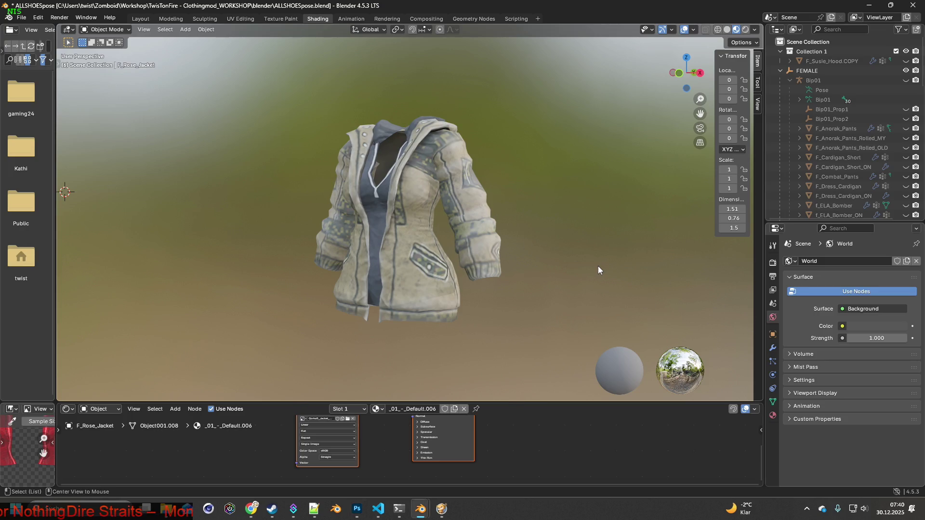
key(alt+Tab)
key(alt+Tab)
key(alt+Tab)
key(alt+Tab)
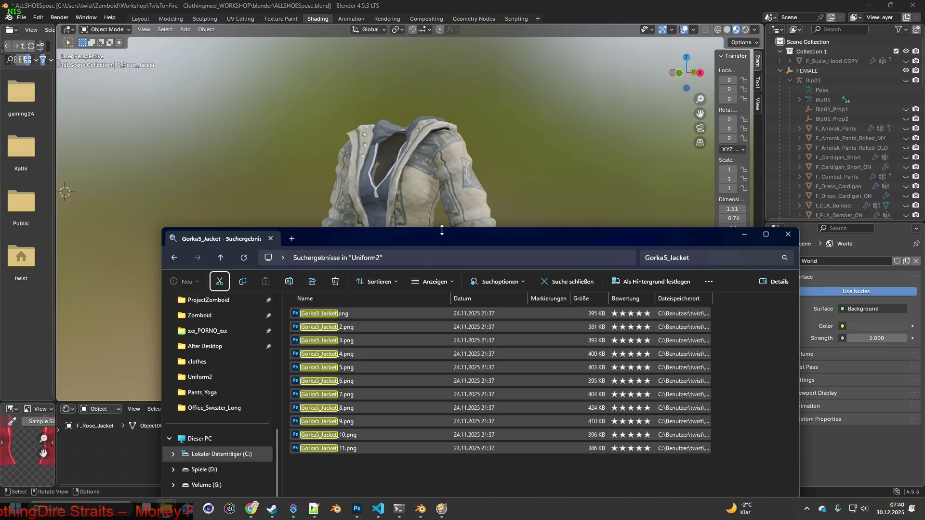
key(alt+Tab)
key(alt+Tab)
key(alt+Tab)
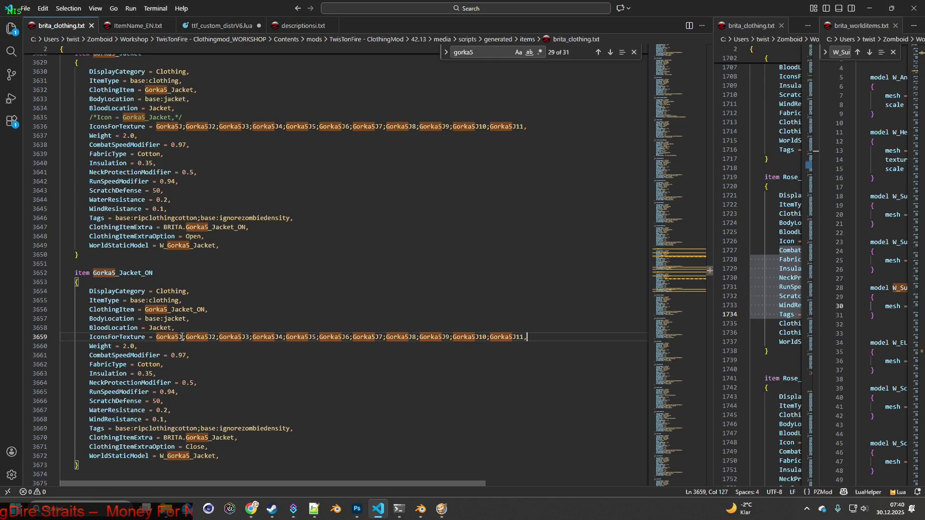
drag(182, 336, 156, 336)
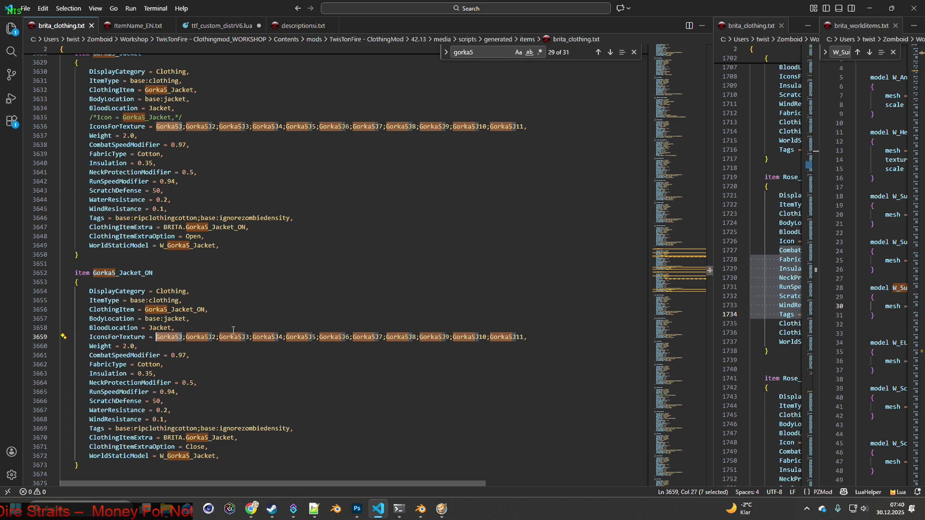
- Edit the file name in Photoshop's pending save, then cancel the save-a-copy dialog
key(alt+Tab)
key(alt+Tab)
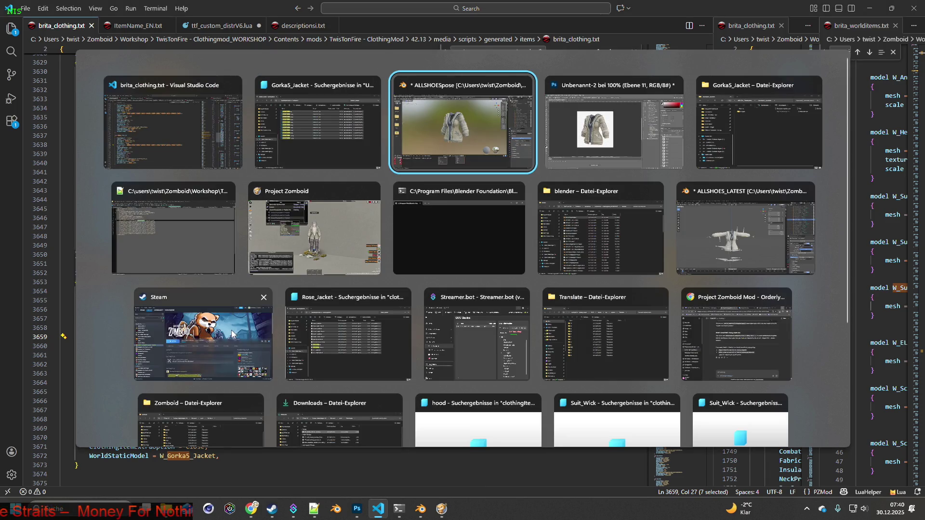
key(alt+Tab)
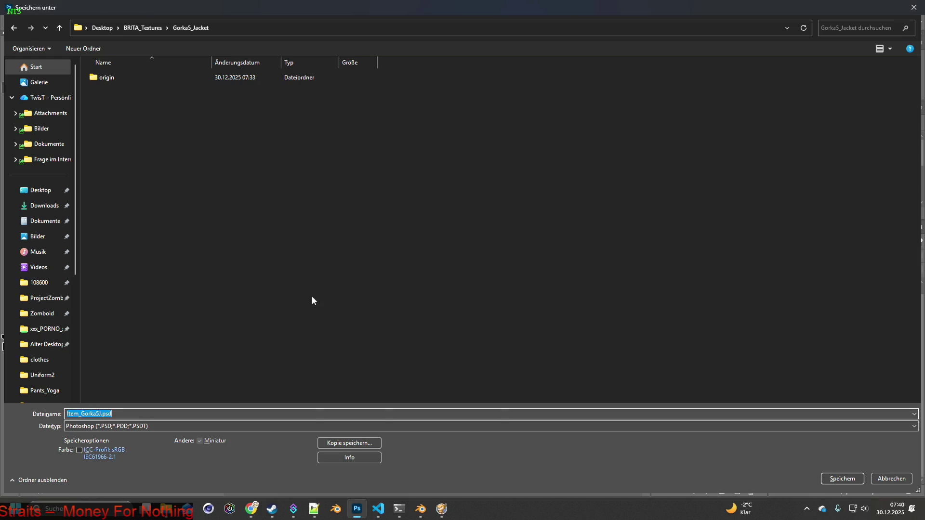
click(85, 413)
click(135, 413)
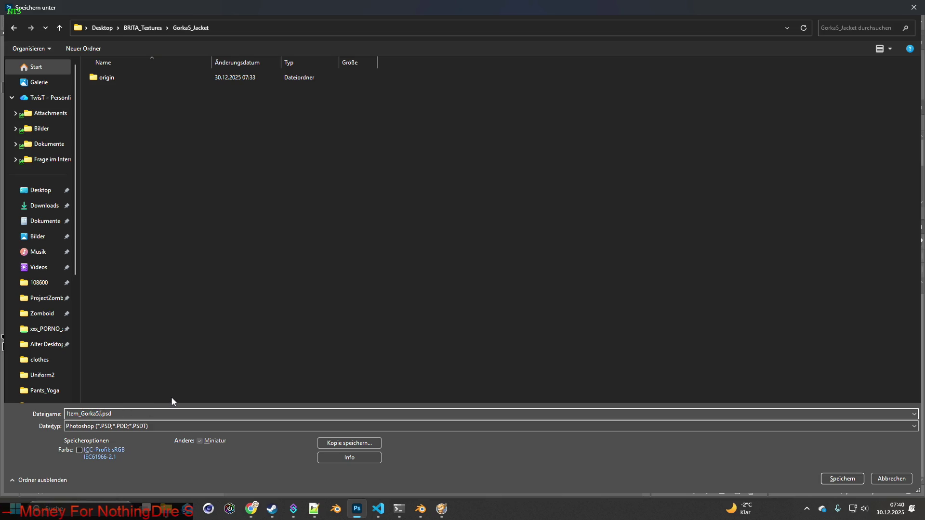
click(343, 443)
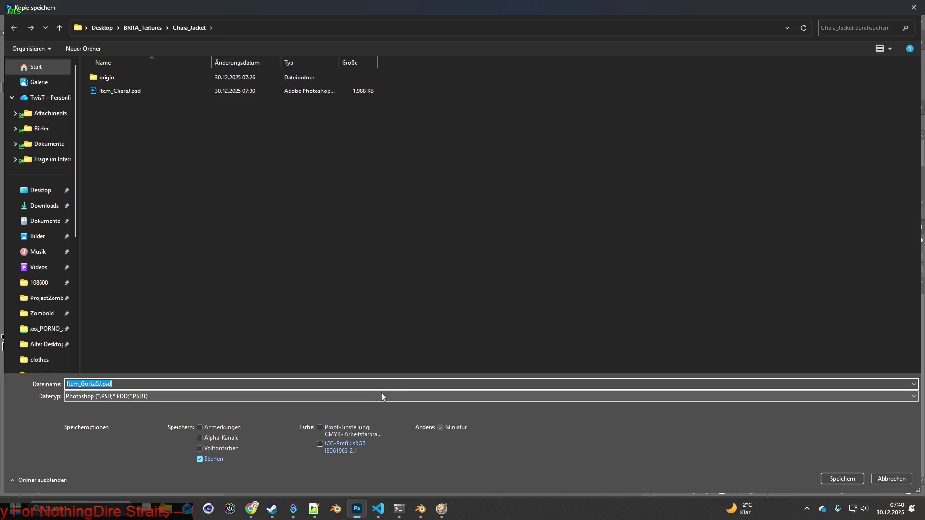
click(841, 479)
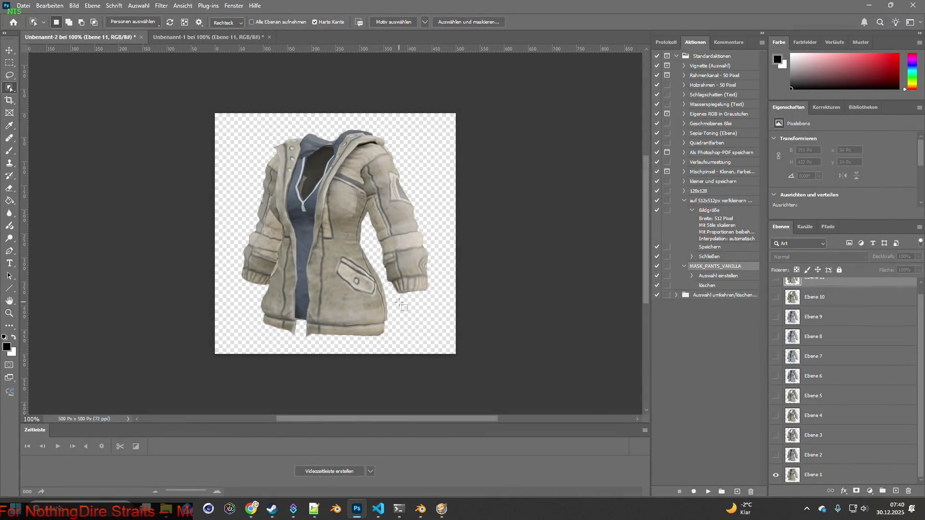
- Save the document as Item_Gorka5J.psd in BRITA_Textures > Gorka5_Jacket, confirming compatibility
click(23, 5)
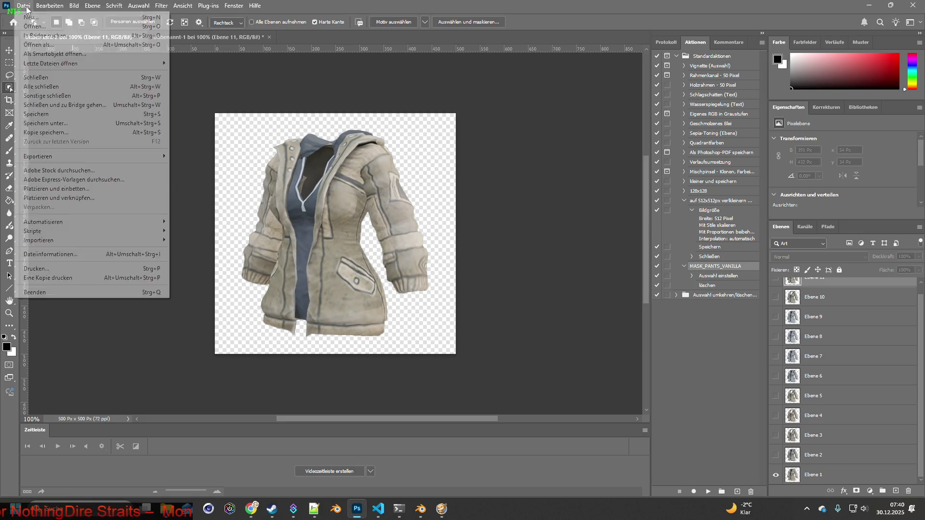
click(64, 124)
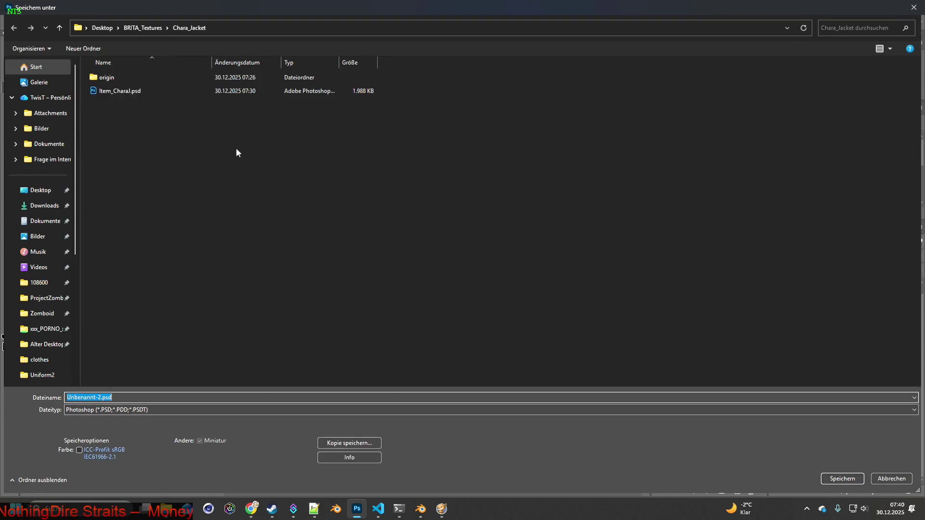
click(130, 28)
double_click(117, 78)
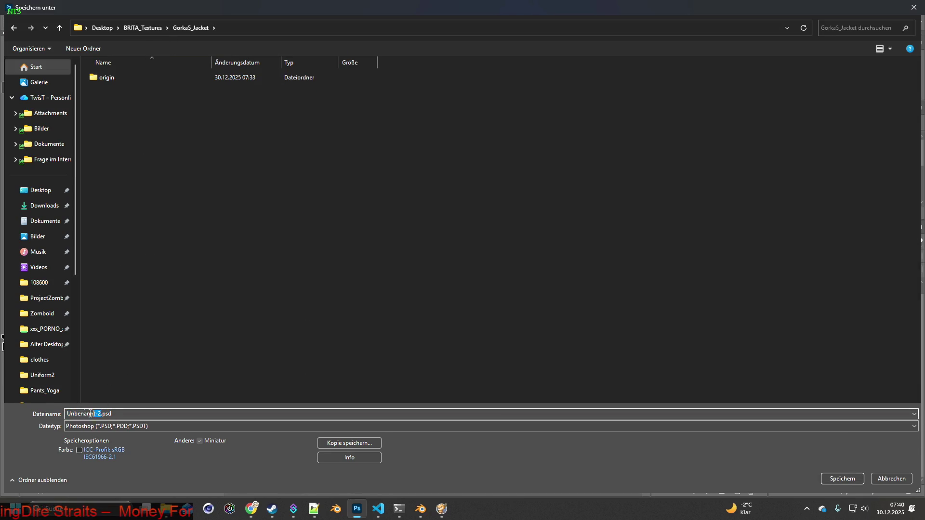
text(Item_Gorka5J)
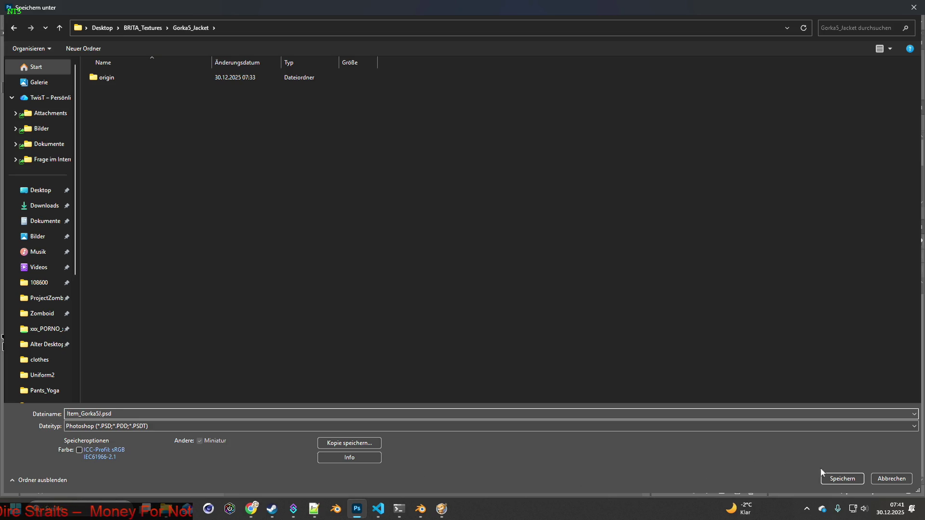
click(840, 478)
click(533, 135)
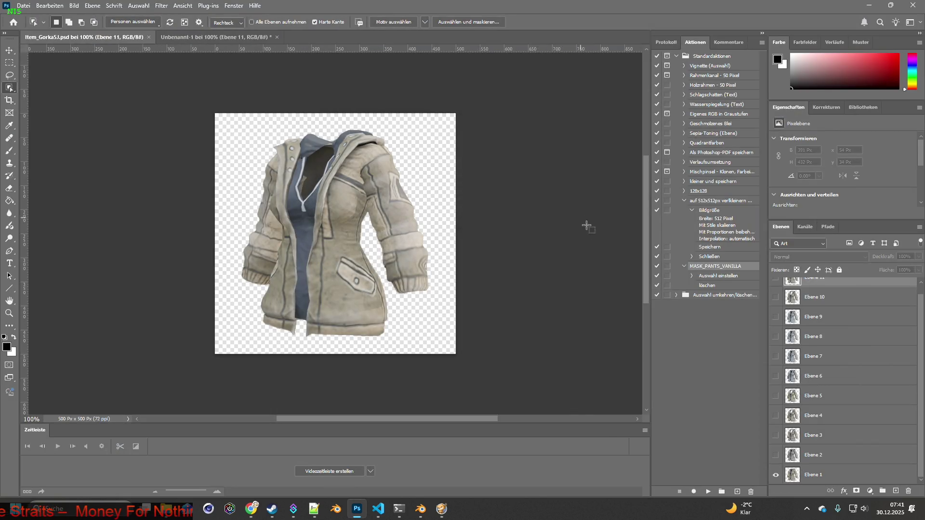
- Shrink the jacket to 64 px, save the first PNG icon, and export Ebene 4 as Item_Gorka5J4.png
click(74, 5)
key(F2)
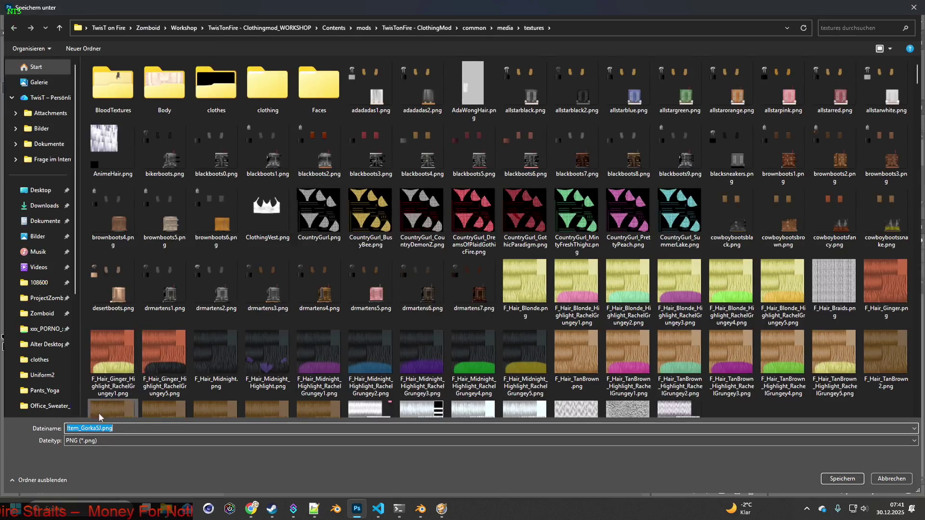
click(834, 480)
click(775, 416)
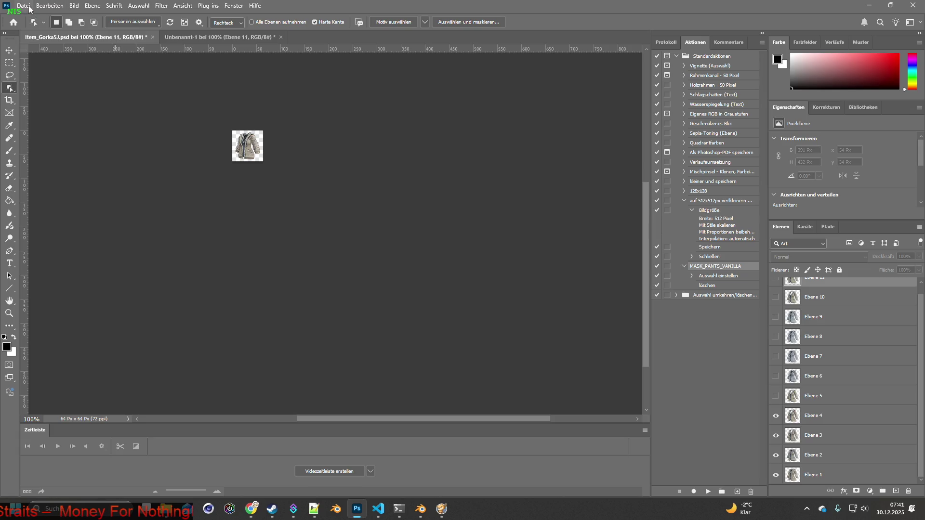
click(27, 6)
mouse_move(82, 155)
click(198, 156)
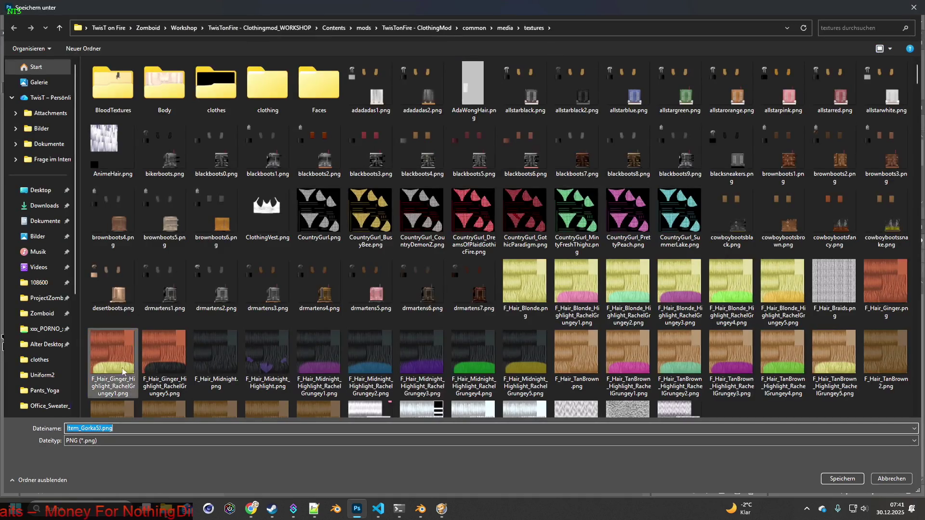
key(Right)
text(4)
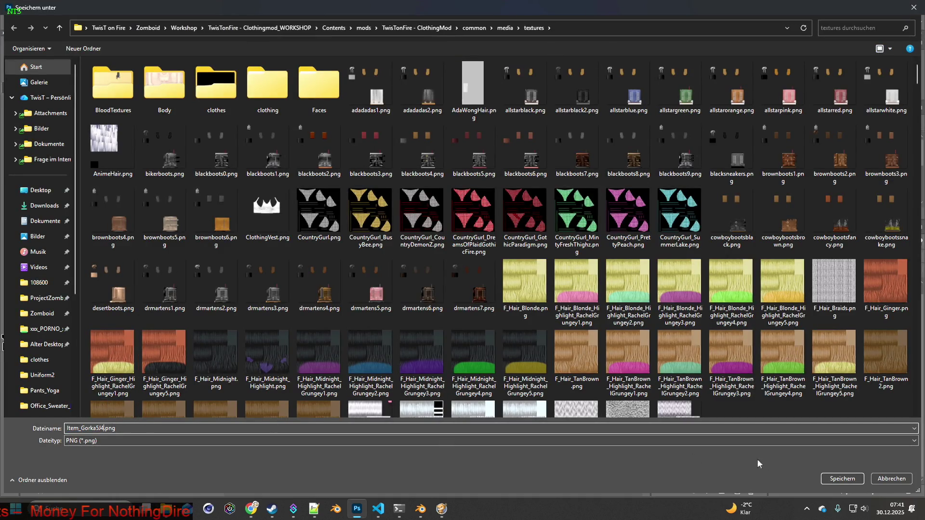
click(831, 477)
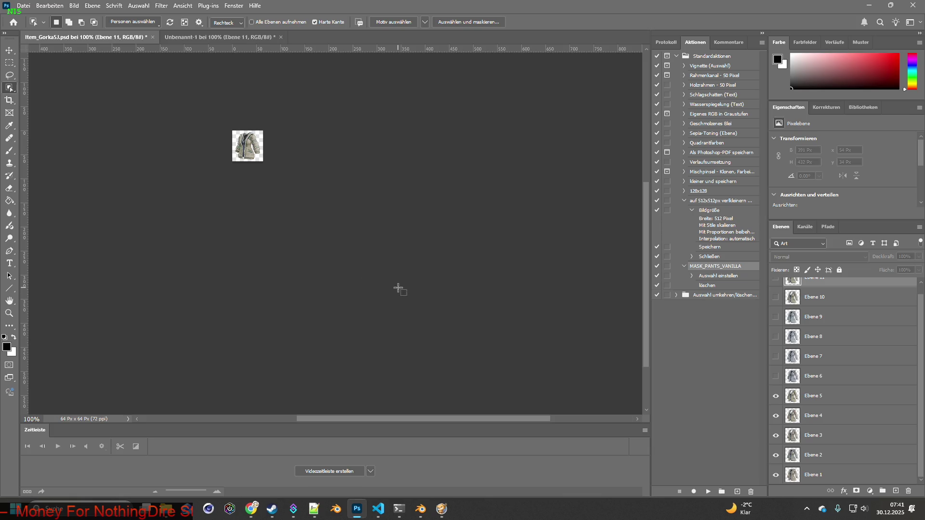
- Quick-export the next numbered PNG icon, then show Ebene 6 and export Item_Gorka5J6.png
click(27, 5)
mouse_move(53, 158)
click(191, 160)
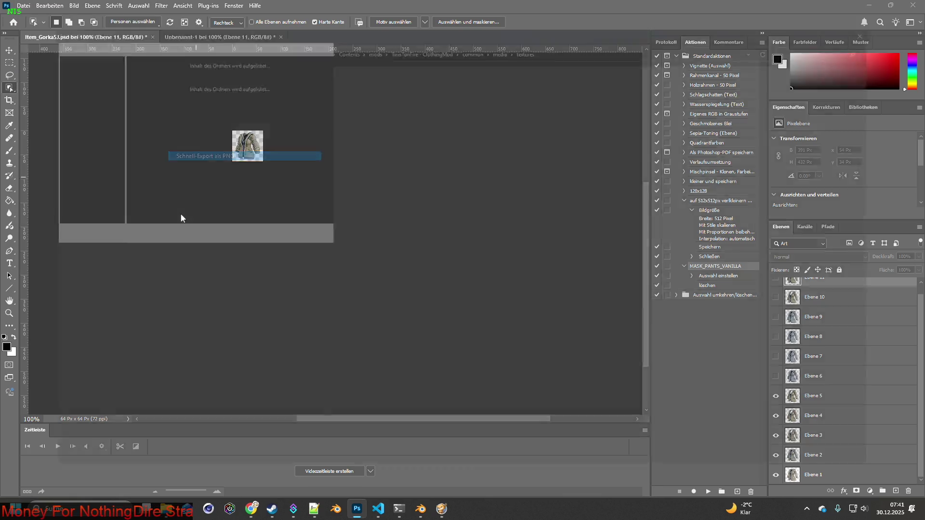
click(101, 429)
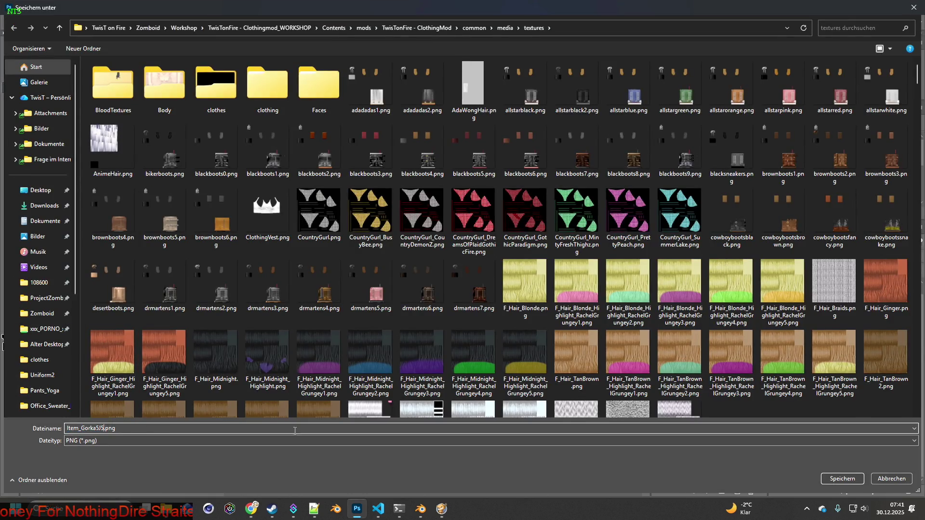
click(840, 478)
click(776, 376)
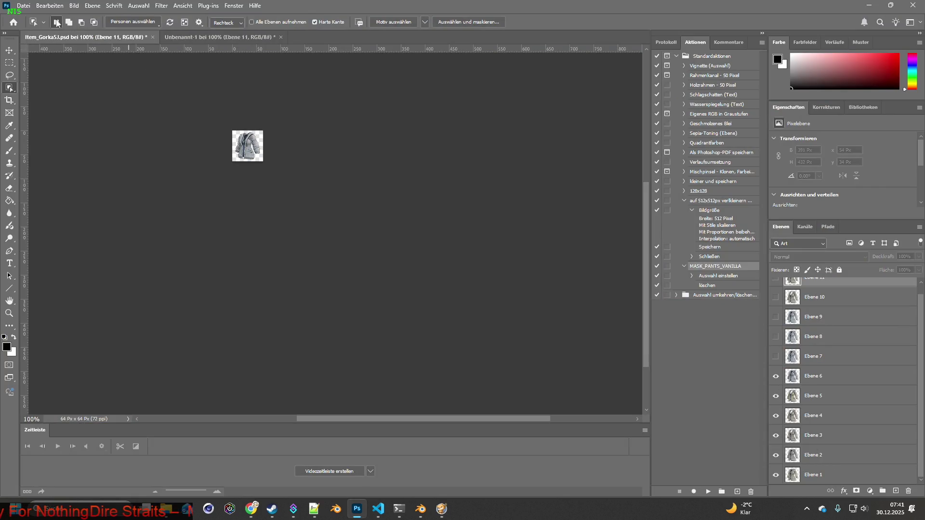
click(23, 5)
mouse_move(102, 158)
click(202, 156)
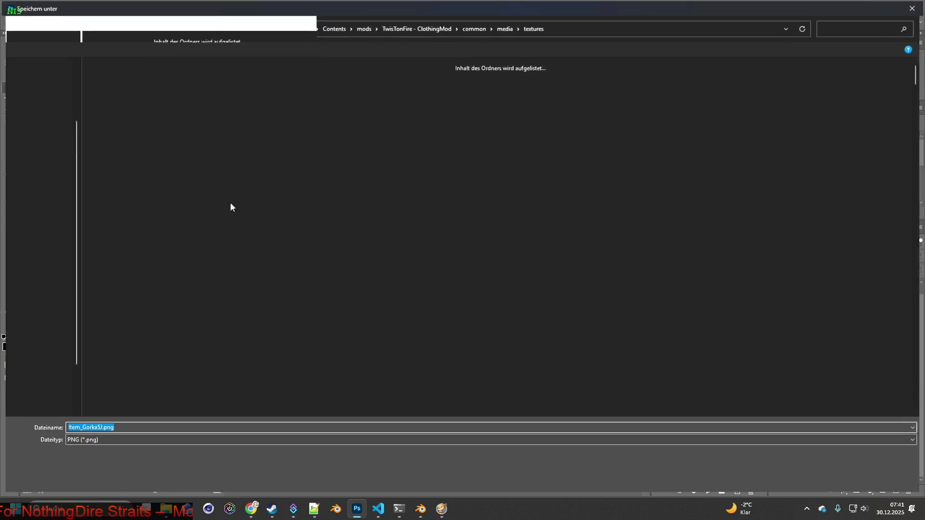
click(102, 429)
text(6)
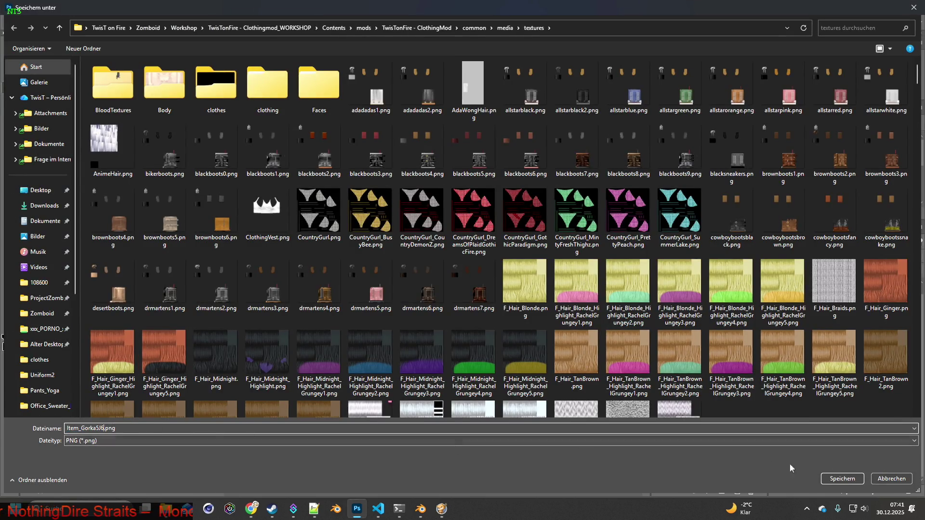
click(848, 478)
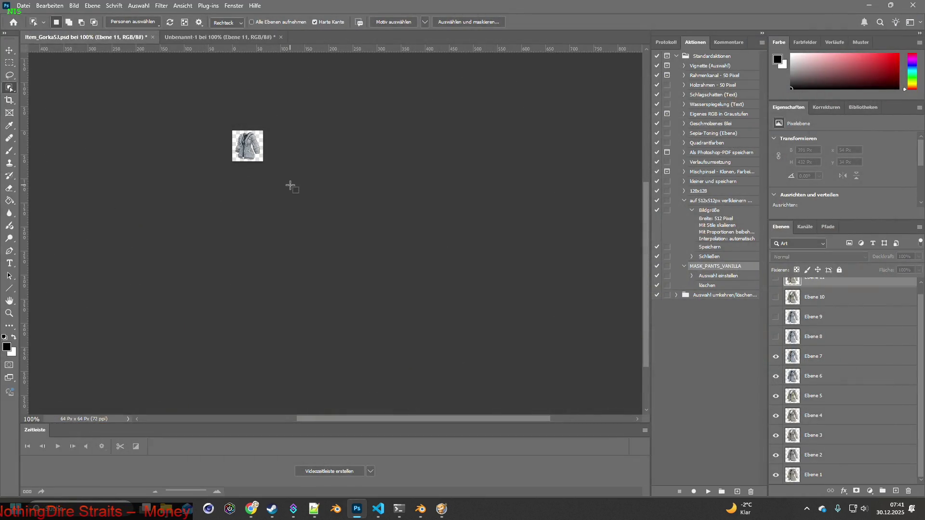
- Quick-export the next two numbered PNG icons, through Item_Gorka5J8.png
click(23, 6)
mouse_move(102, 155)
click(202, 155)
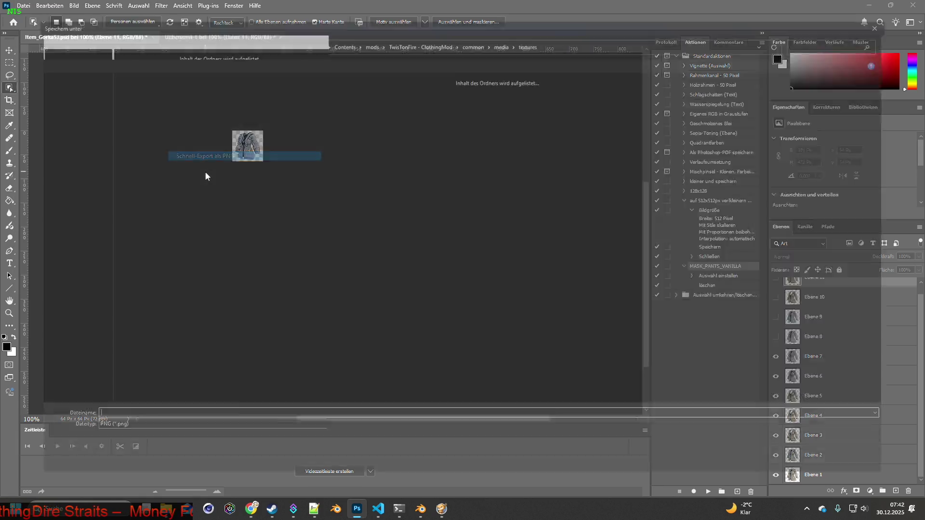
click(100, 427)
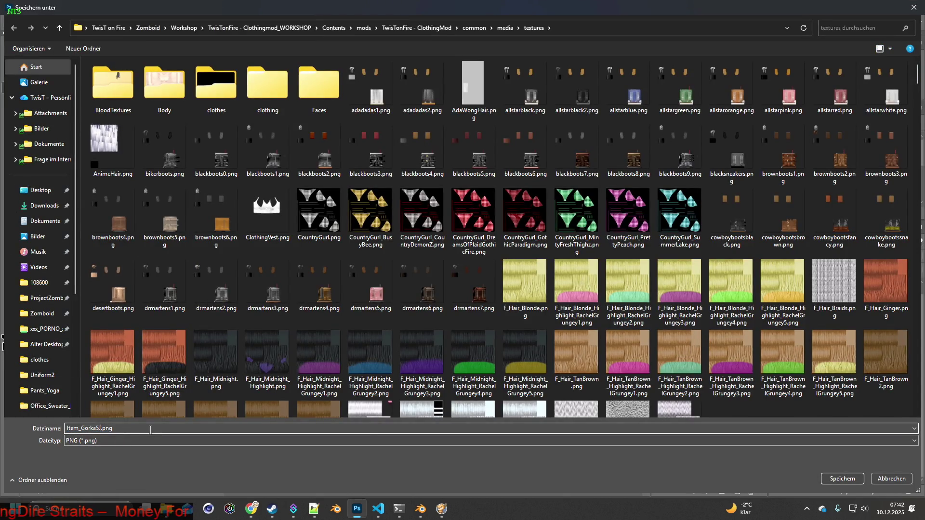
click(833, 480)
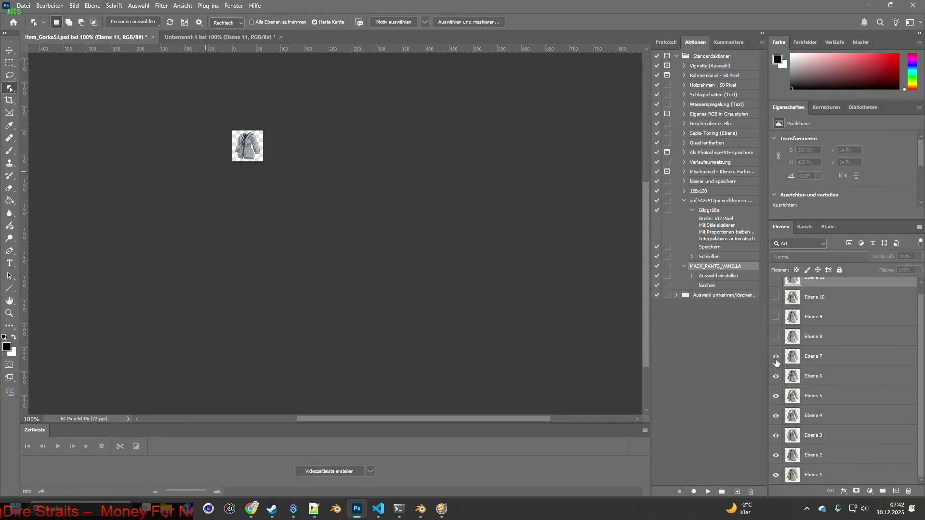
click(23, 6)
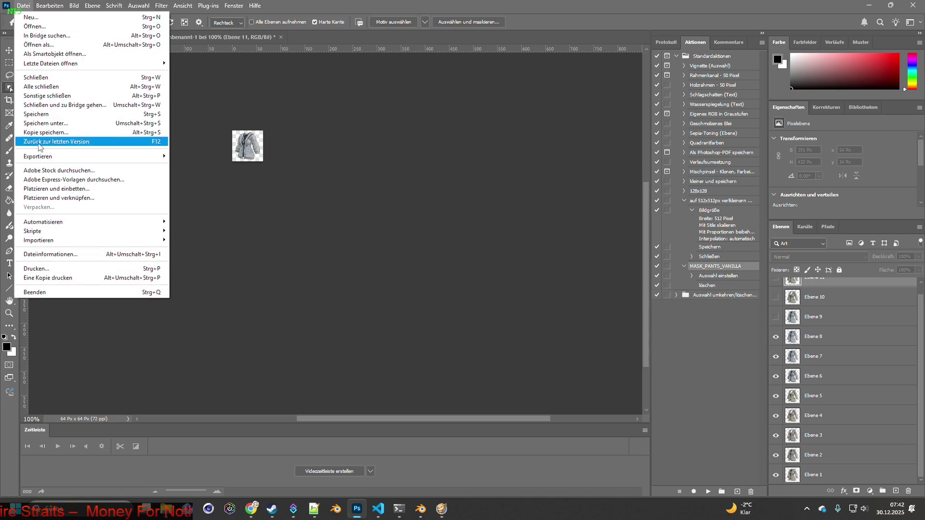
mouse_move(145, 156)
click(202, 156)
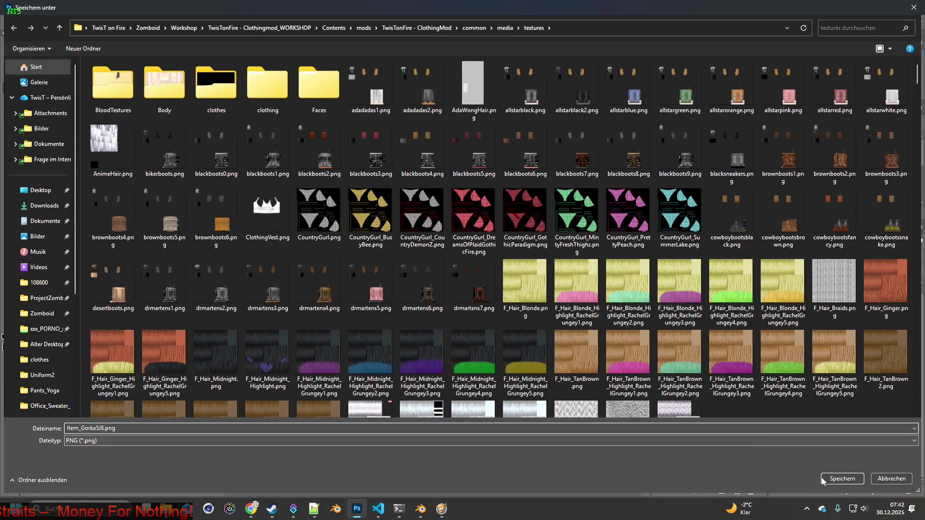
click(831, 478)
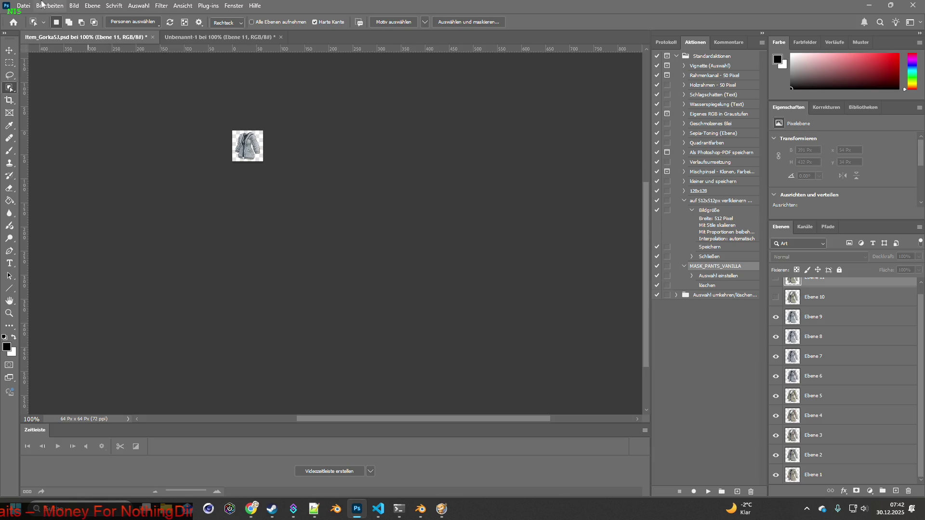
- Quick-export the current variant as Item_Gorka5J9.png
click(23, 5)
mouse_move(145, 156)
click(211, 157)
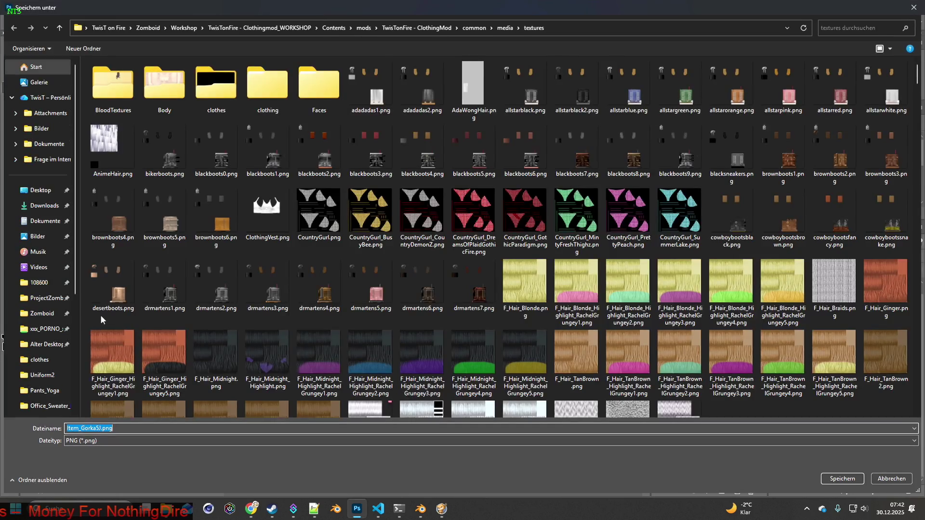
key(Right)
text(9)
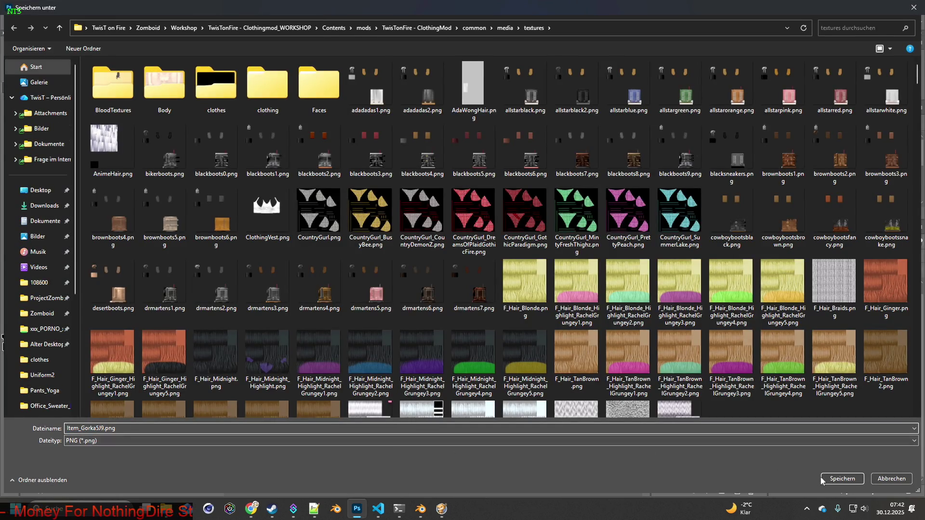
click(823, 479)
- Show the Ebene 10 jacket variant and export it as Item_Gorka5J10.png
scroll(796, 359, up, 1)
click(776, 308)
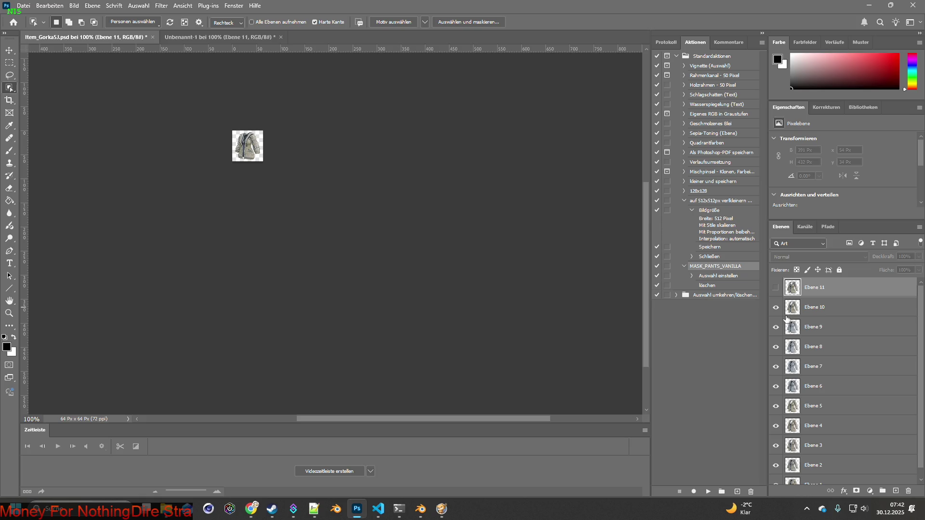
click(23, 5)
mouse_move(48, 156)
click(192, 158)
click(149, 427)
text(0)
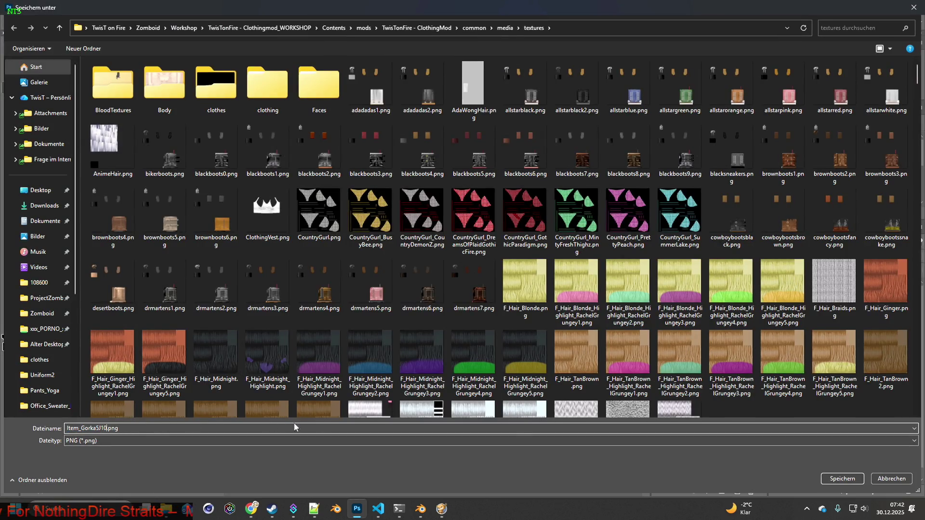
click(838, 480)
- Show the Ebene 11 variant and name its PNG export Item_Gorka5J11
click(776, 287)
click(23, 6)
mouse_move(58, 158)
click(217, 156)
click(101, 428)
text(11)
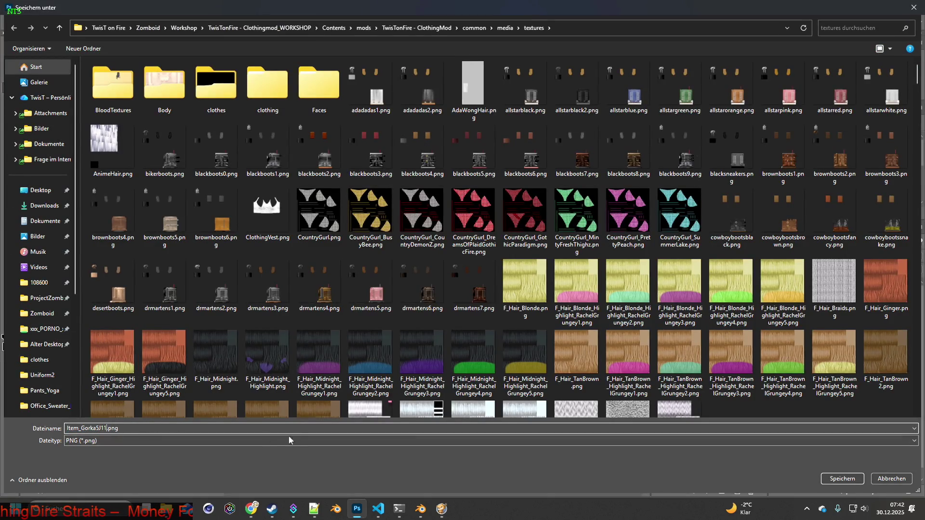
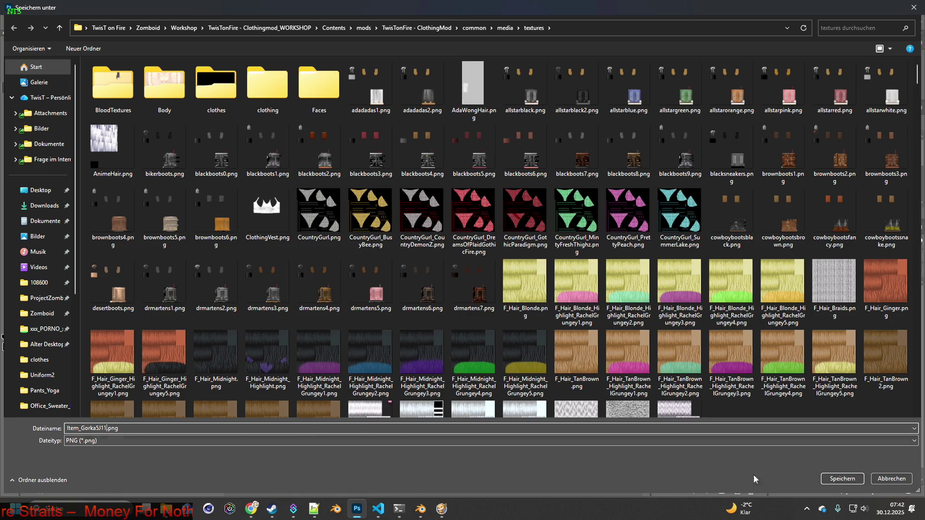
- Save the icon as Item_Gorka5J11.png, then close Item_Gorka5J.psd and Unbenannt-1 without saving
click(842, 478)
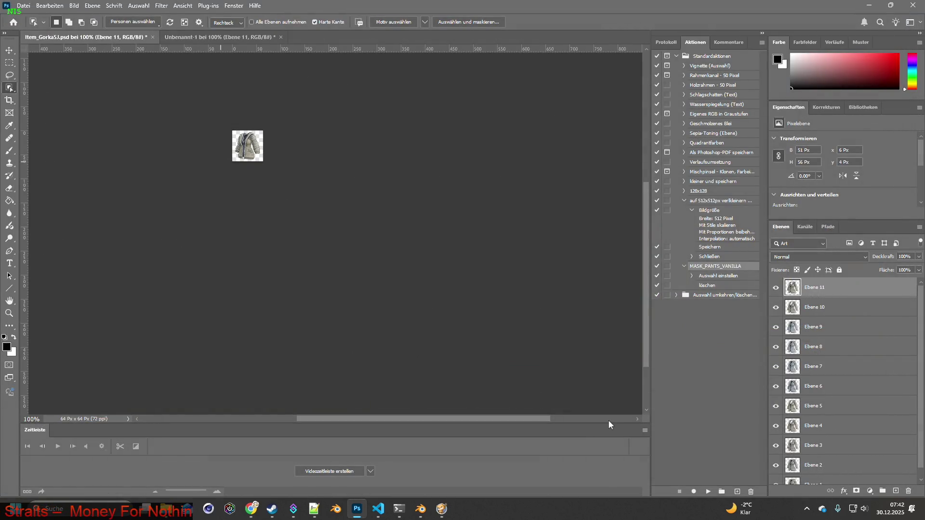
click(152, 37)
click(462, 258)
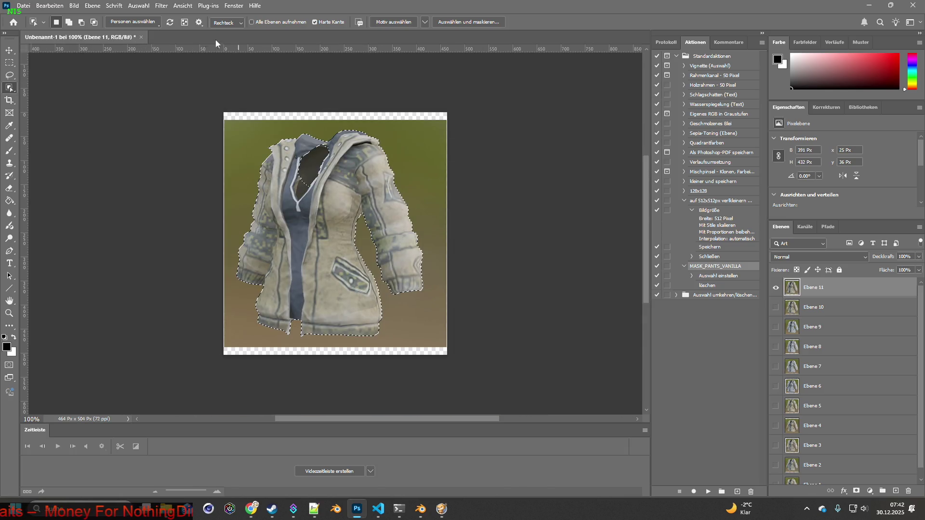
click(141, 37)
click(460, 198)
key(alt+Tab)
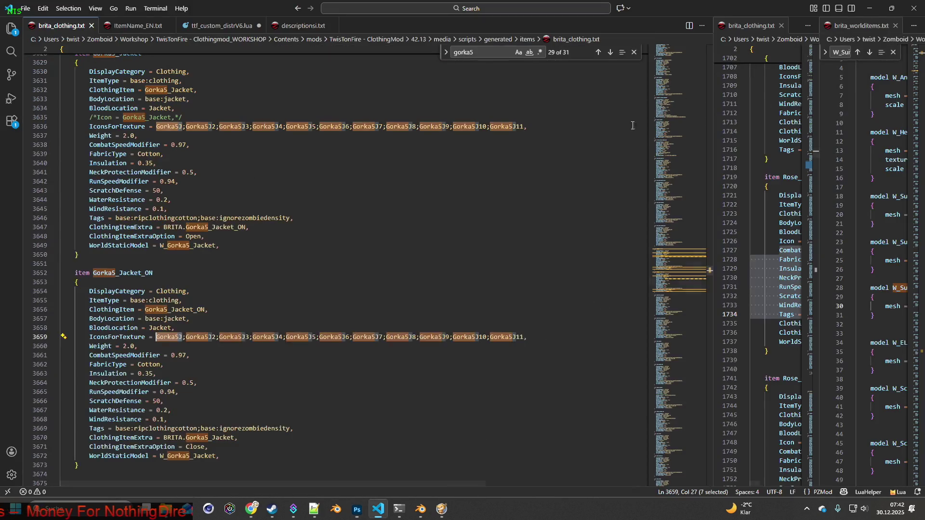
- Save brita_clothing.txt, close Gorka5_Jacket.xml, and select Hunter_Jacket in Hunter_Jacket.xml
click(26, 10)
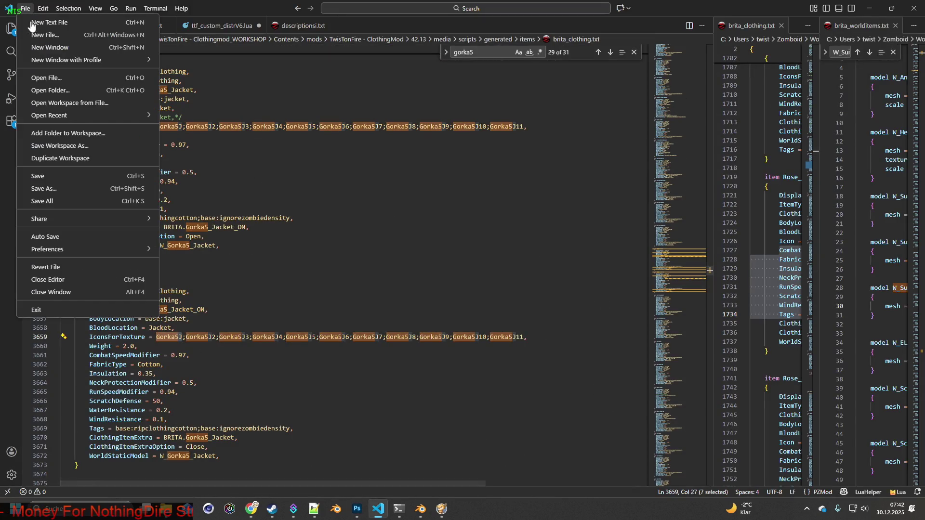
click(48, 177)
key(alt+Tab)
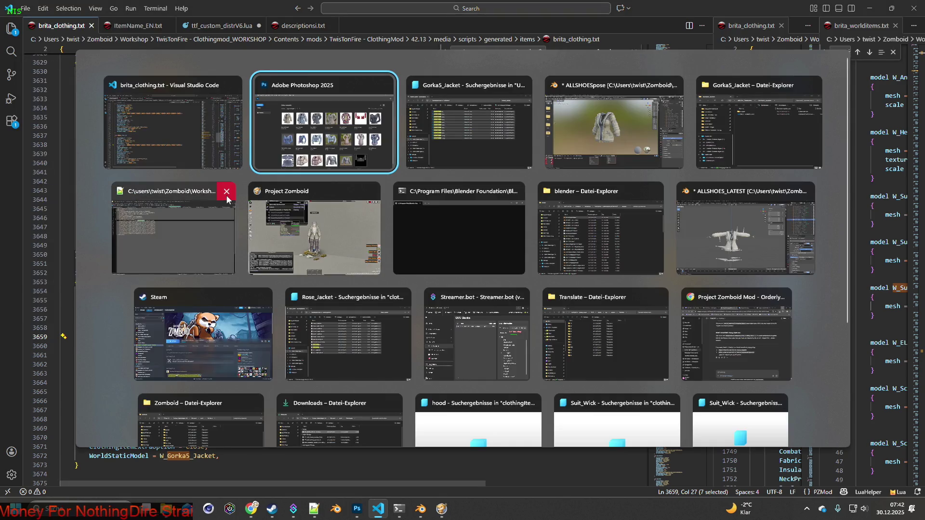
key(Tab)
key(Tab)
key(Tab)
key(Tab)
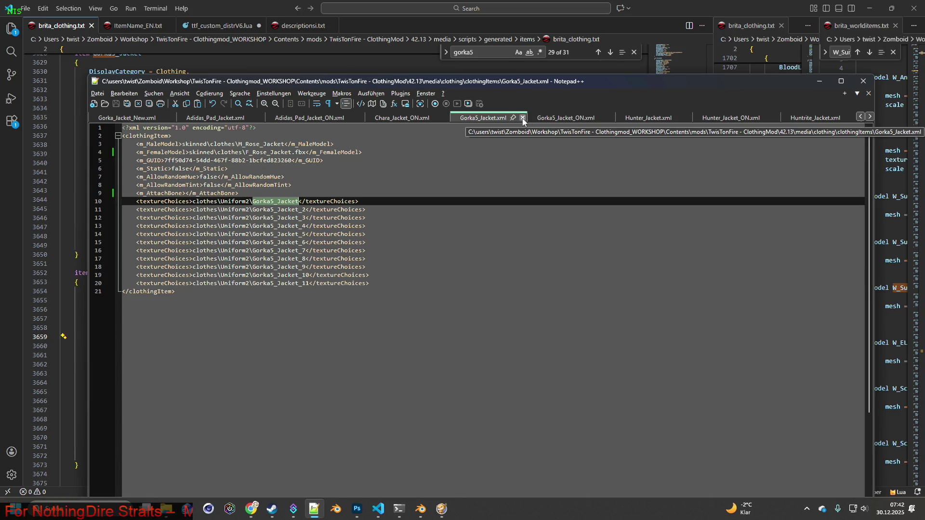
click(522, 118)
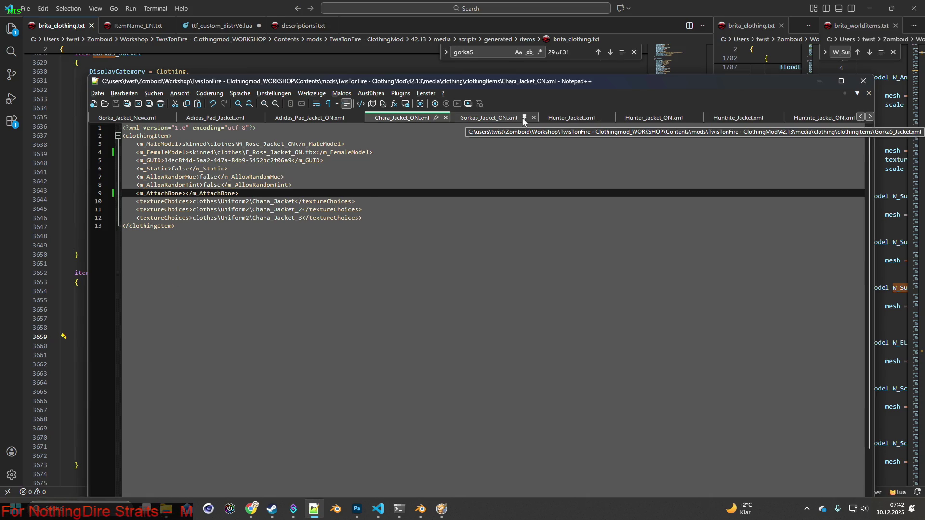
click(563, 120)
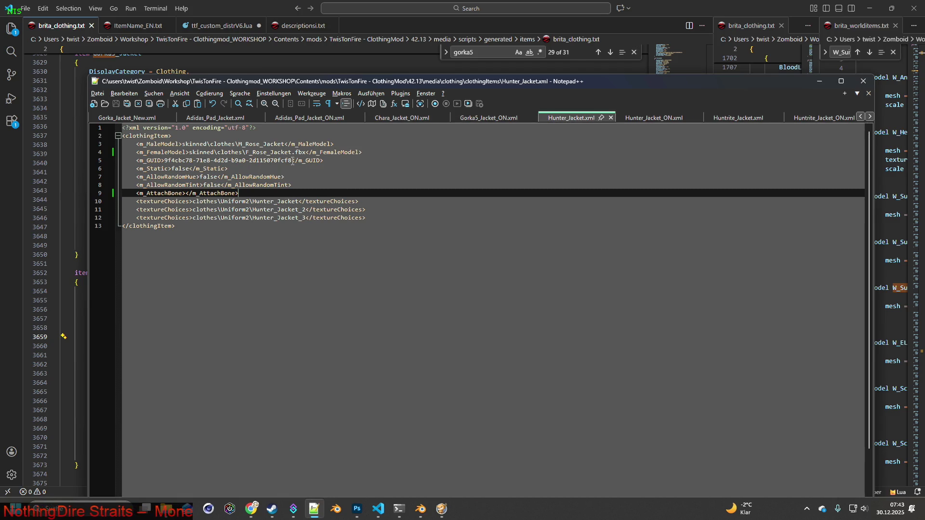
drag(253, 201, 297, 202)
key(ctrl+c)
key(alt+Tab)
key(alt+Tab)
key(alt+Tab)
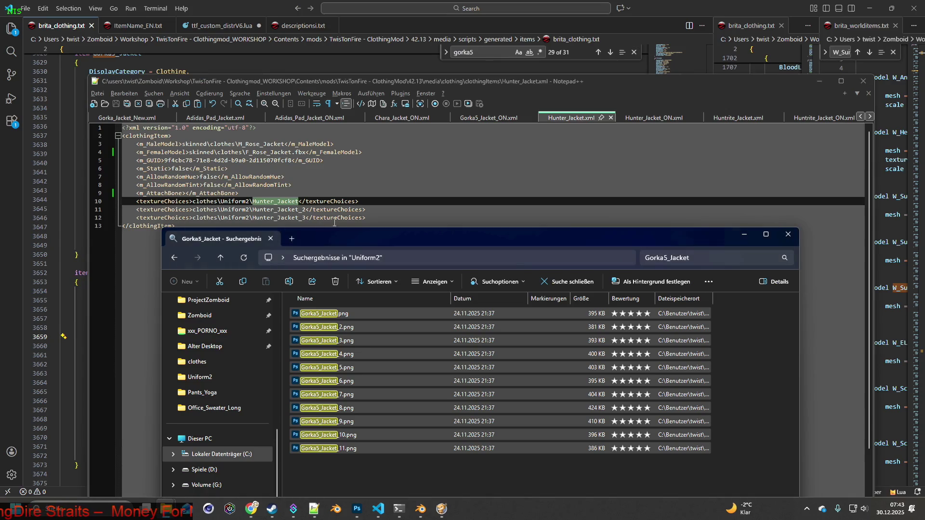
- Search Explorer for the Hunter_Jacket texture files
click(674, 258)
key(ctrl+v)
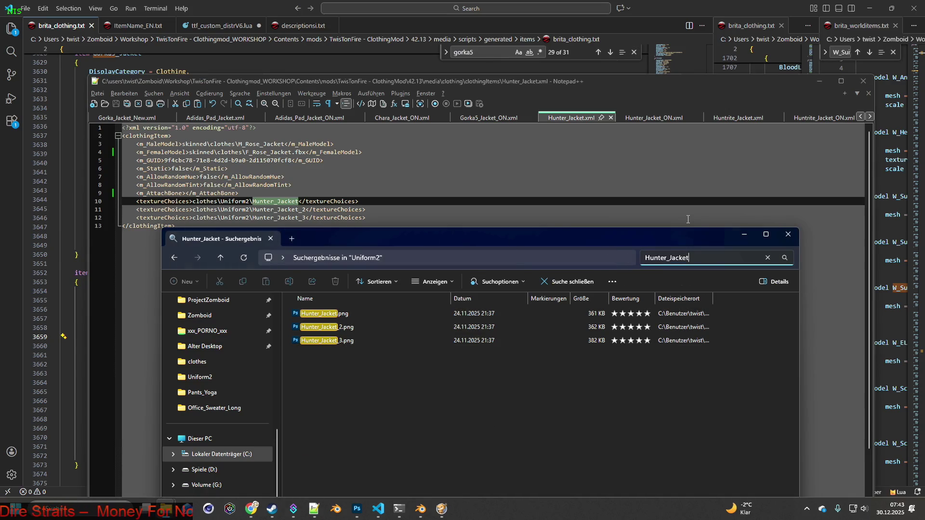
key(alt+Tab)
key(alt+Tab)
key(alt+Tab)
key(alt+Tab)
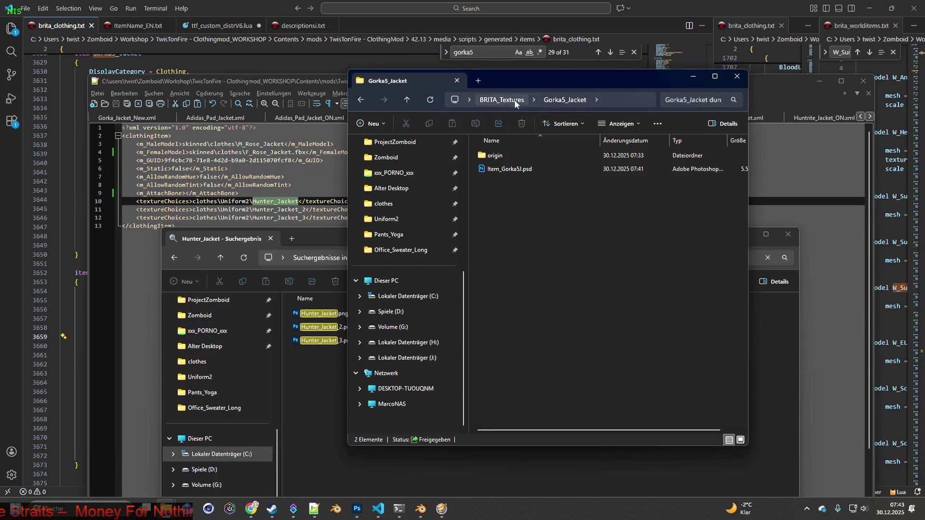
- Create and open a new Hunter_Jacket folder in BRITA_Textures
click(501, 100)
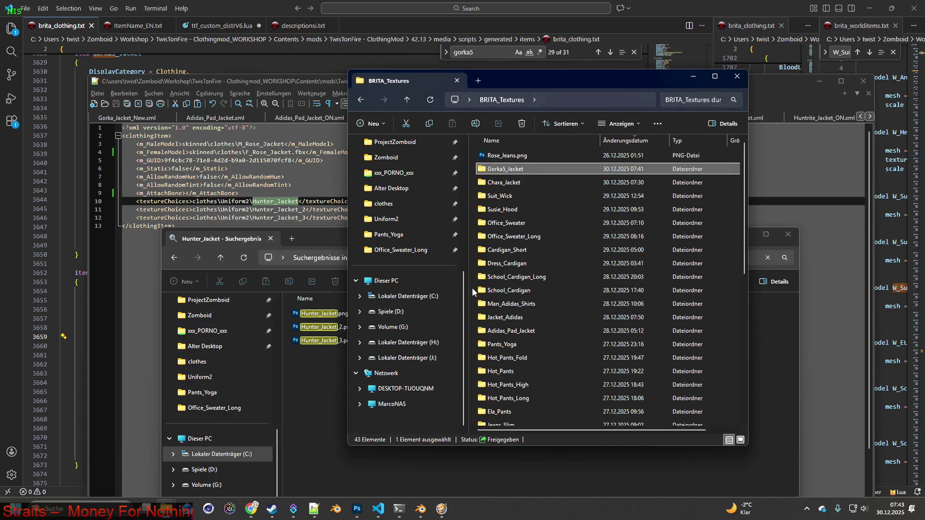
right_click(473, 289)
mouse_move(529, 362)
click(684, 363)
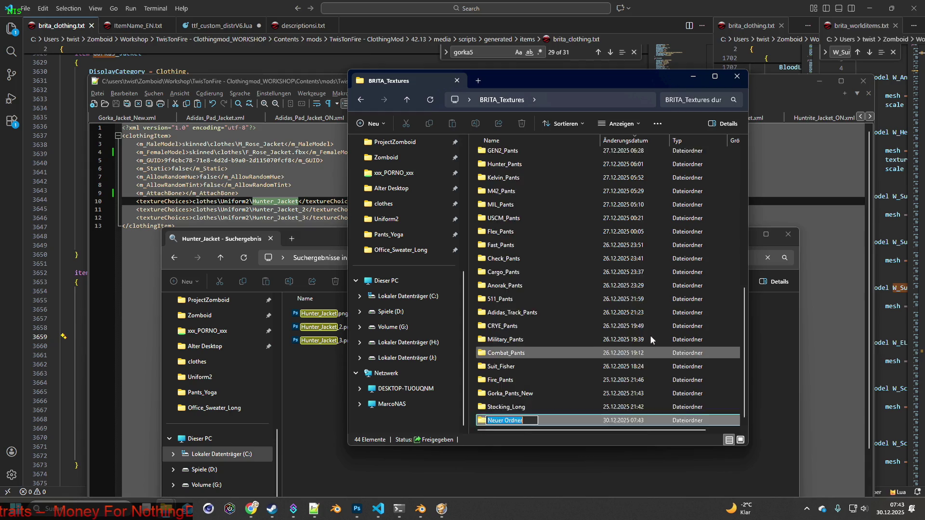
text(Hunter_Jacket)
key(Return)
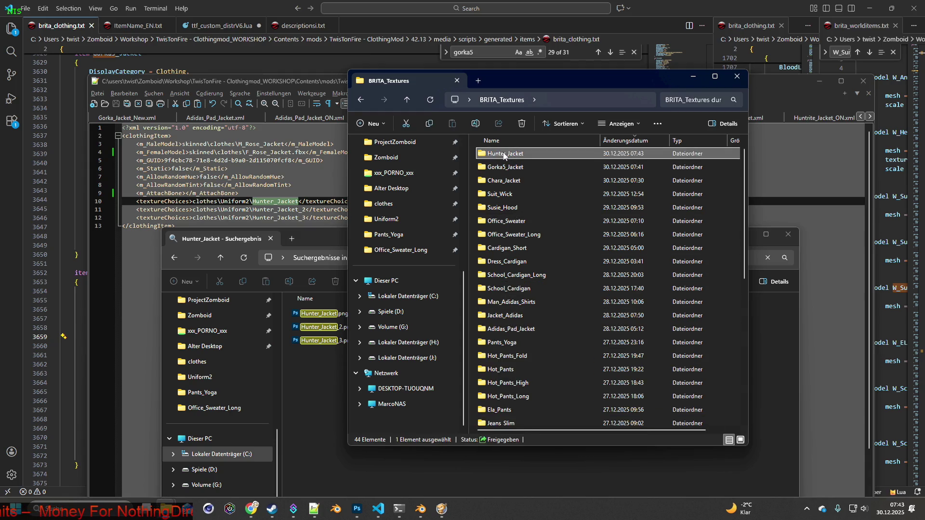
key(Return)
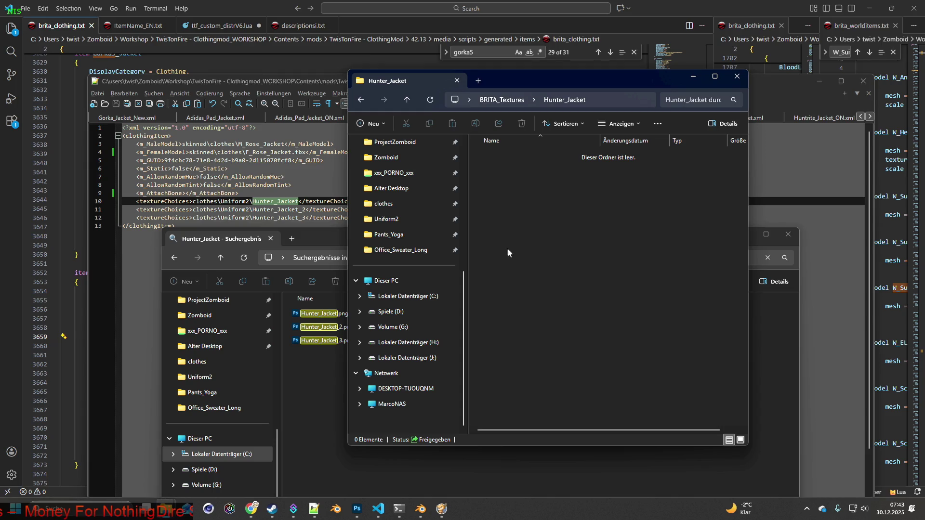
- Create an origin subfolder inside Hunter_Jacket
right_click(531, 235)
mouse_move(560, 315)
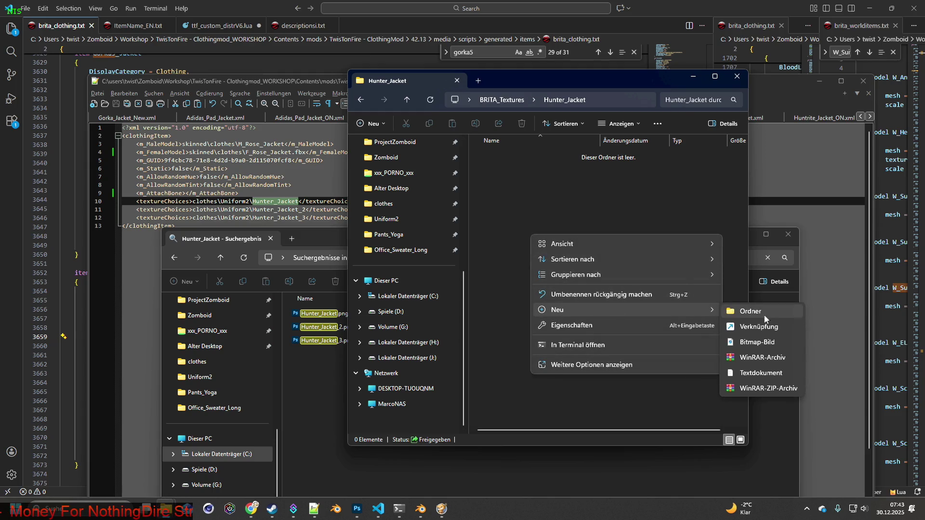
click(771, 313)
text(origin)
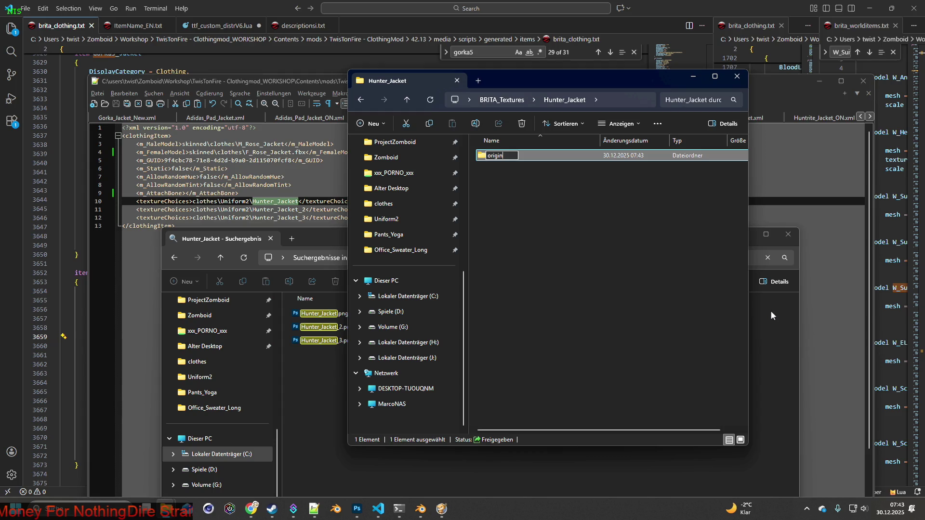
key(Return)
- Move the three Hunter_Jacket PNGs into the origin folder
drag(335, 364, 303, 314)
right_drag(318, 314, 497, 154)
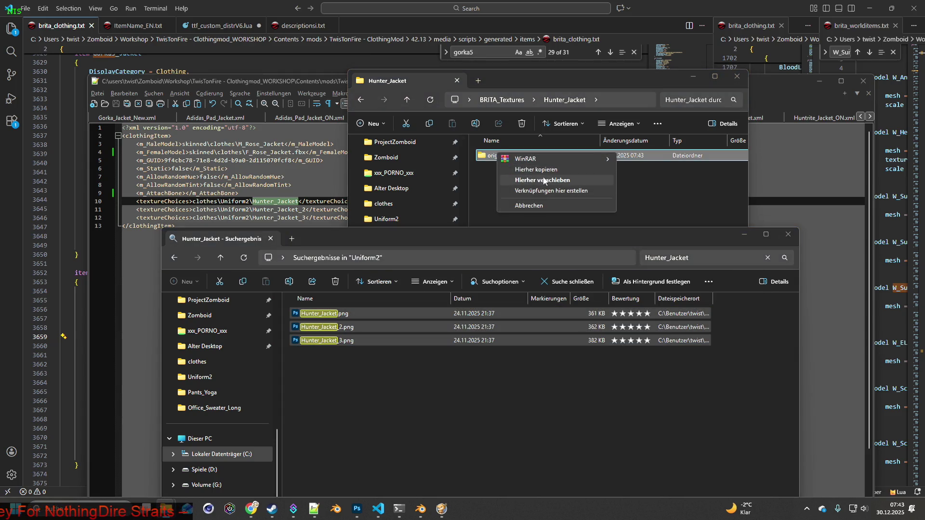
click(543, 180)
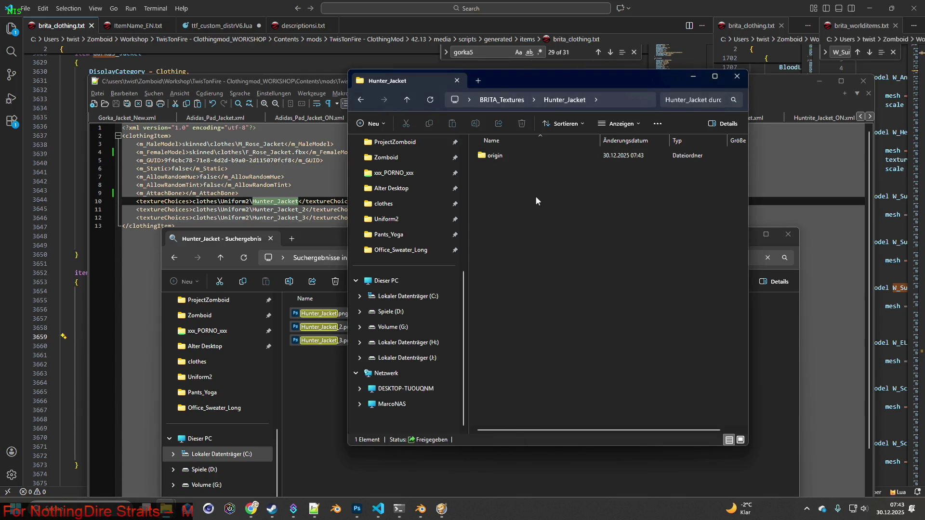
double_click(503, 160)
- Place copies of the three Hunter_Jacket textures in the Uniform2 folder too
drag(327, 238, 257, 227)
click(152, 247)
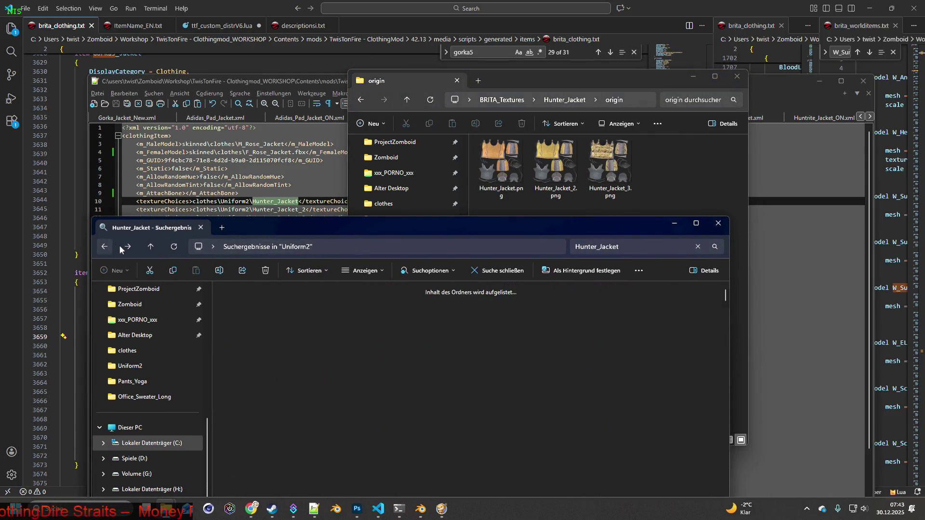
click(602, 289)
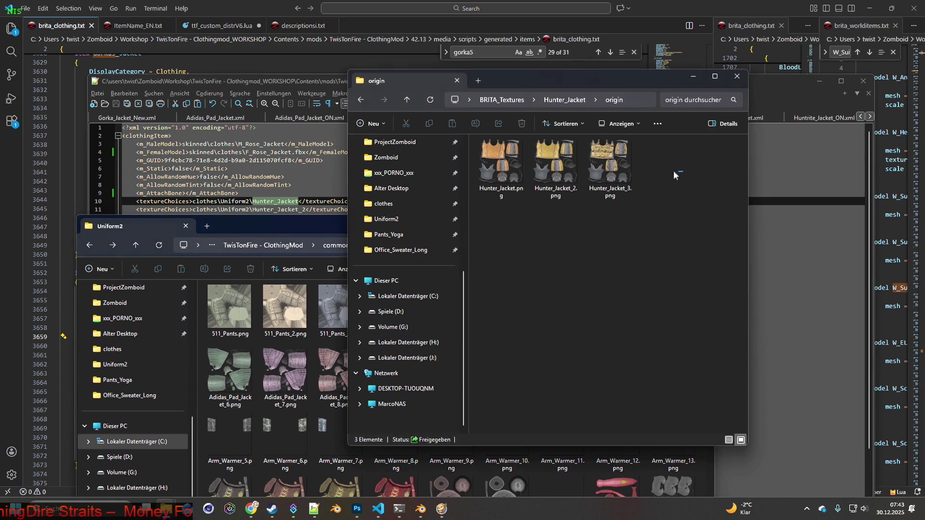
key(ctrl+a)
mouse_move(553, 163)
mouse_down()
mouse_move(275, 414)
mouse_move(289, 448)
mouse_move(322, 453)
mouse_up()
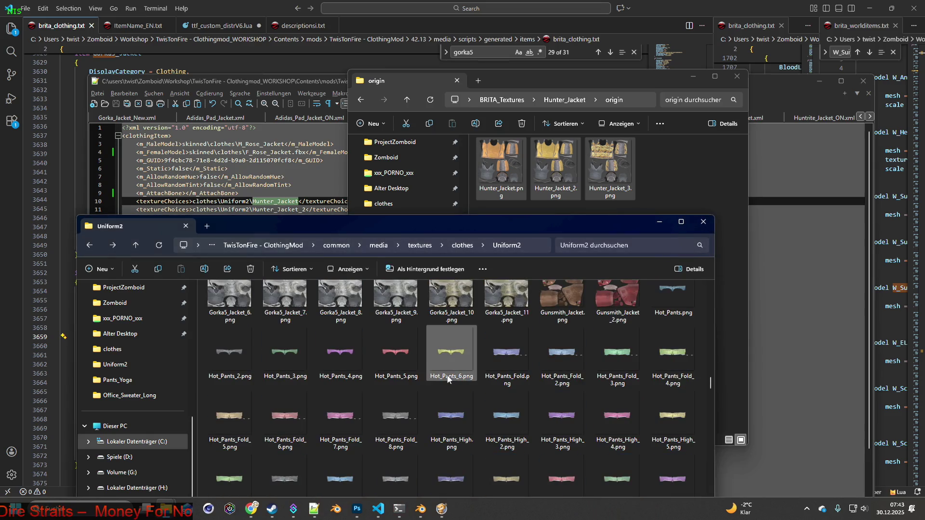
click(610, 74)
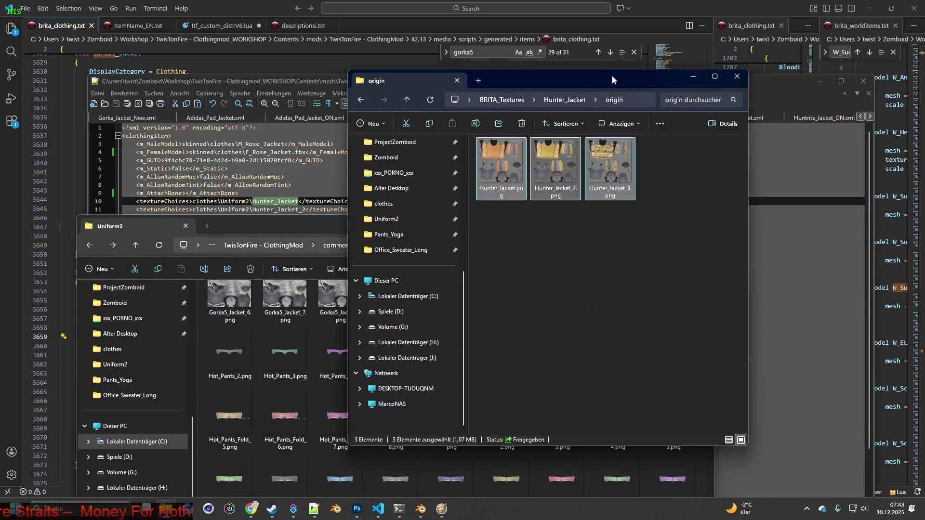
- Load Hunter_Jacket.png from BRITA_Textures\Hunter_Jacket onto the jacket in Blender
mouse_move(420, 509)
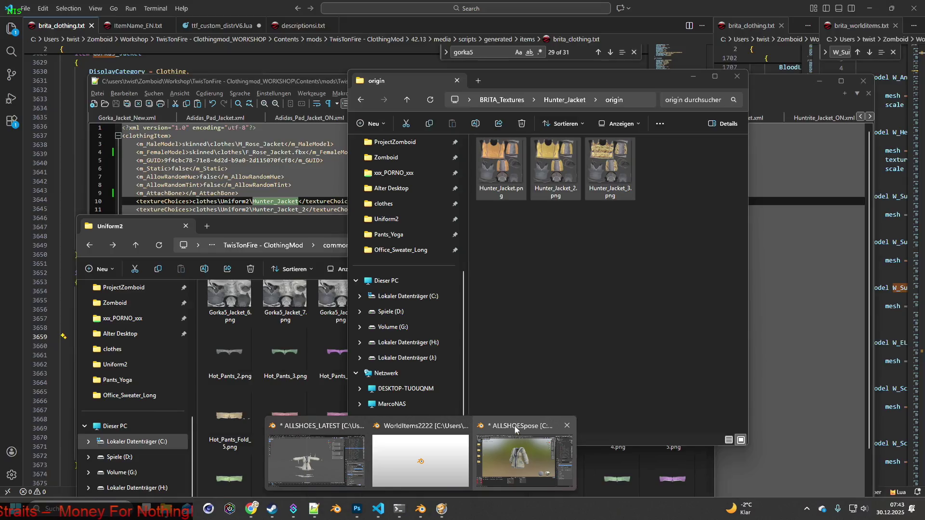
click(518, 463)
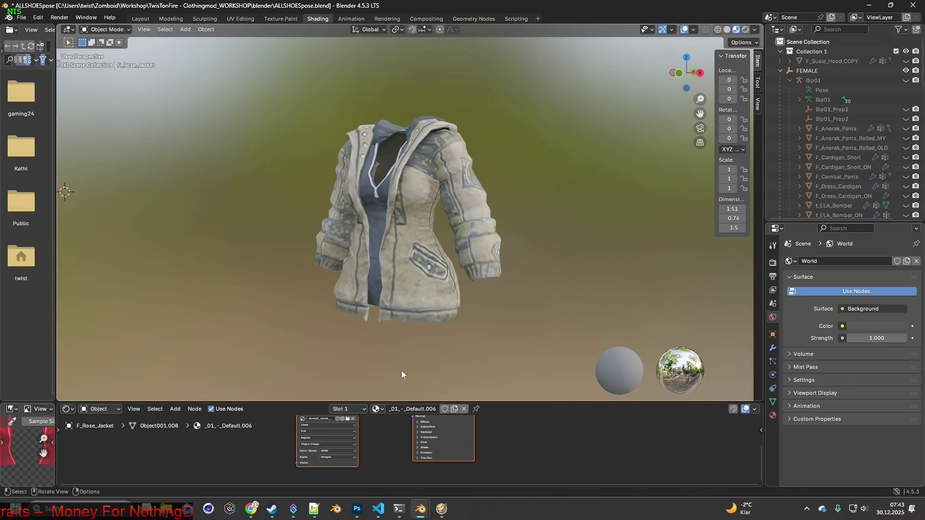
click(348, 419)
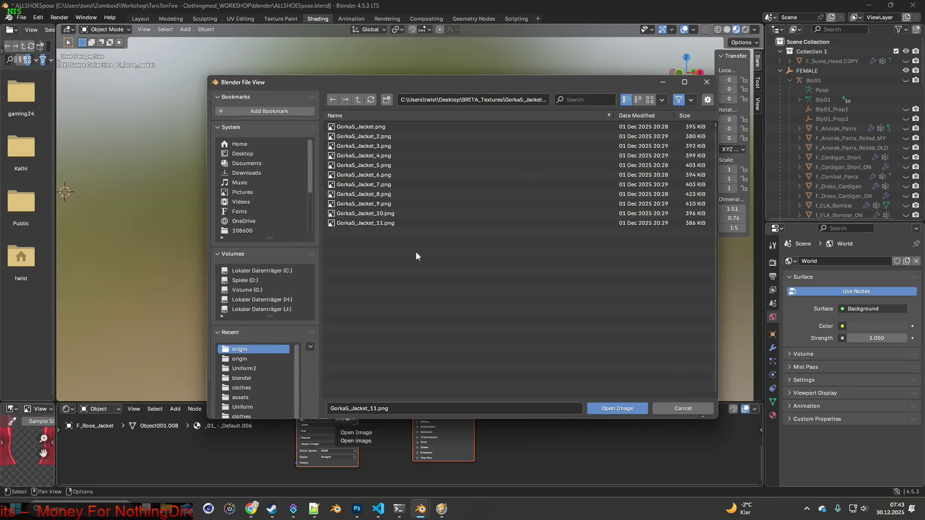
click(359, 99)
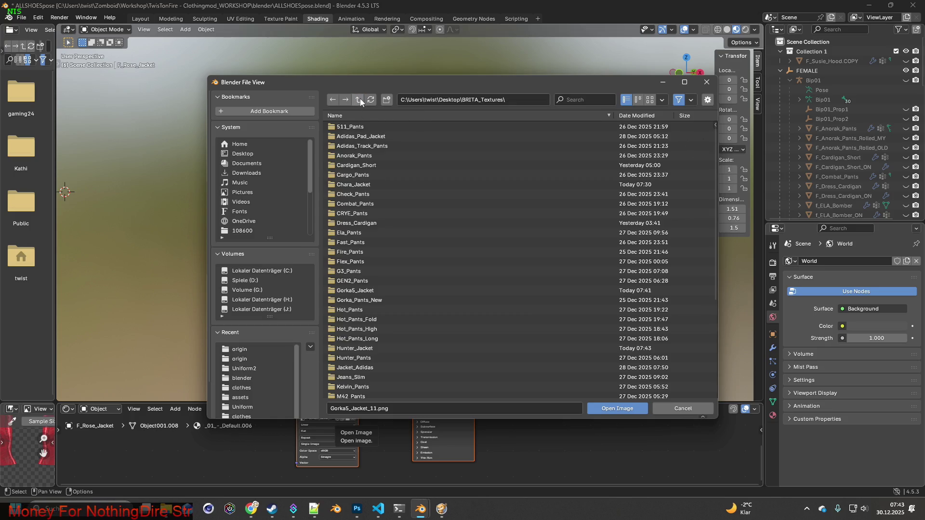
click(626, 116)
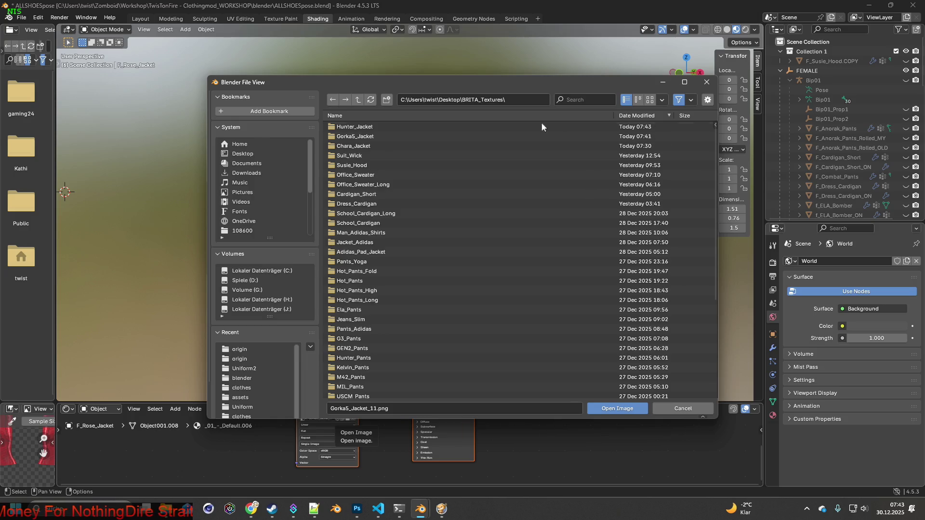
click(357, 126)
click(363, 127)
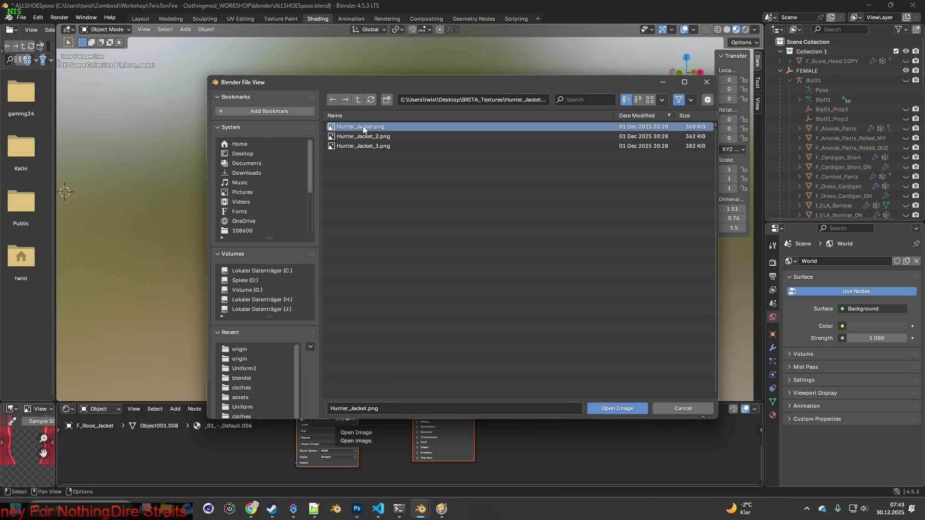
click(626, 408)
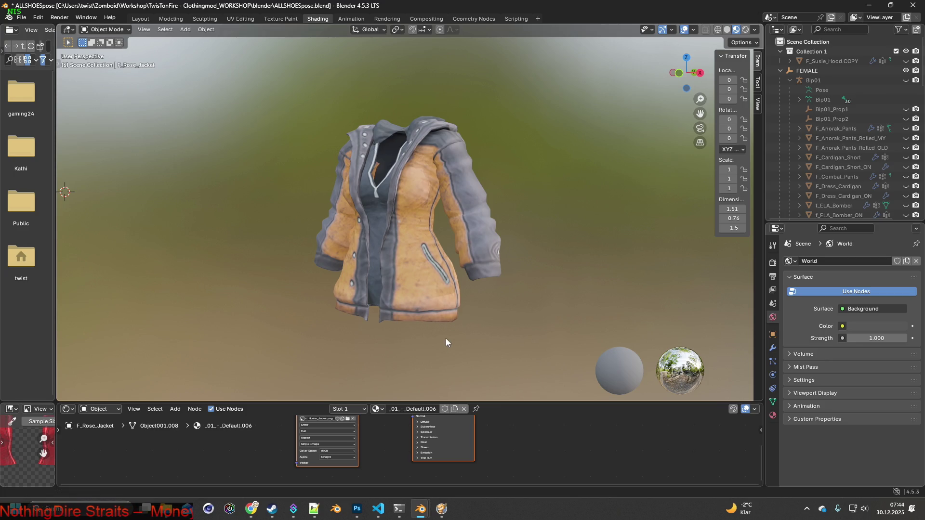
- Snip a square screenshot of the orange jacket and return to Photoshop
key(super+shift+s)
drag(290, 103, 523, 337)
click(21, 18)
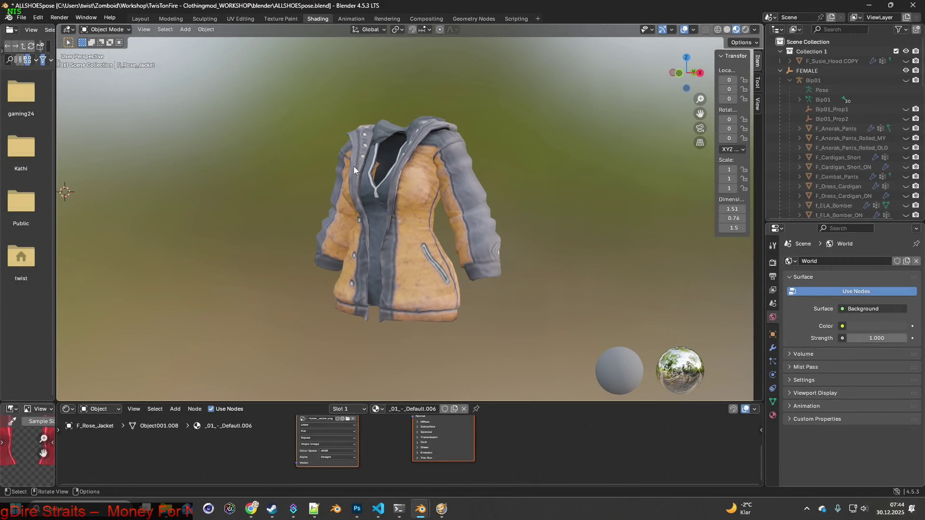
key(alt+Tab)
key(alt+Tab)
key(alt+Tab)
key(alt+Tab)
key(alt+Tab)
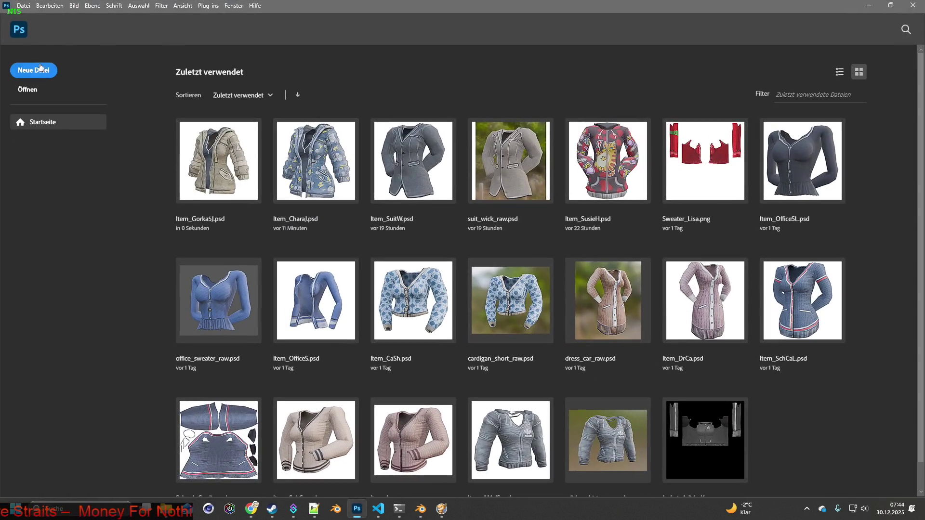
- Paste the orange jacket capture into a new clipboard-sized Photoshop document
click(44, 68)
click(578, 383)
key(ctrl+v)
key(alt+Tab)
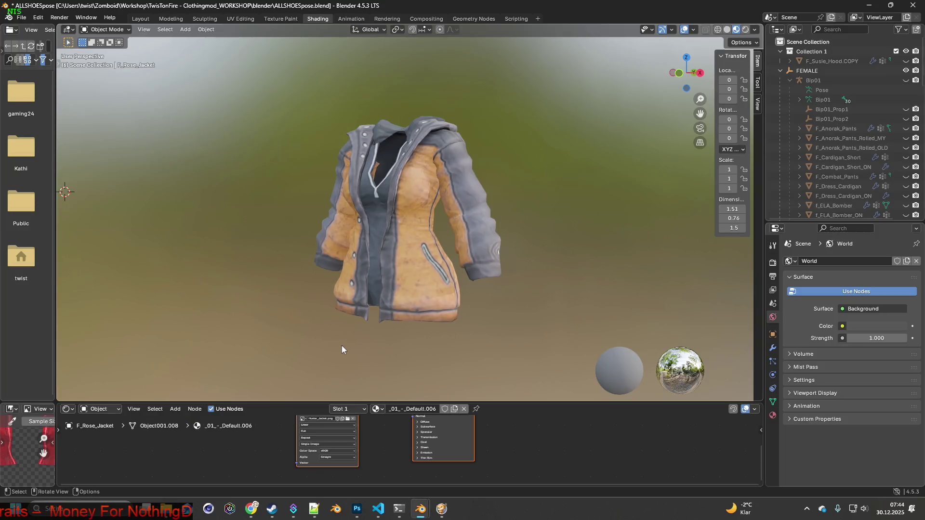
- Apply Hunter_Jacket_2.png to the jacket and snip the yellow variant
click(348, 418)
click(389, 138)
click(607, 408)
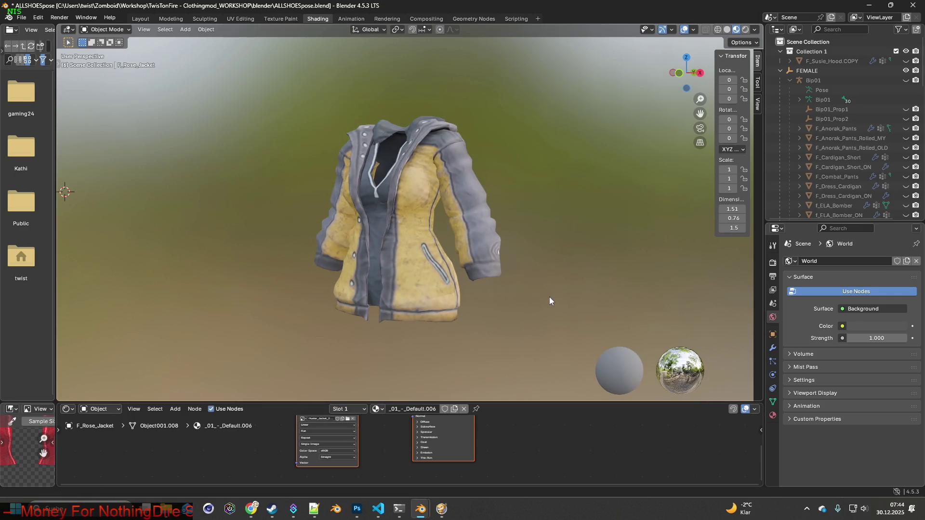
key(super+shift+s)
drag(297, 106, 517, 332)
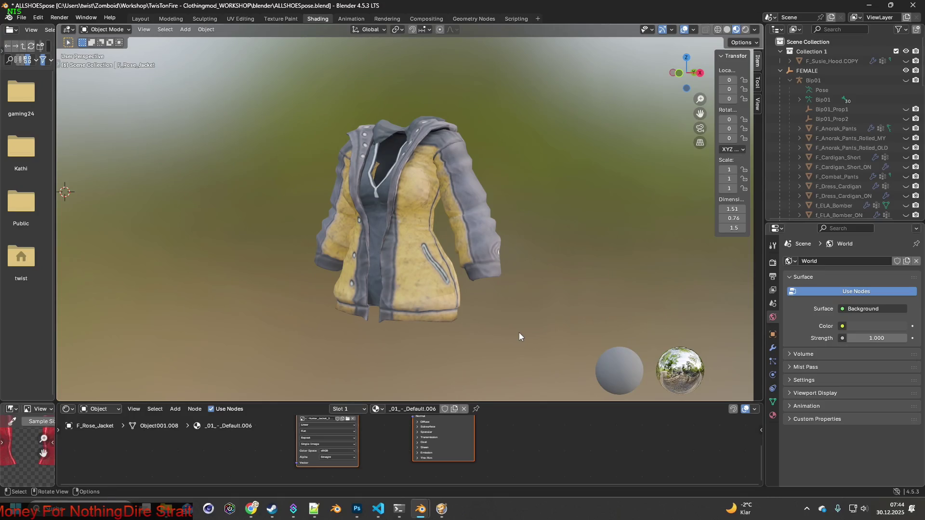
- Paste the yellow jacket capture as a new layer and compare it
key(alt+Tab)
key(ctrl+v)
click(775, 288)
click(774, 288)
- Apply the camo Hunter_Jacket_3.png texture and snip the jacket again
key(alt+Tab)
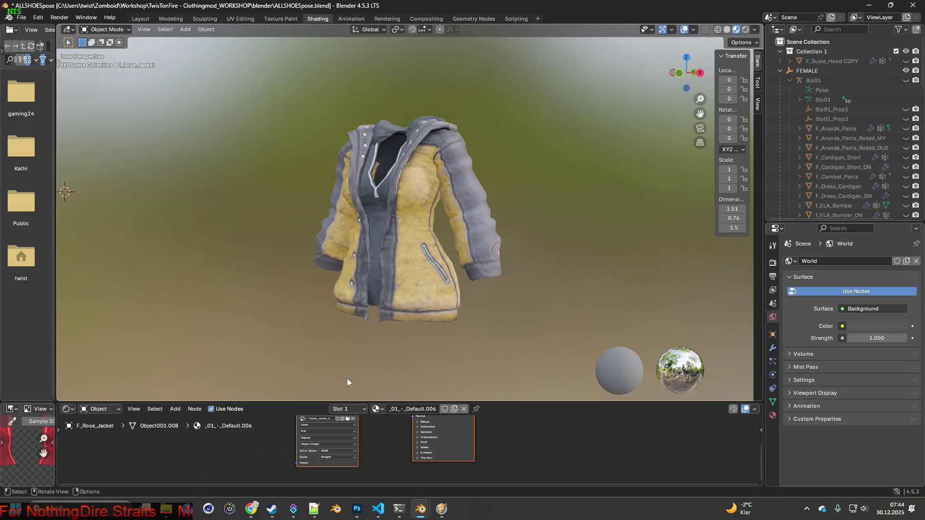
click(347, 419)
click(369, 145)
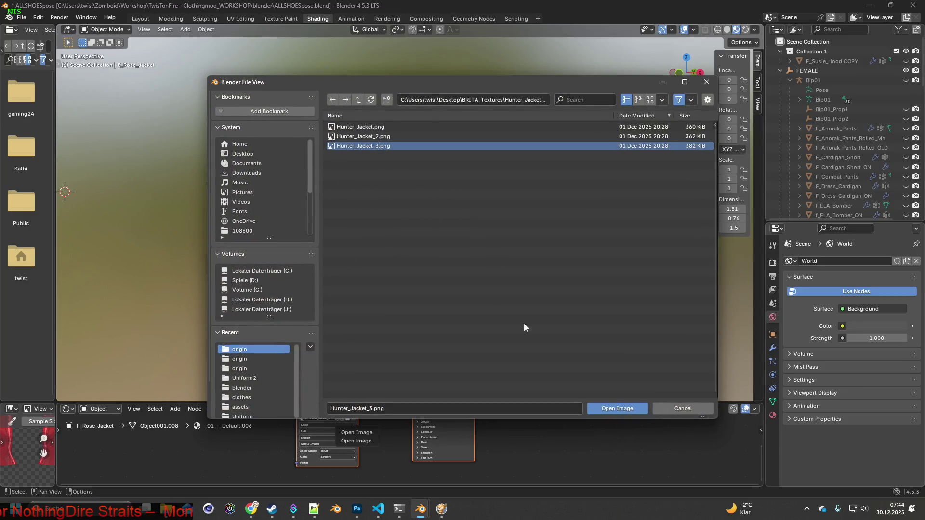
click(617, 408)
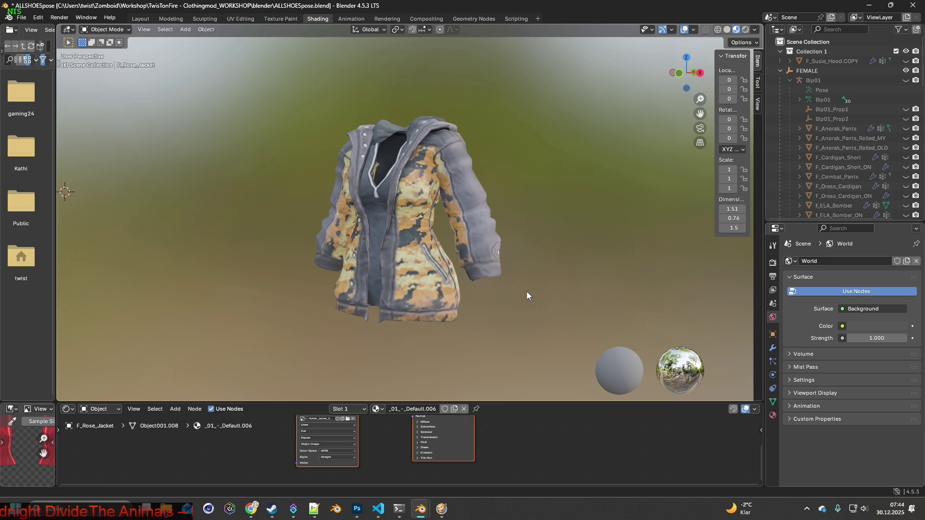
key(super+shift+s)
mouse_move(294, 102)
mouse_down()
mouse_move(432, 229)
mouse_move(522, 335)
mouse_up()
key(alt+Tab)
- Paste the camo capture as a layer, then create a 500×500 transparent document
key(ctrl+v)
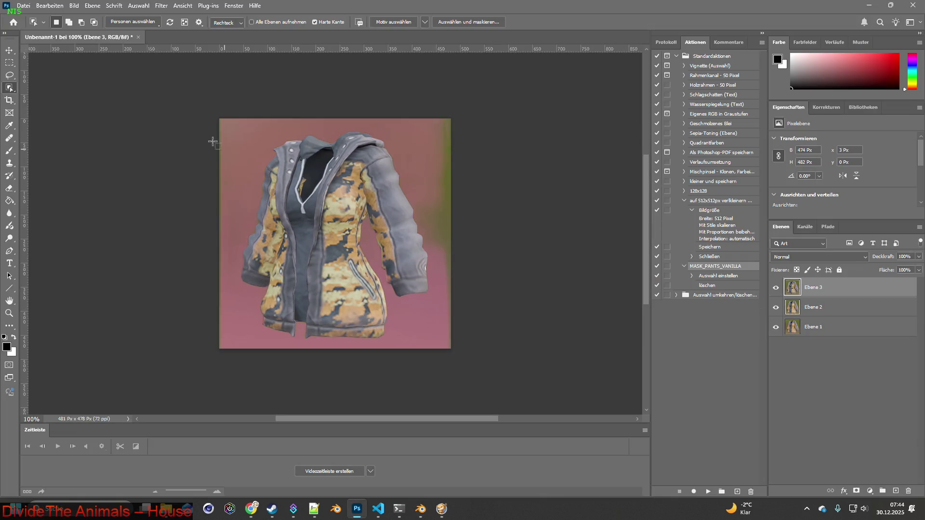
click(23, 5)
click(21, 13)
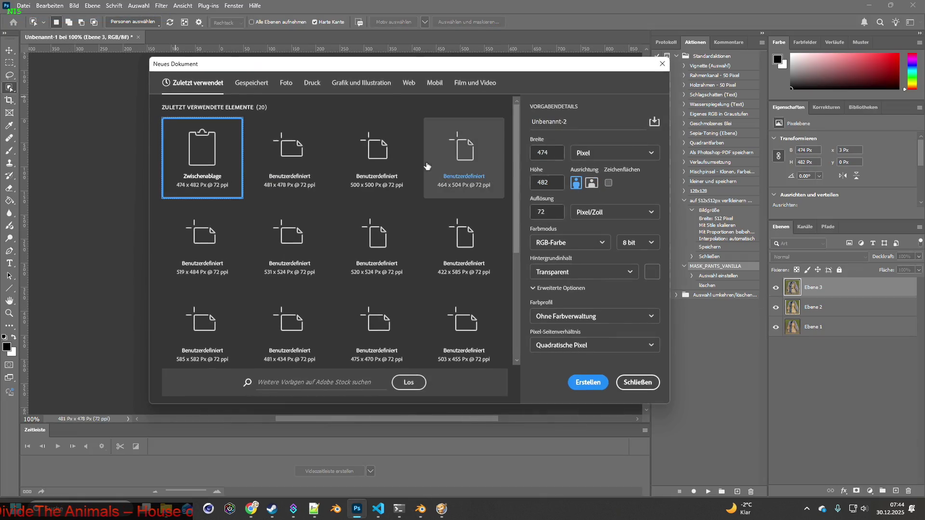
click(543, 150)
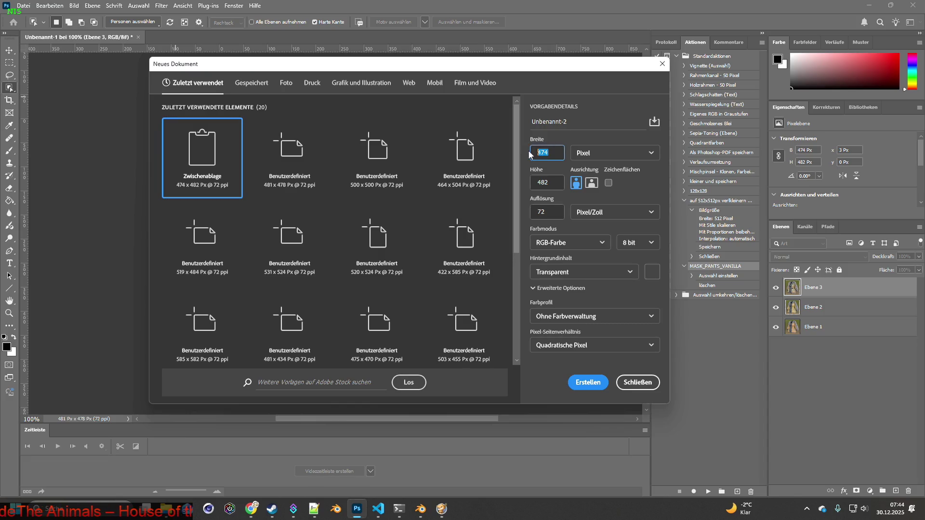
text(500)
key(Tab)
text(500)
click(588, 381)
- Cut out the orange jacket and paste it into the new document
drag(103, 39, 202, 38)
click(776, 307)
click(775, 287)
click(792, 328)
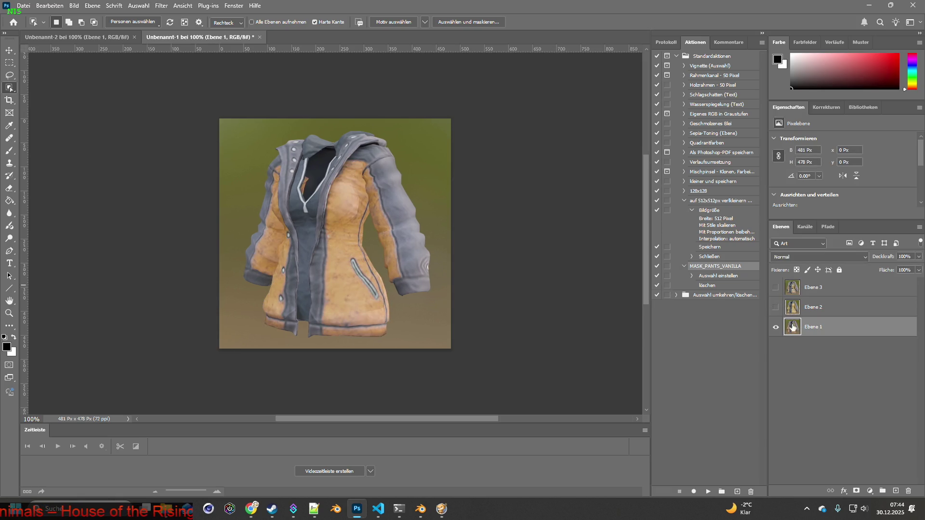
drag(193, 106, 523, 385)
key(ctrl+c)
click(73, 37)
key(ctrl+v)
- Cut out the yellow jacket and paste it in as Ebene 2
click(212, 38)
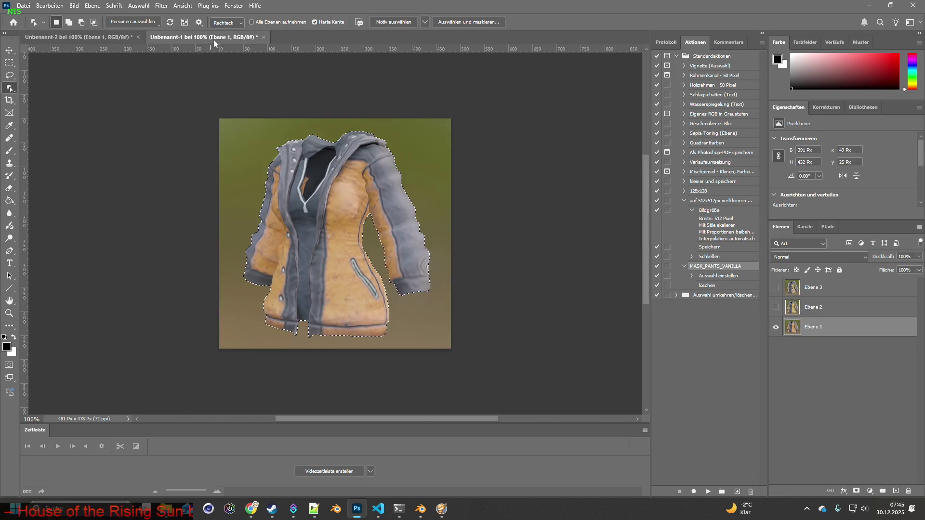
click(775, 327)
click(776, 307)
click(781, 308)
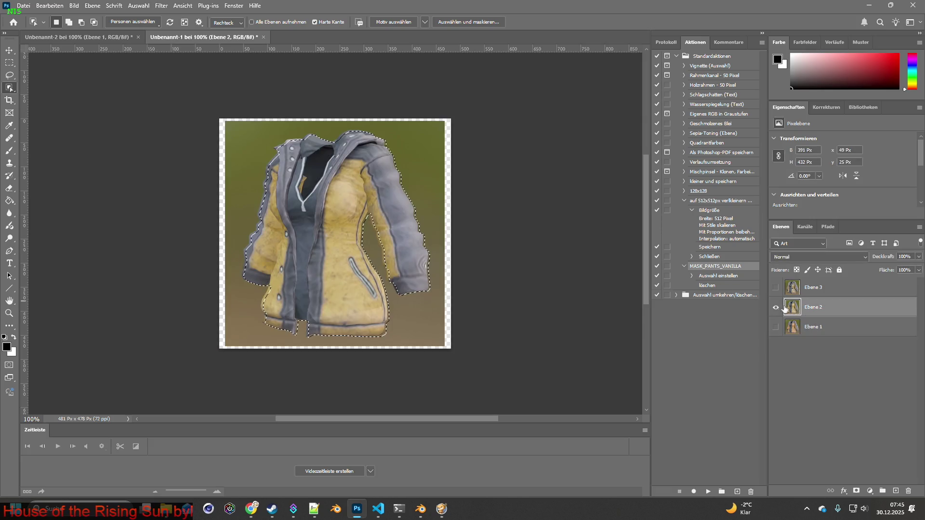
click(337, 231)
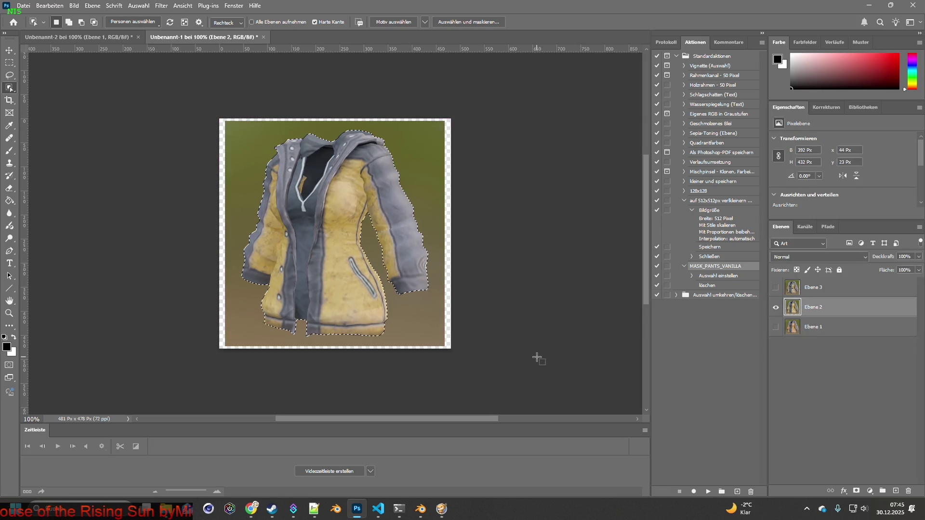
click(73, 37)
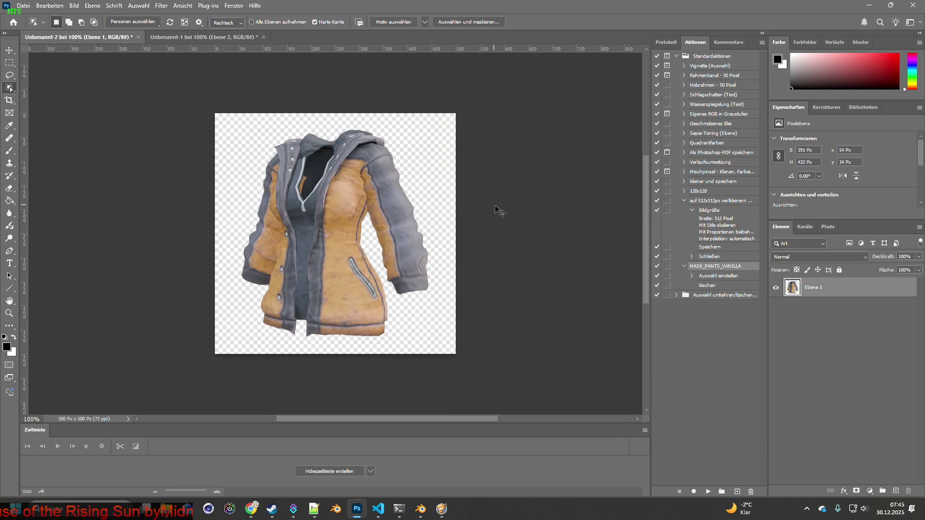
key(ctrl+v)
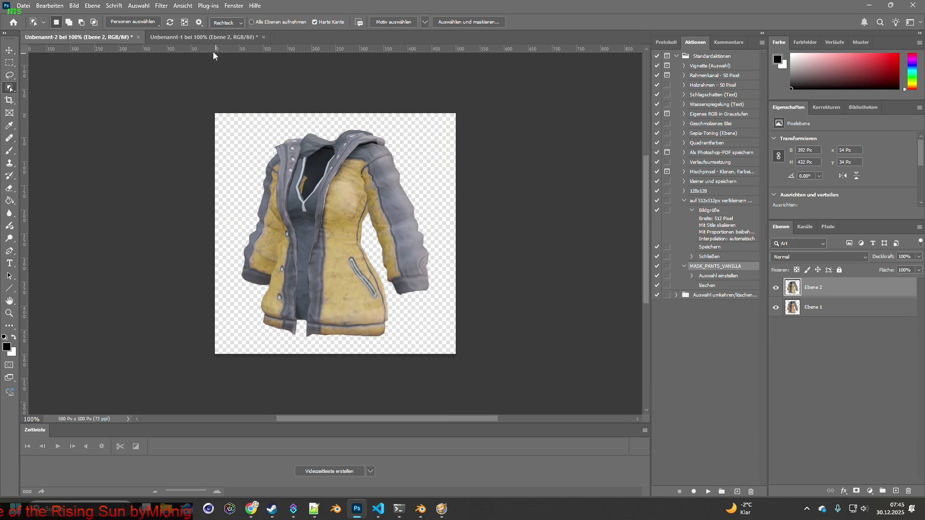
- Paste the camo jacket cut-out as Ebene 3, then select all three jacket layers
click(207, 37)
click(776, 307)
click(775, 287)
click(819, 288)
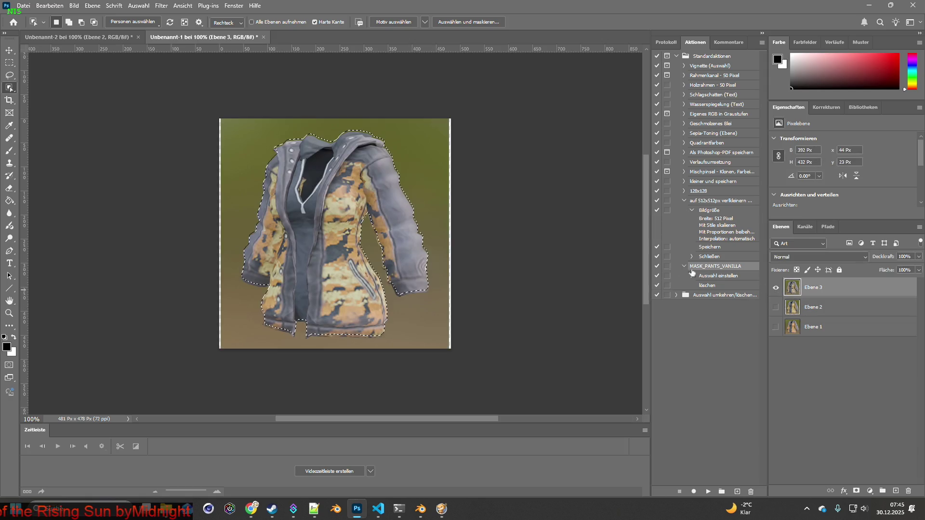
key(ctrl+d)
key(ctrl+shift+d)
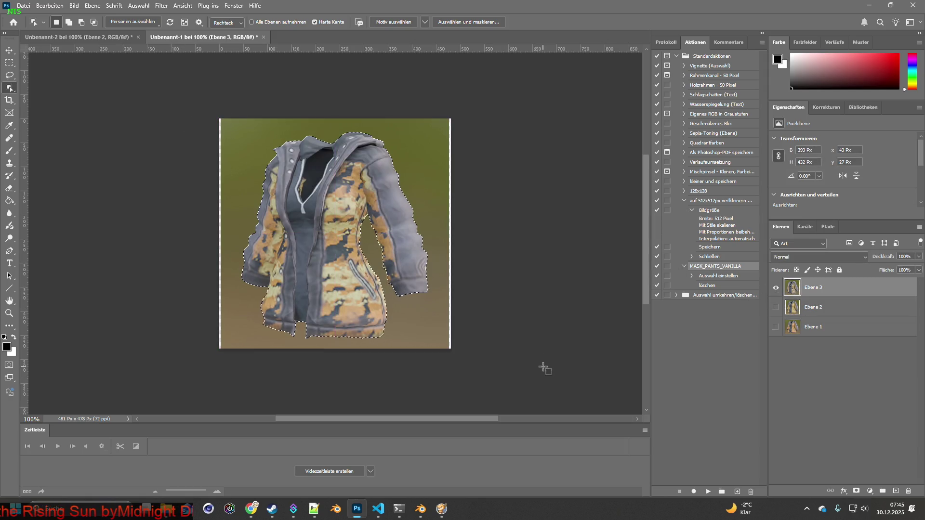
key(ctrl+c)
click(90, 40)
key(ctrl+v)
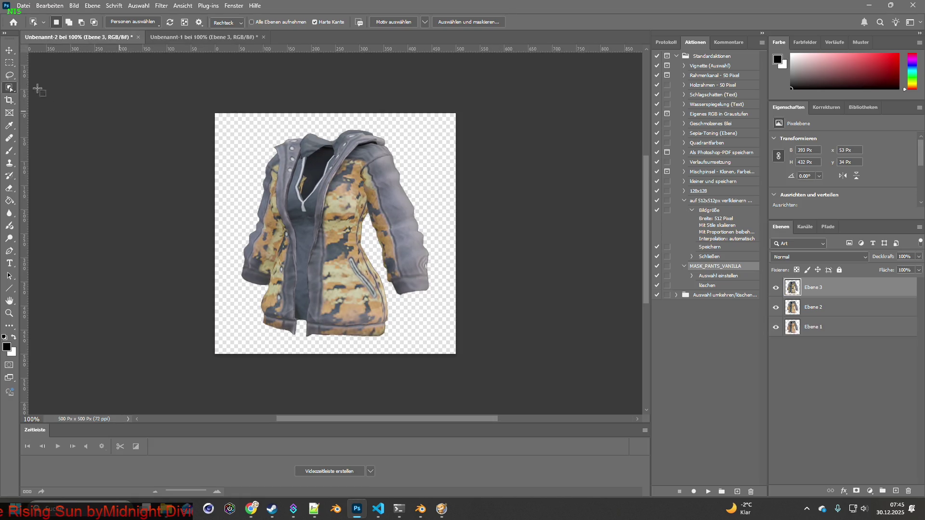
click(9, 50)
shift+click(847, 327)
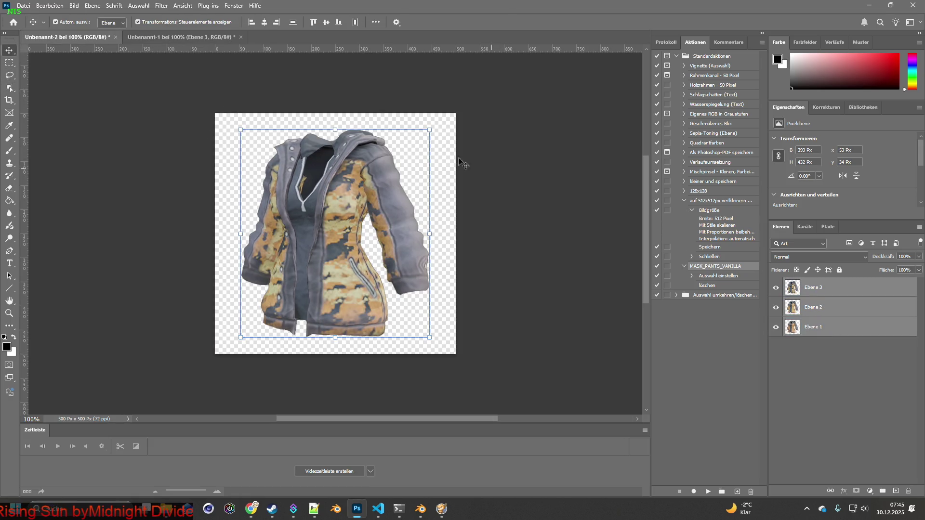
- Scale the three jacket layers to about 113% and centre them on the canvas
drag(429, 130, 451, 122)
drag(240, 337, 228, 348)
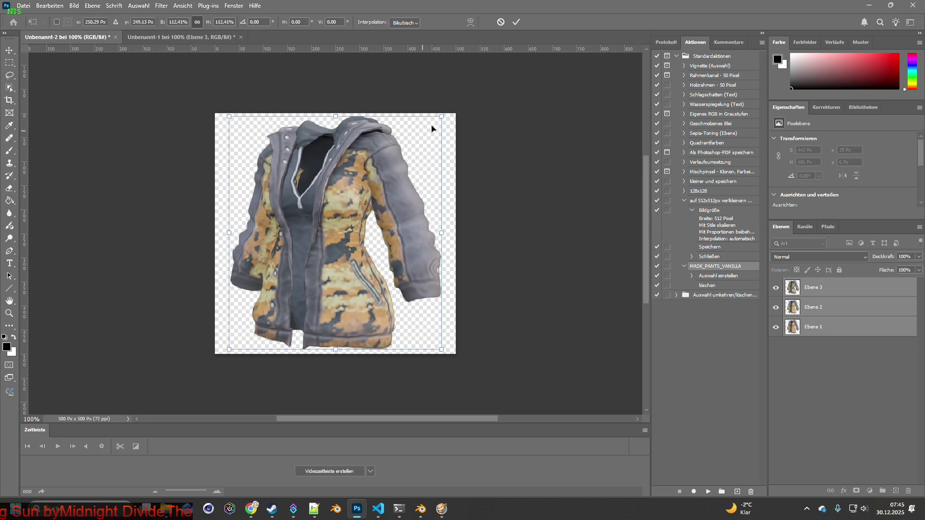
drag(442, 116, 443, 114)
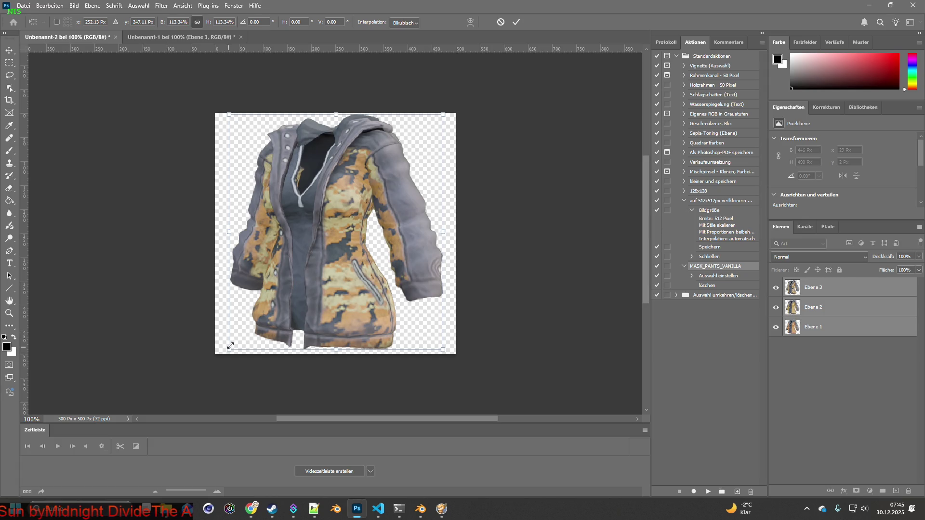
drag(332, 211, 330, 212)
key(Return)
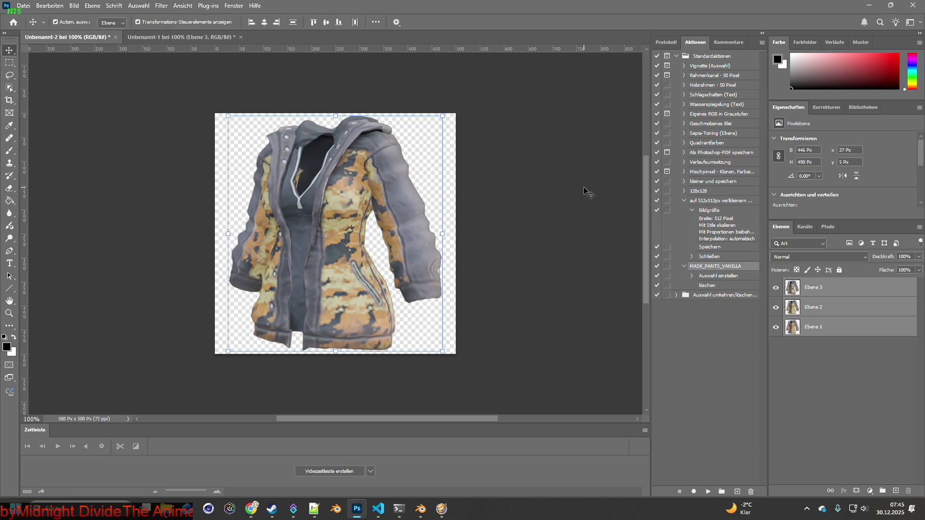
click(575, 217)
- Hide the camo and yellow layers so only the orange jacket shows
click(776, 287)
click(775, 307)
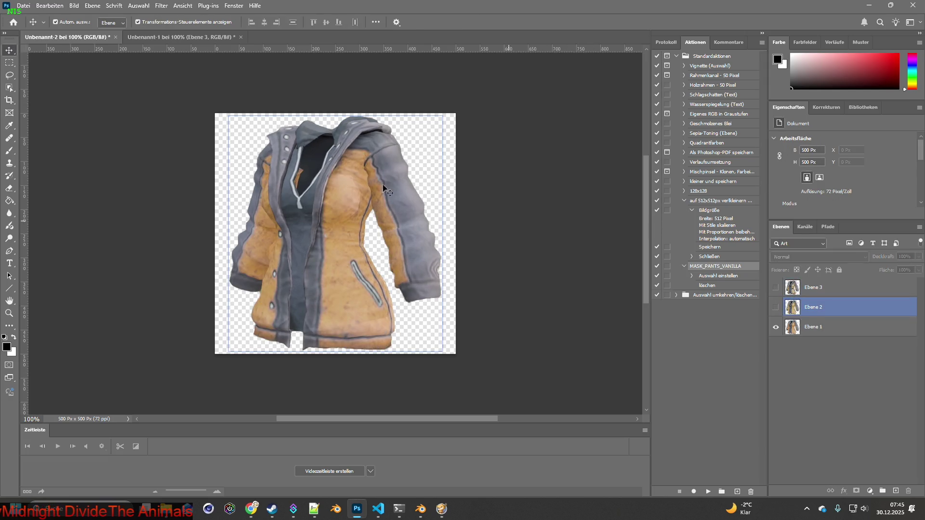
click(24, 5)
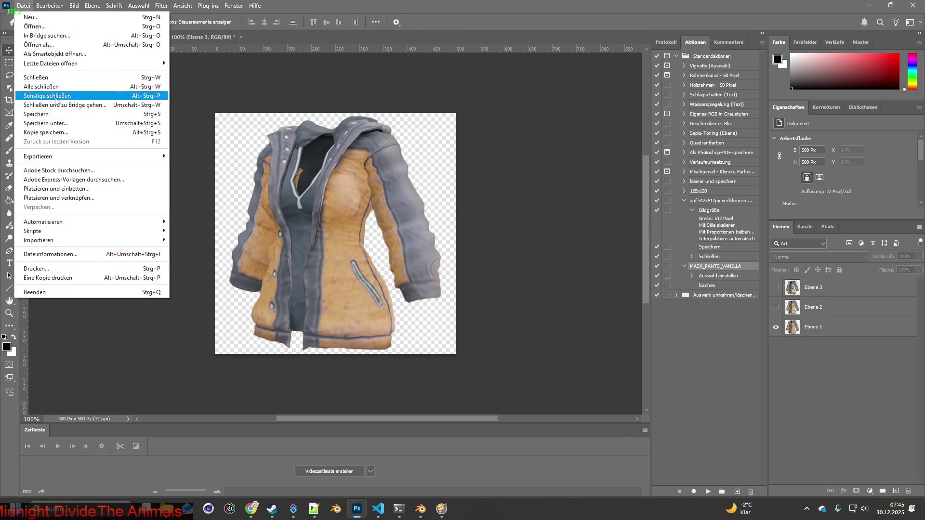
- Save as Item_HuJ.psd in BRITA_Textures\Hunter_Jacket, accepting the Photoshop format options
click(52, 124)
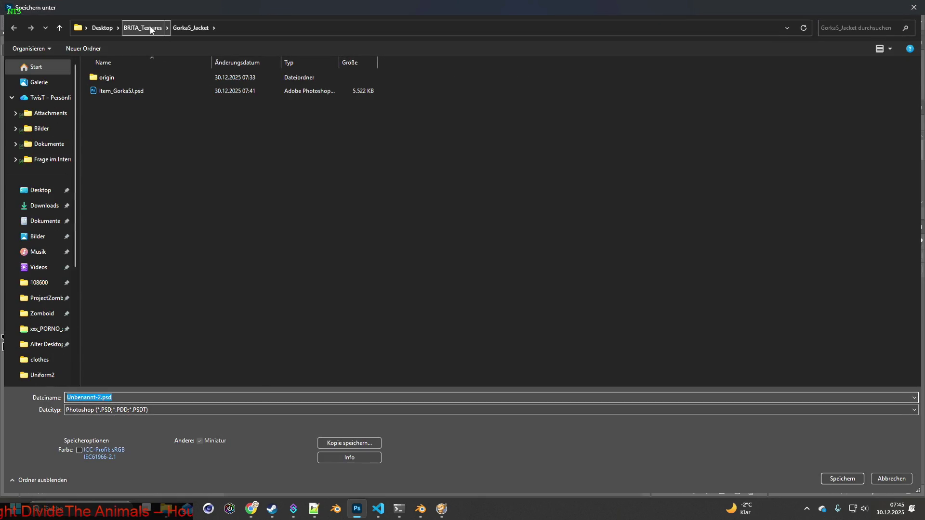
double_click(144, 77)
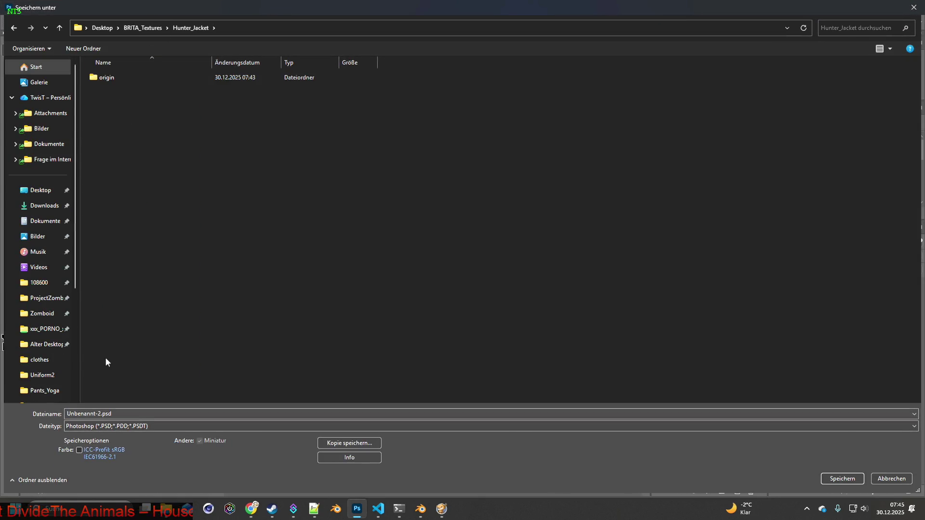
double_click(96, 413)
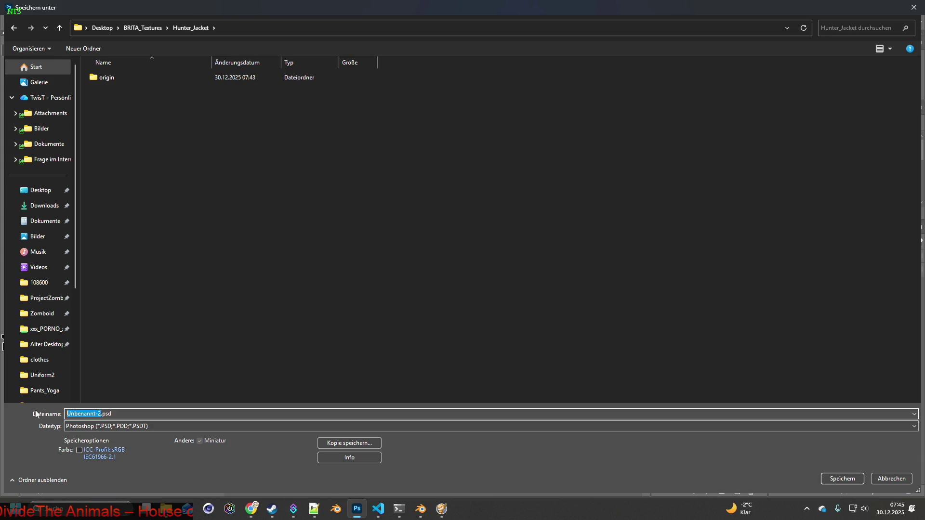
text(Item_)
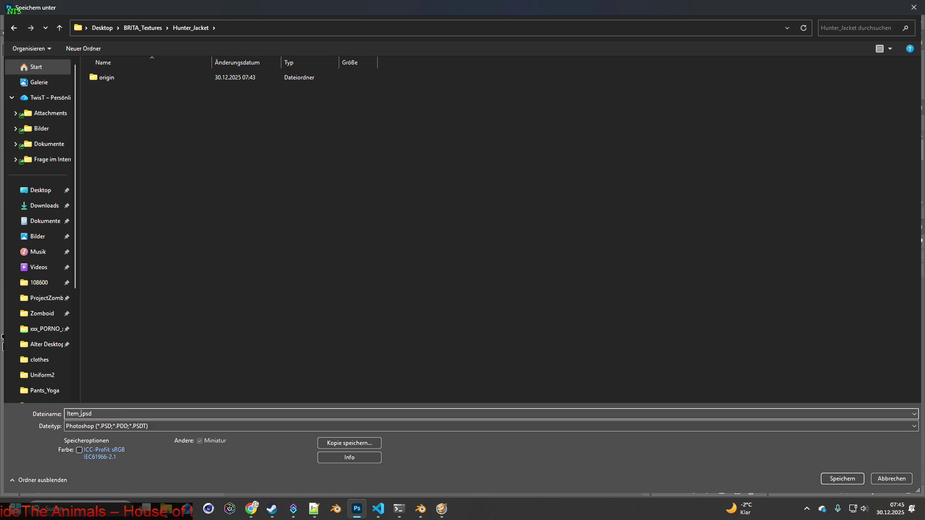
text(Hu)
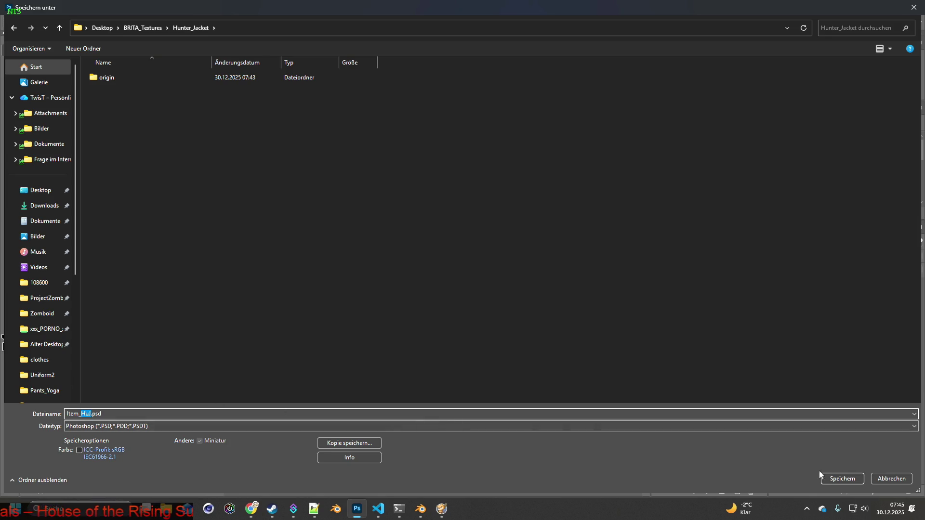
click(841, 478)
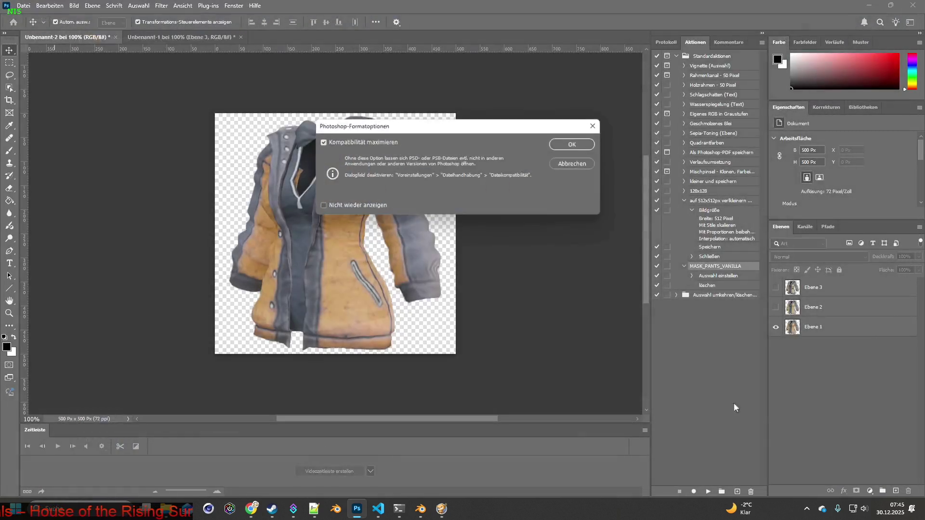
click(575, 147)
key(alt+Tab)
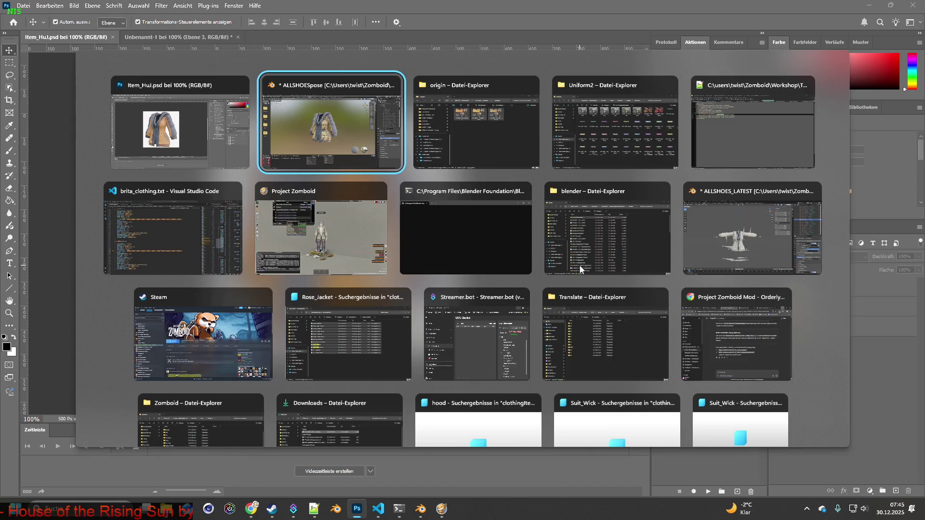
- Search the clothing script for 'hunter_j' to reach the Hunter_Jacket entry
key(alt+Tab)
key(alt+Tab)
key(alt+Tab)
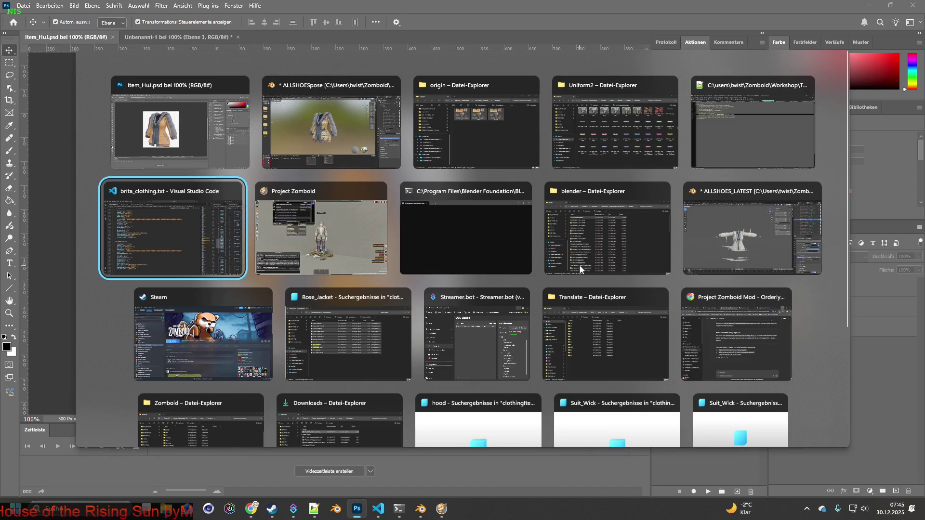
key(ctrl+f)
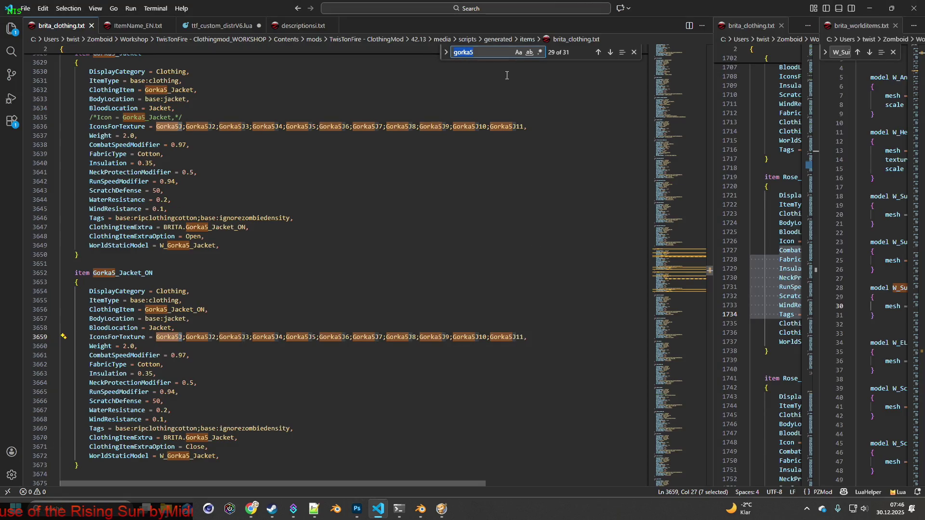
text(hunter_)
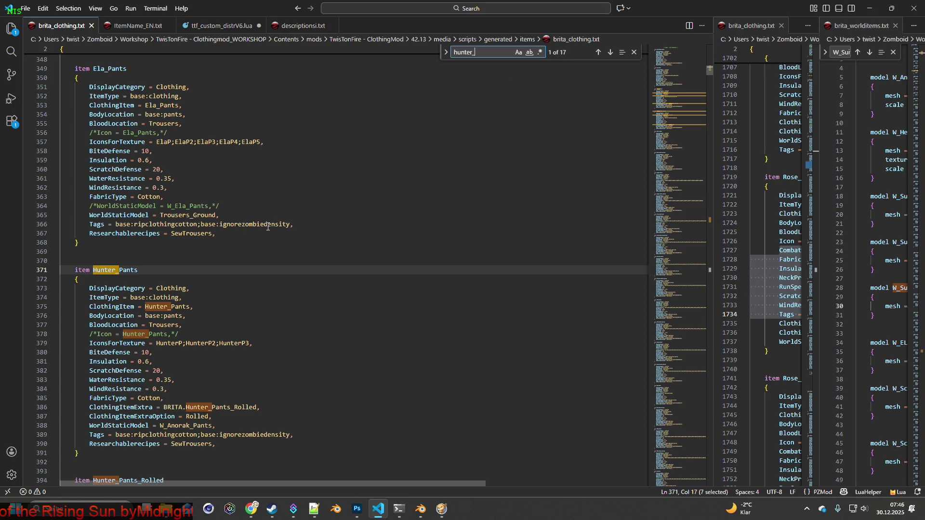
click(610, 52)
click(610, 52)
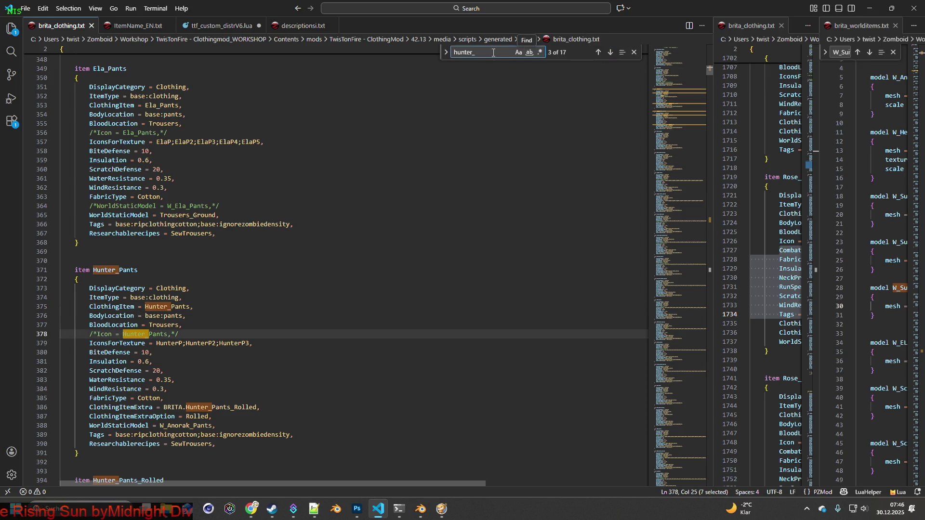
text(j)
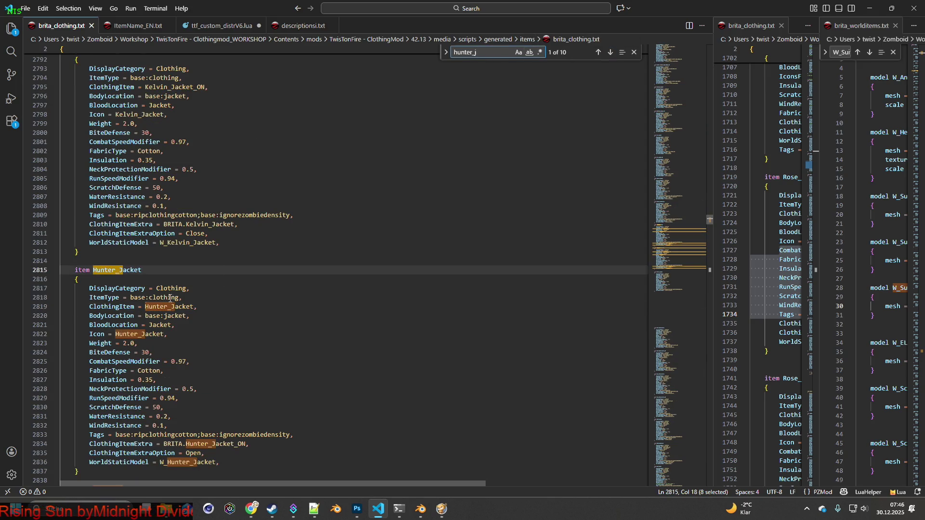
- Comment out Hunter_Jacket's Icon line and add IconsForTexture = HuJ;HuJ2;HuJ3 below it
click(89, 334)
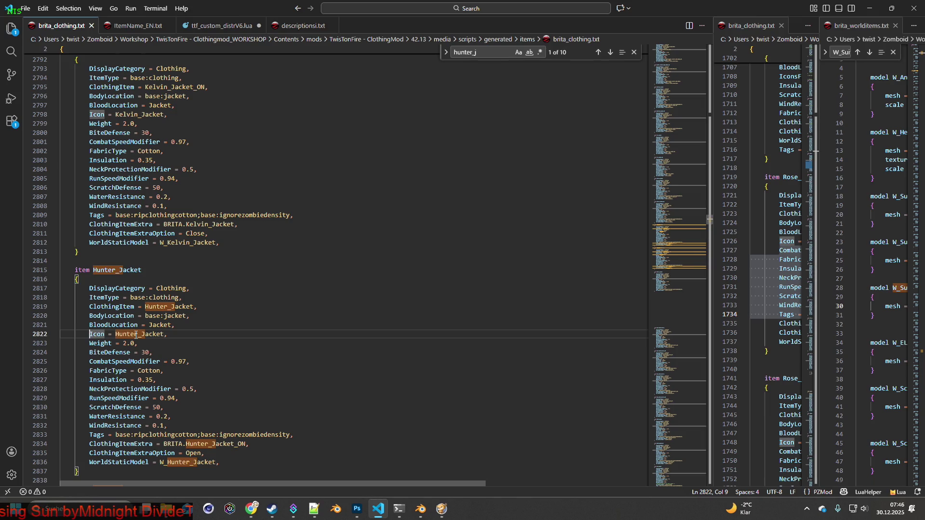
text(/*)
key(Right)
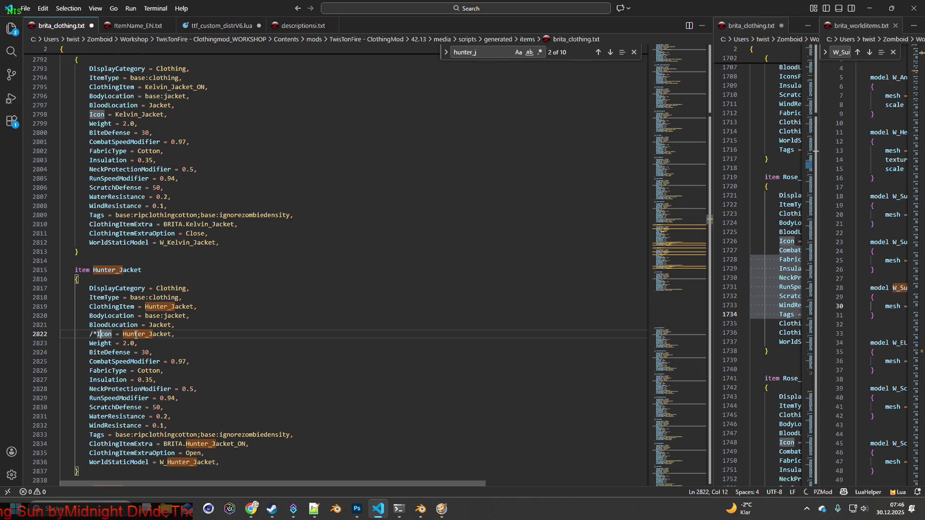
key(End)
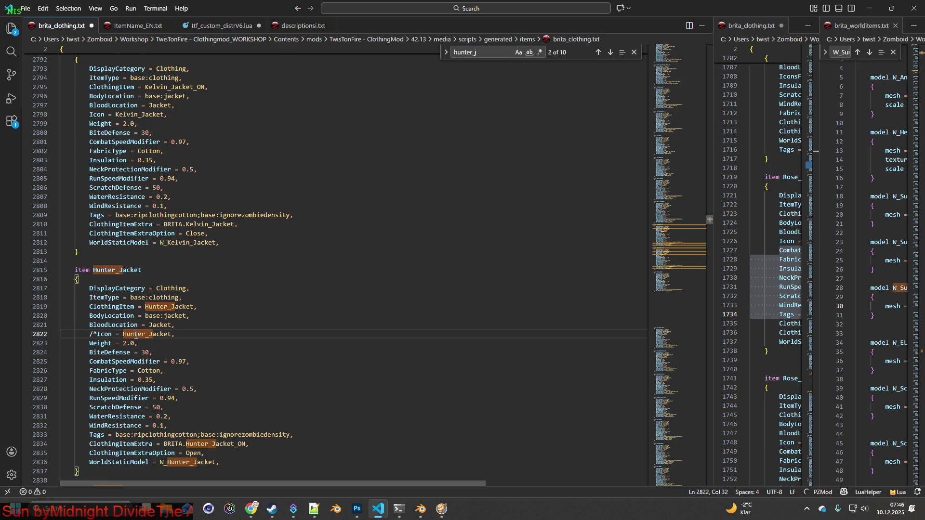
text(*/)
key(Return)
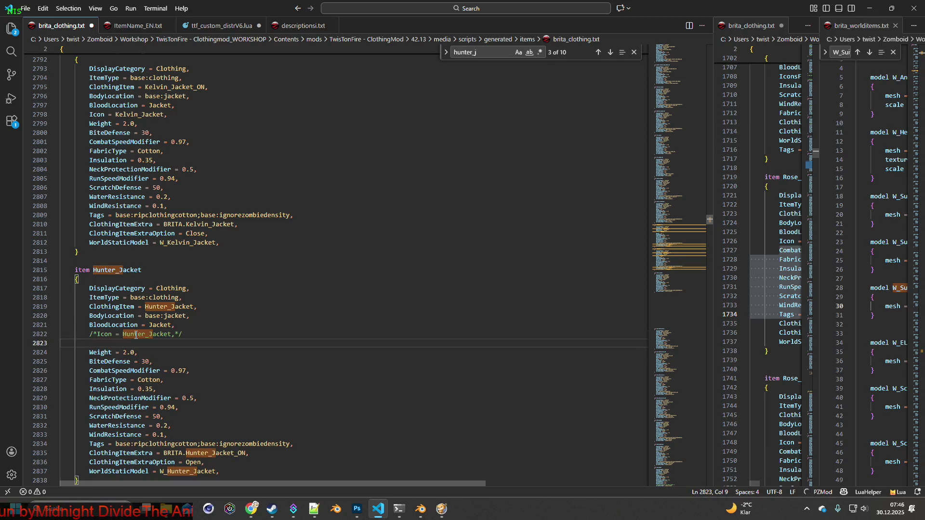
text(IconsForTe)
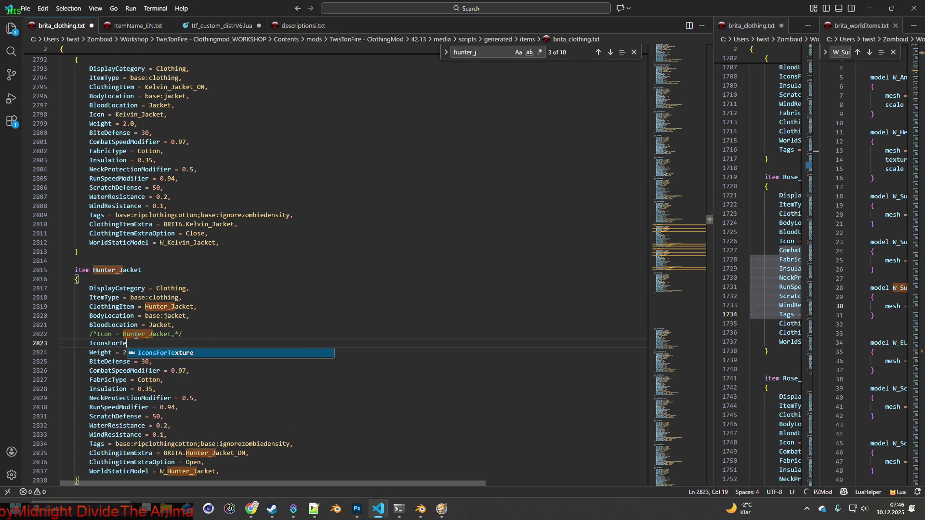
key(Tab)
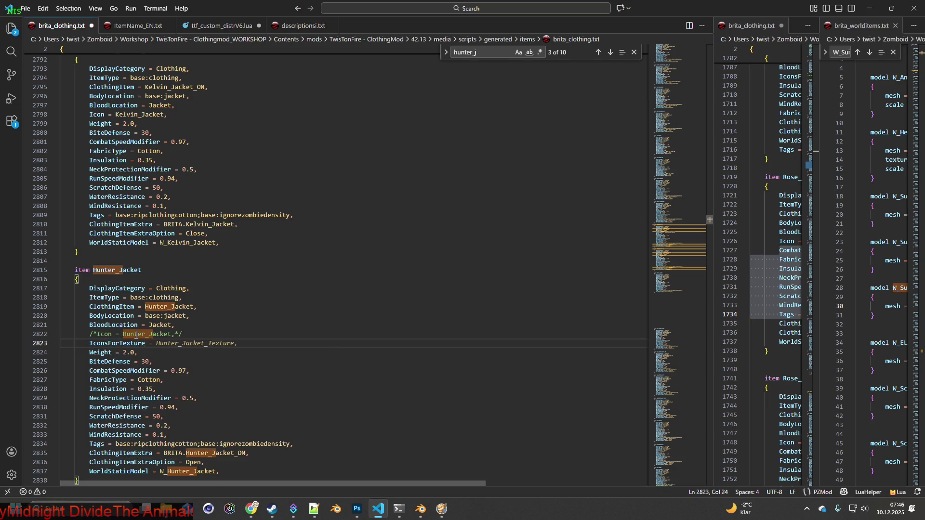
text(HuJ2)
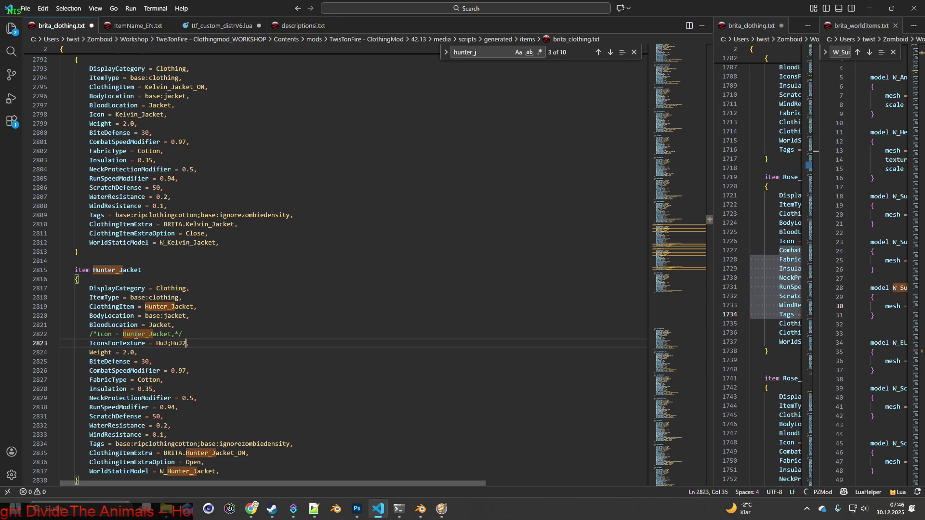
text(;HuJ)
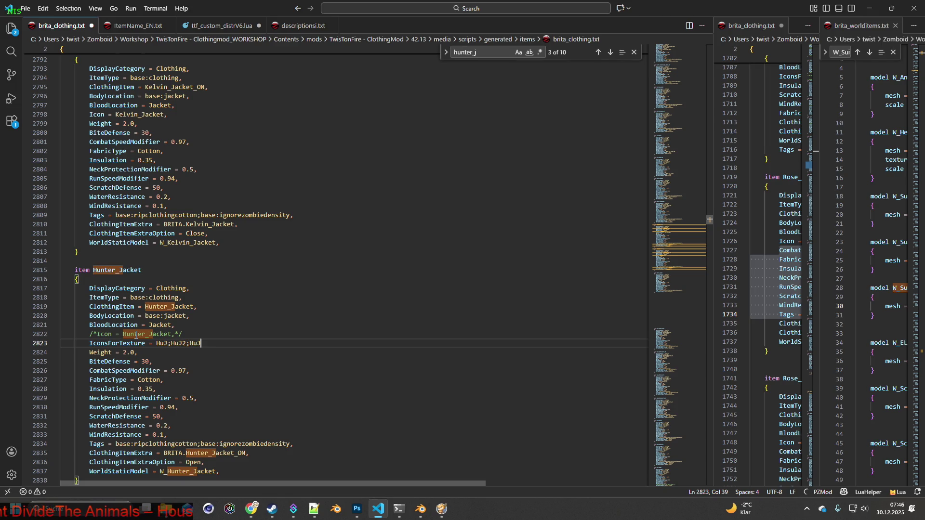
text(3,)
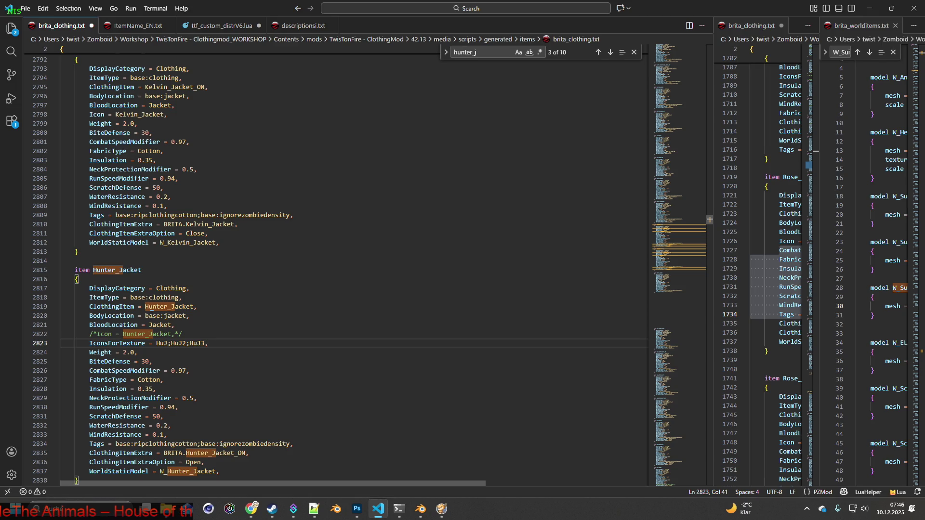
- Copy the IconsForTexture line over Hunter_Jacket_ON's Icon entry and save brita_clothing.txt
drag(88, 343, 217, 343)
key(ctrl+c)
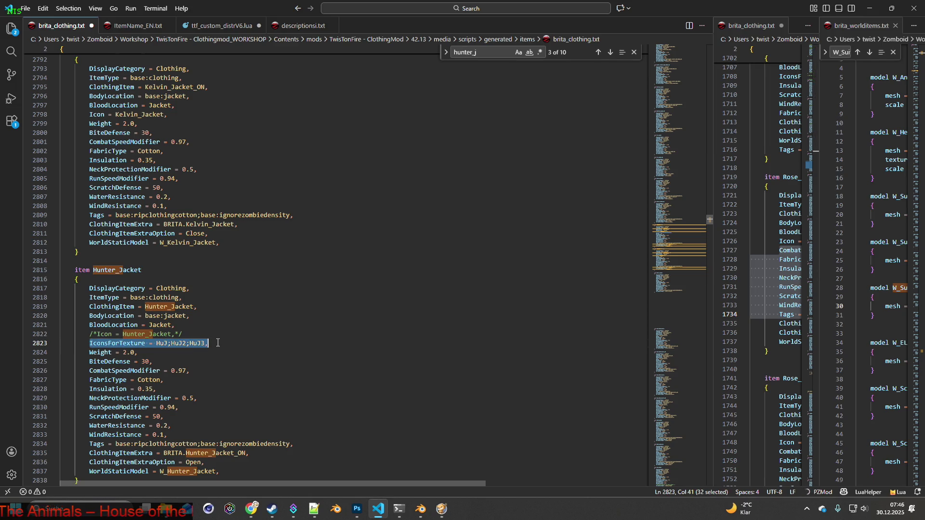
scroll(223, 343, down, 5)
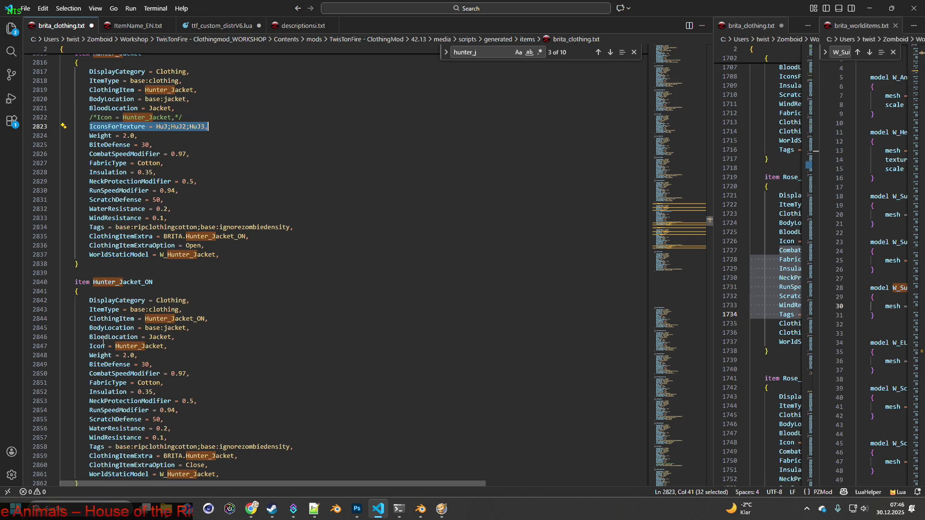
drag(90, 346, 184, 346)
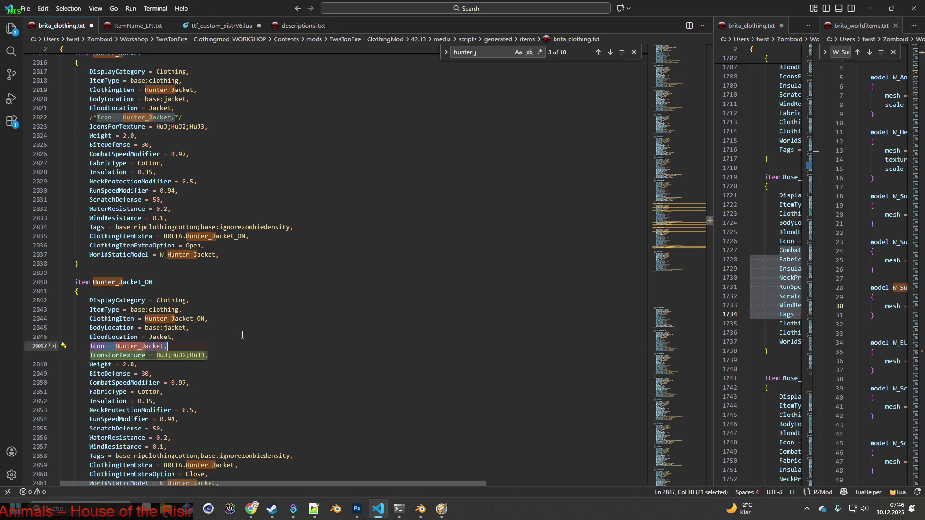
key(ctrl+v)
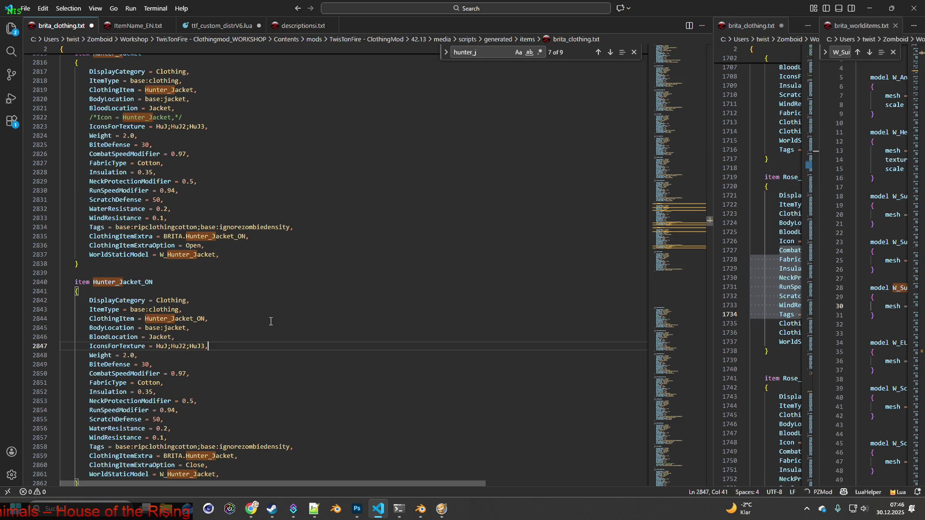
scroll(271, 321, down, 1)
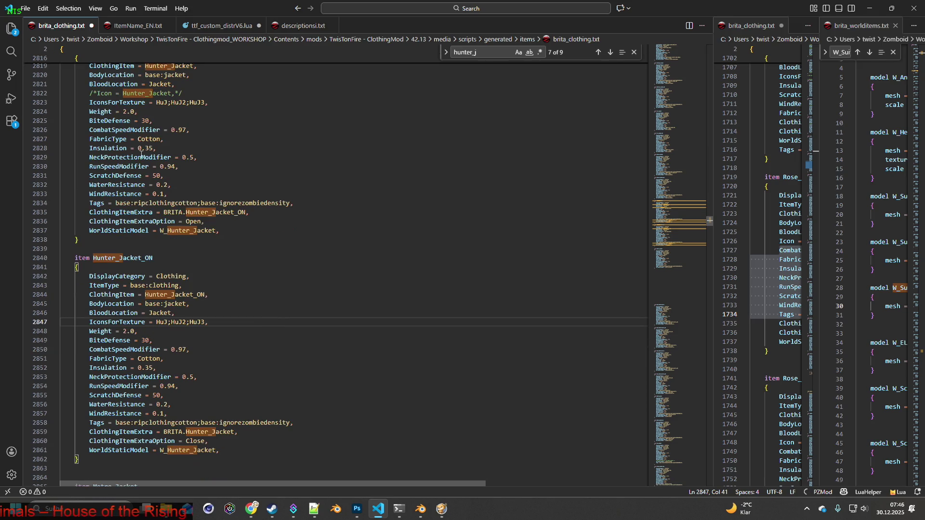
click(26, 11)
click(38, 175)
key(super+Tab)
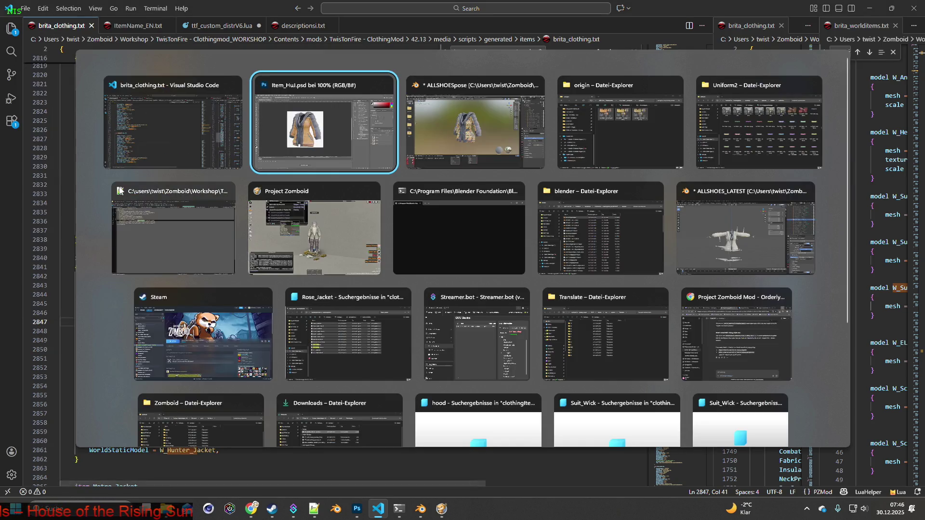
- Resize the jacket image to 64 px with Bildgröße
key(Return)
click(73, 5)
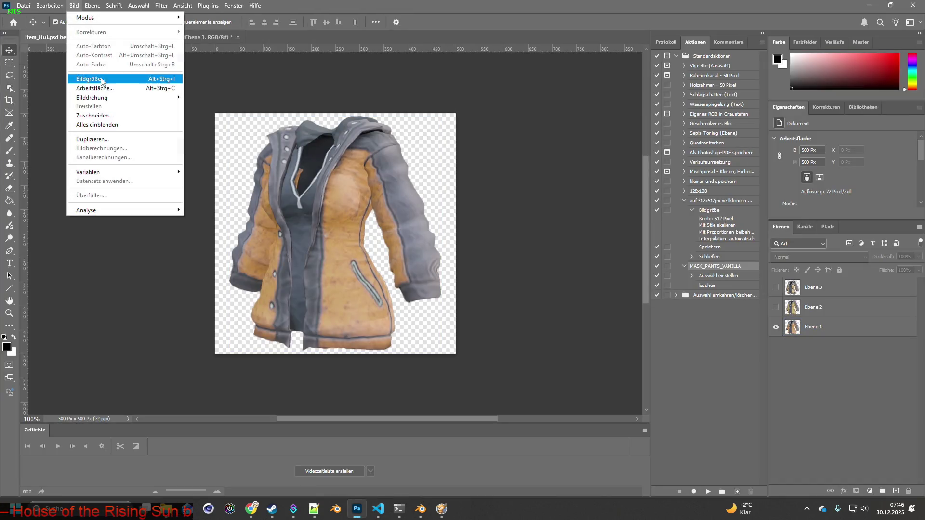
click(89, 78)
text(64)
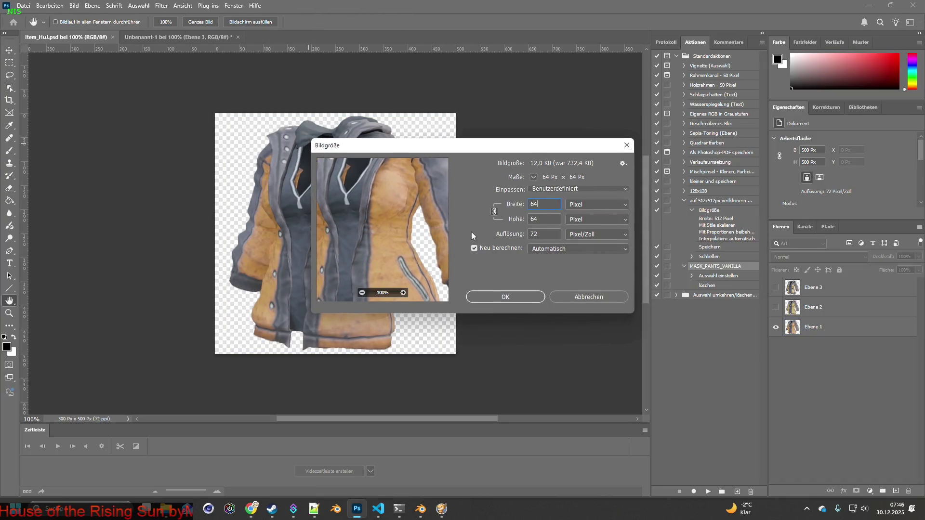
click(529, 299)
key(v)
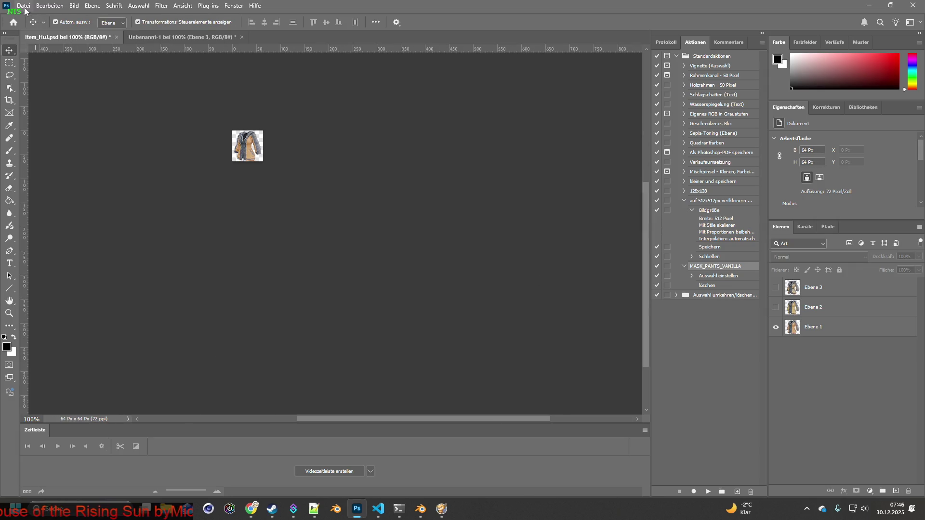
- Quick-export the first jacket layer as Item_HuJ.png
click(23, 5)
mouse_move(63, 154)
click(200, 156)
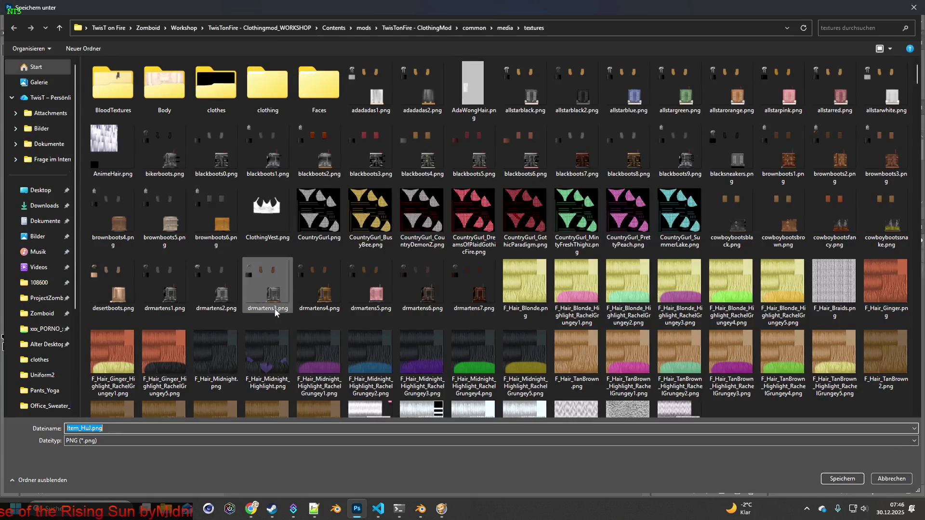
click(834, 468)
- Show only the second variant layer and quick-export it as Item_HuJ2.png
click(775, 327)
click(776, 307)
click(24, 7)
mouse_move(62, 154)
click(200, 155)
key(Right)
text(2)
key(Return)
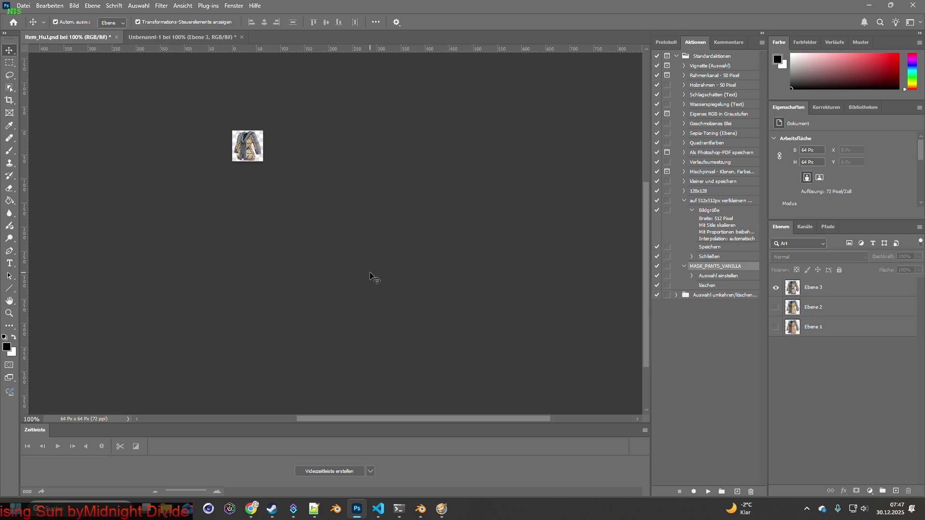
- Quick-export the third variant as Item_HuJ3.png
click(24, 6)
mouse_move(46, 156)
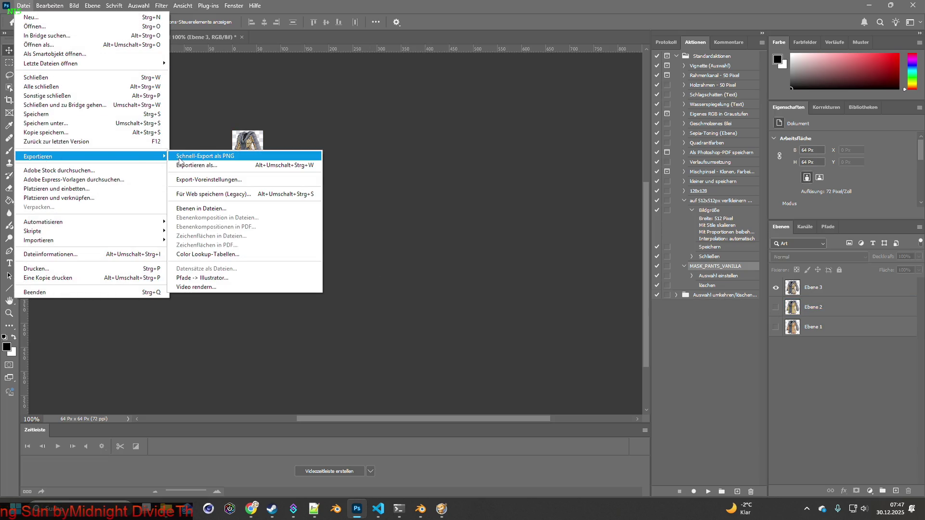
click(190, 157)
click(91, 428)
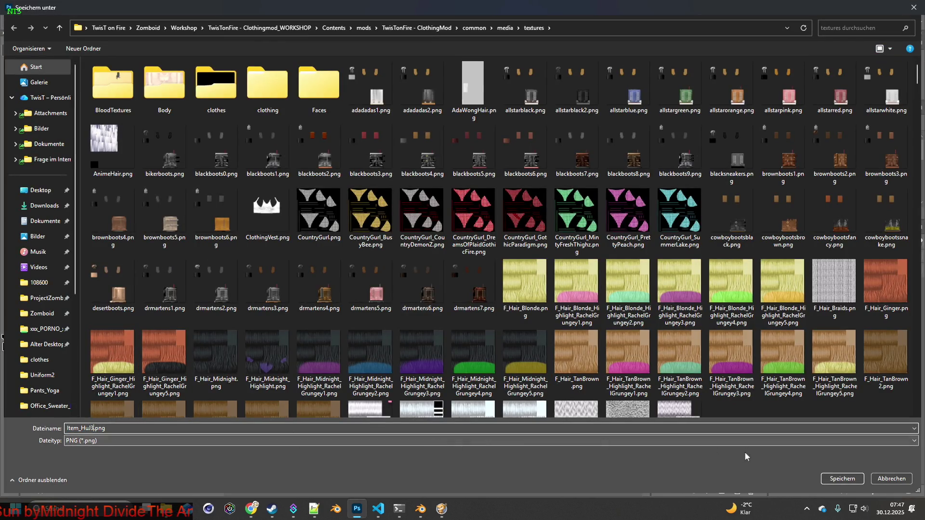
click(828, 479)
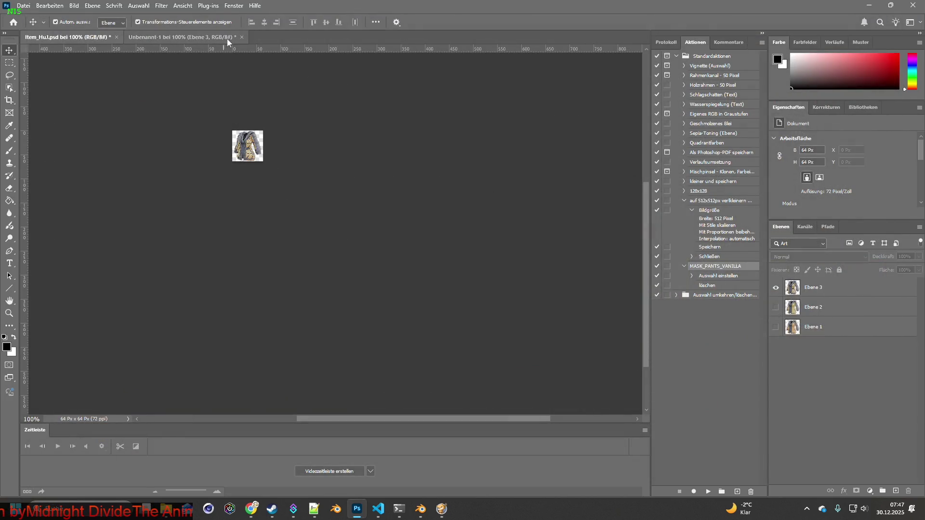
- Close the untitled capture and Item_HuJ.psd without saving
click(226, 39)
click(241, 37)
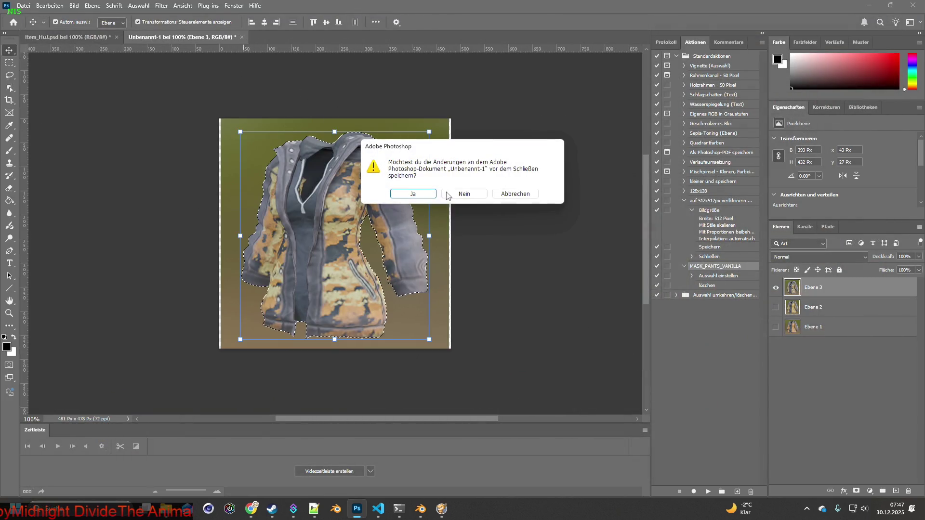
click(466, 192)
click(115, 37)
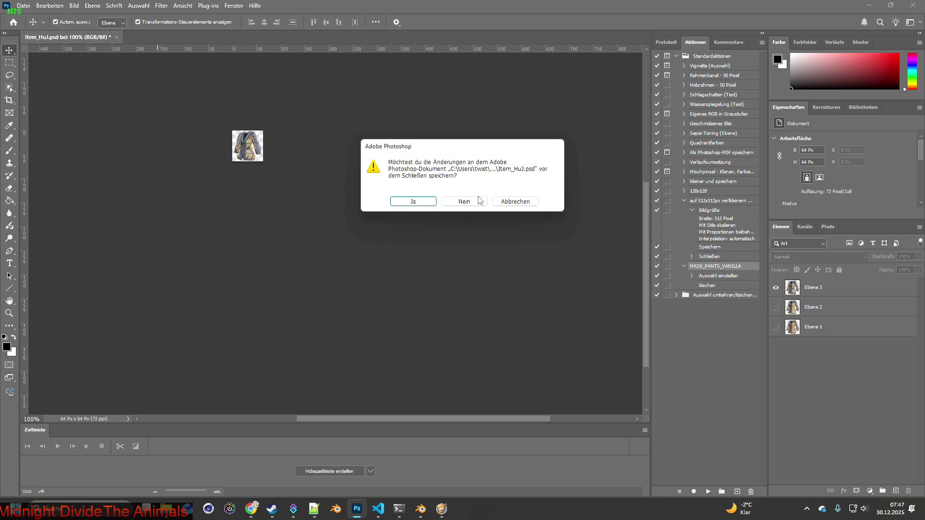
click(480, 200)
key(alt+Tab)
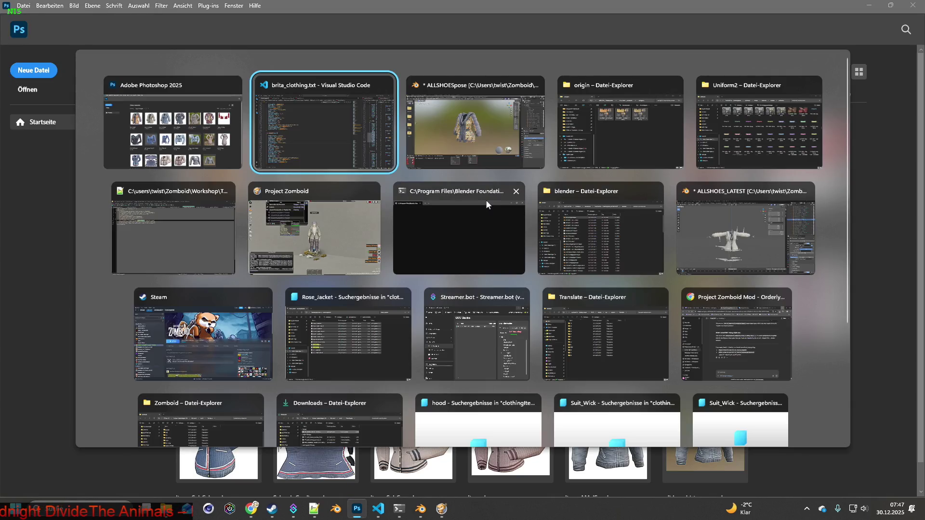
- Swap Hunter_Jacket.xml for Huntrite_Jacket.xml and select 'Huntrite_Jacket' on line 10
key(Tab)
key(Tab)
key(Tab)
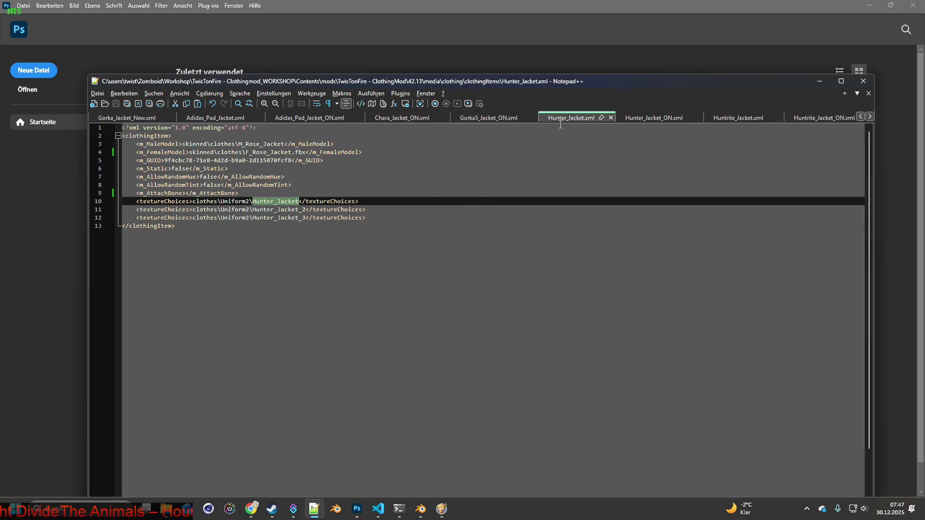
click(612, 118)
click(654, 121)
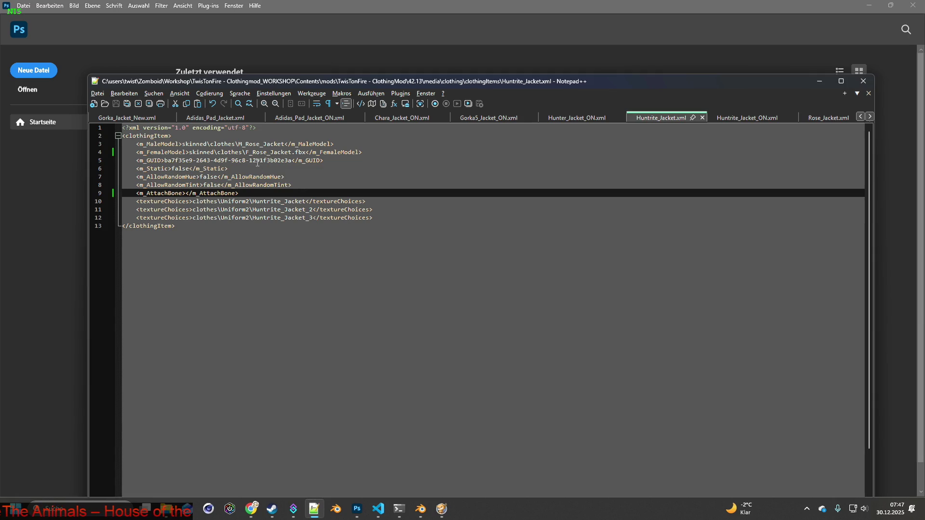
drag(253, 201, 307, 202)
key(ctrl+c)
key(alt+Tab)
key(alt+Tab)
key(alt+Tab)
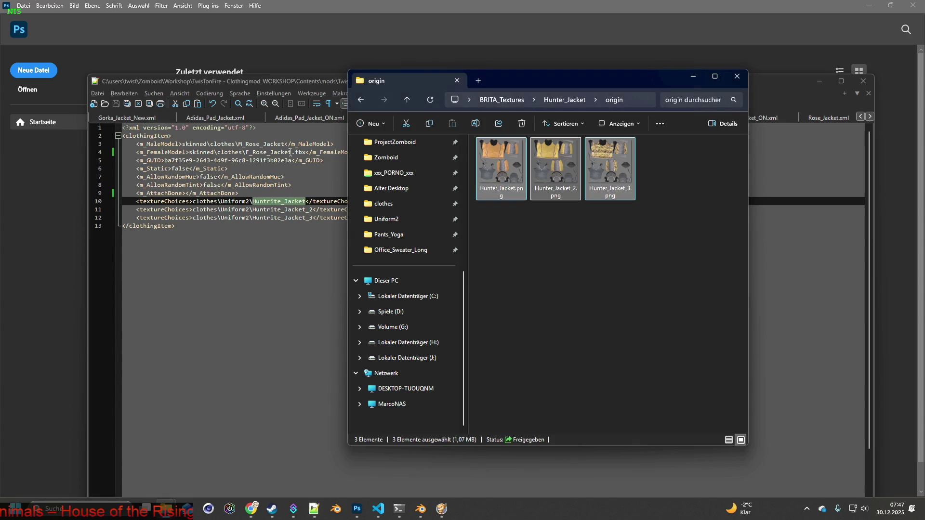
- Create a Huntrite_Jacket folder in BRITA_Textures and open it
click(558, 103)
click(501, 100)
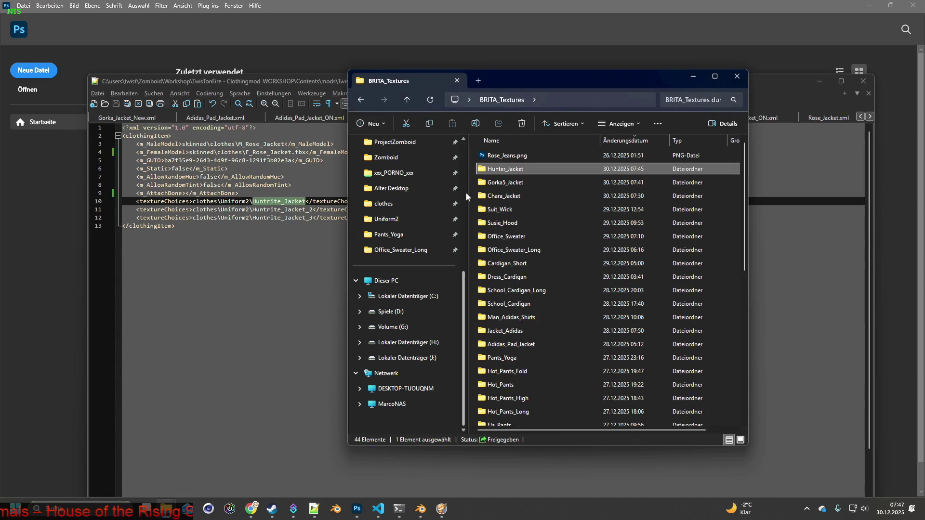
right_click(471, 197)
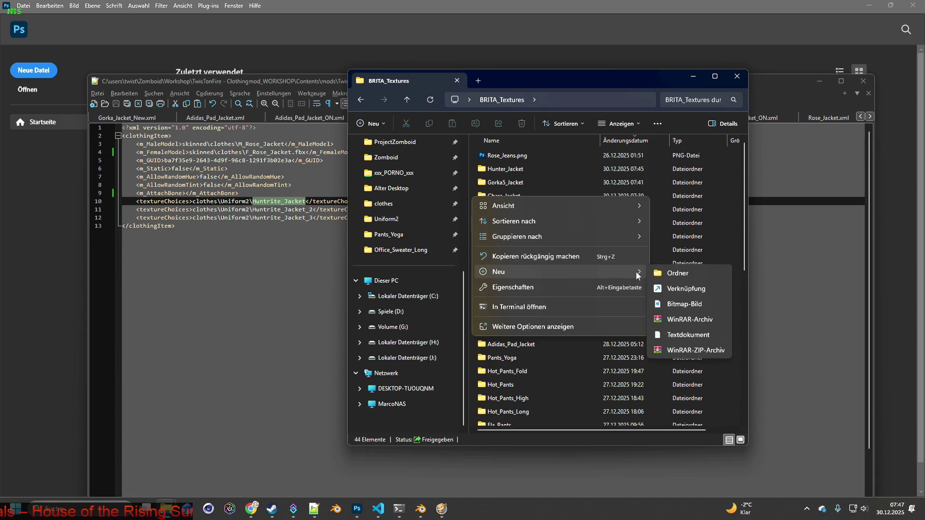
key(Escape)
key(ctrl+shift+n)
key(ctrl+v)
key(Return)
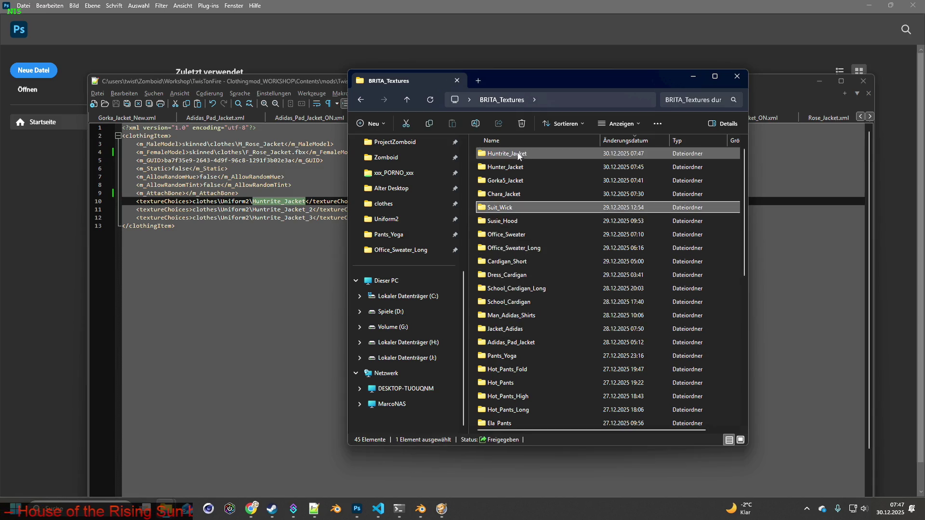
double_click(513, 155)
- Search Uniform2 for Huntrite_Jacket and move its three PNGs into the new folder
key(alt+Tab)
key(alt+Tab)
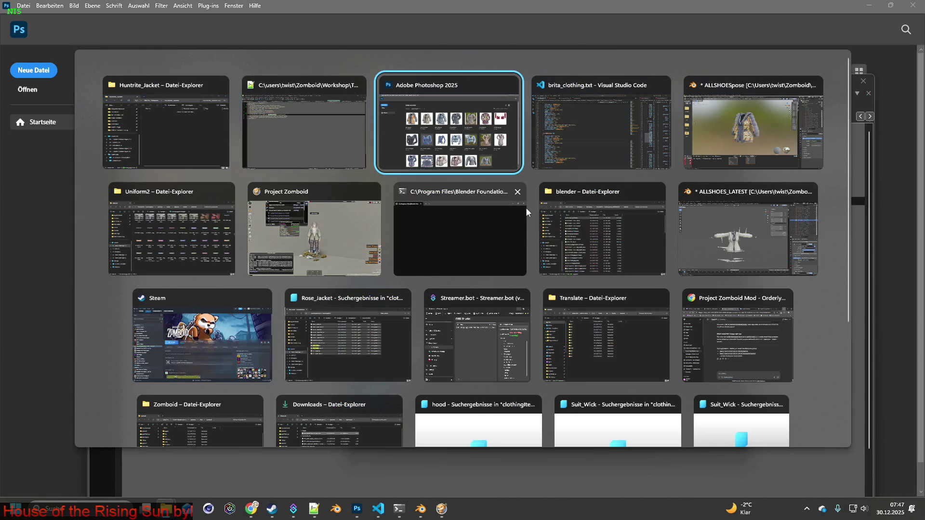
key(alt+Tab)
key(alt+Tab)
key(alt+Tab)
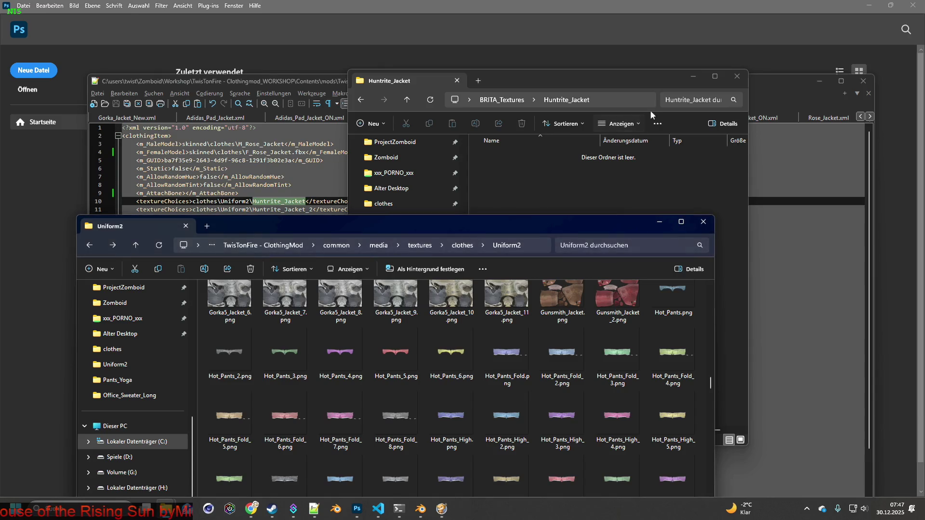
click(622, 247)
key(ctrl+v)
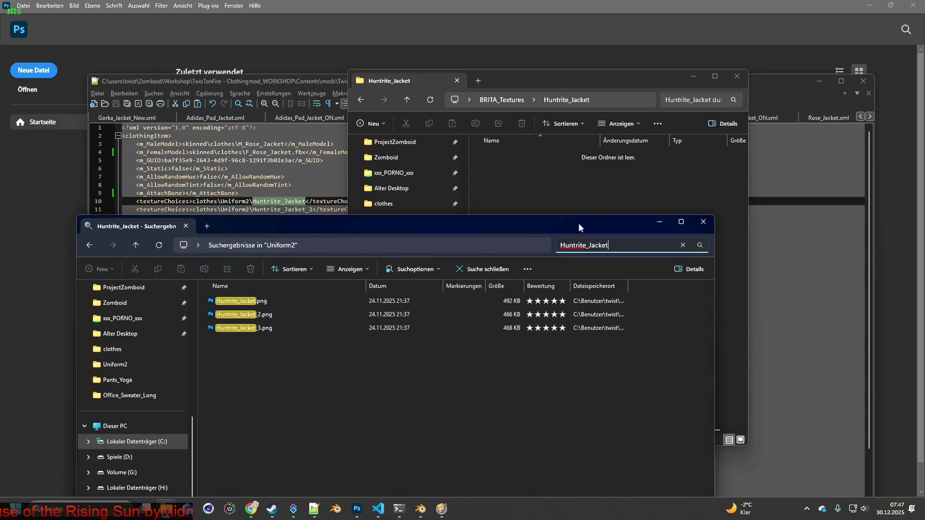
mouse_move(296, 356)
mouse_down()
mouse_move(225, 298)
mouse_move(251, 311)
mouse_move(562, 189)
mouse_up()
right_drag(561, 190, 561, 189)
click(621, 204)
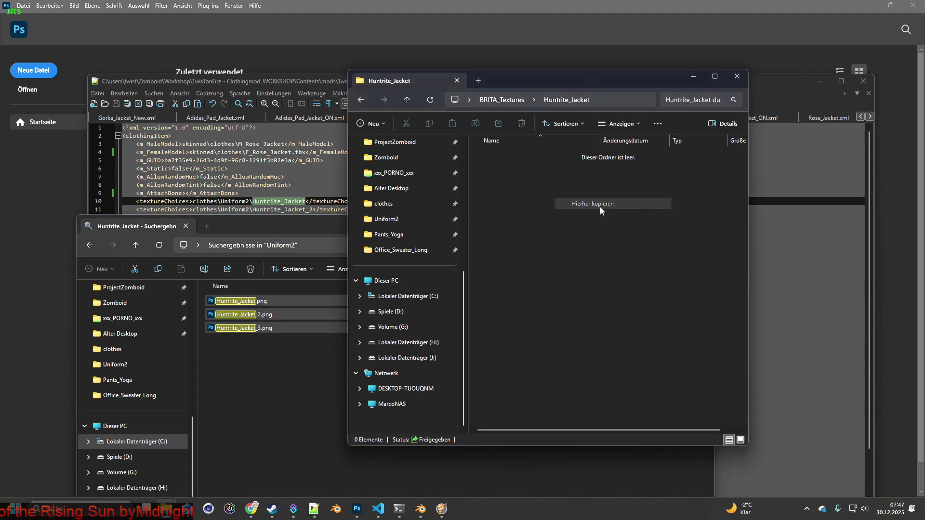
click(511, 218)
- Create an origin subfolder and move the three Huntrite_Jacket PNGs into it
right_click(509, 212)
mouse_move(547, 290)
click(710, 291)
text(or)
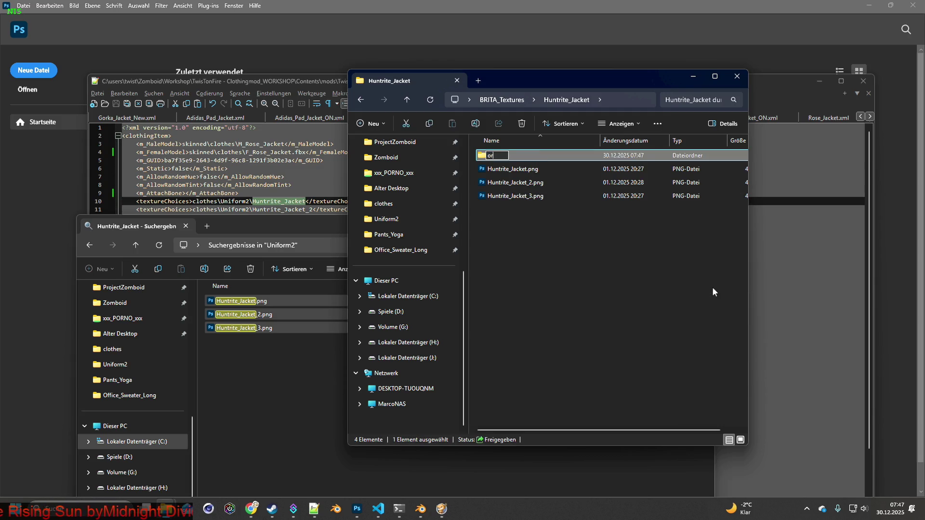
key(Return)
drag(603, 240, 492, 167)
mouse_move(494, 169)
right_down()
mouse_move(496, 147)
mouse_move(492, 156)
right_up()
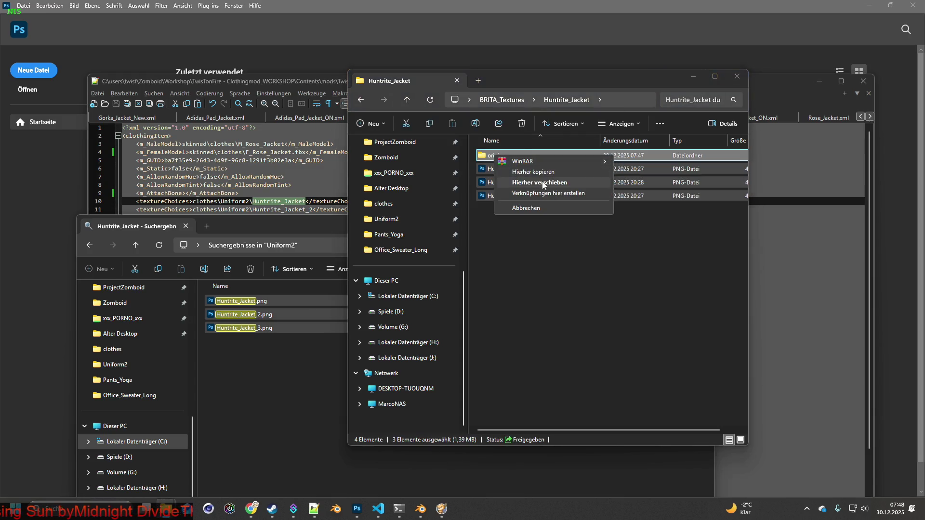
click(541, 182)
click(326, 223)
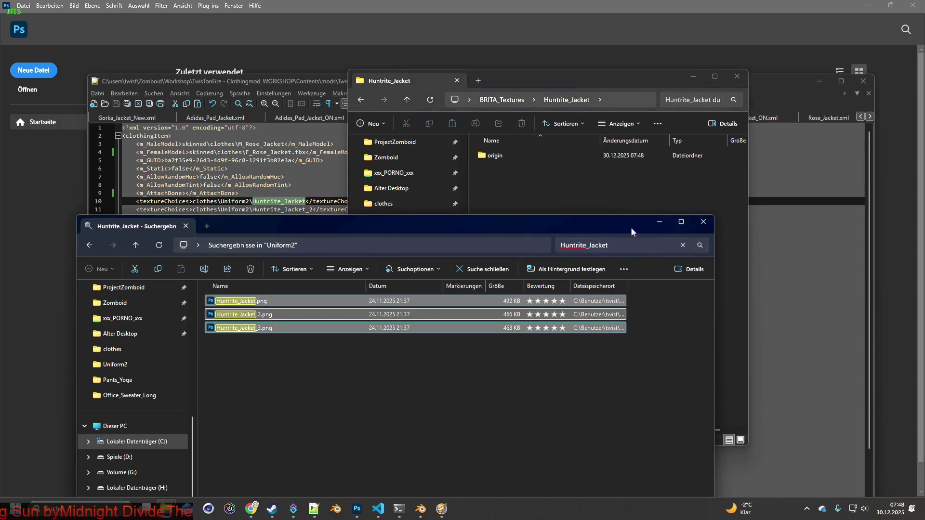
click(637, 237)
key(alt+Tab)
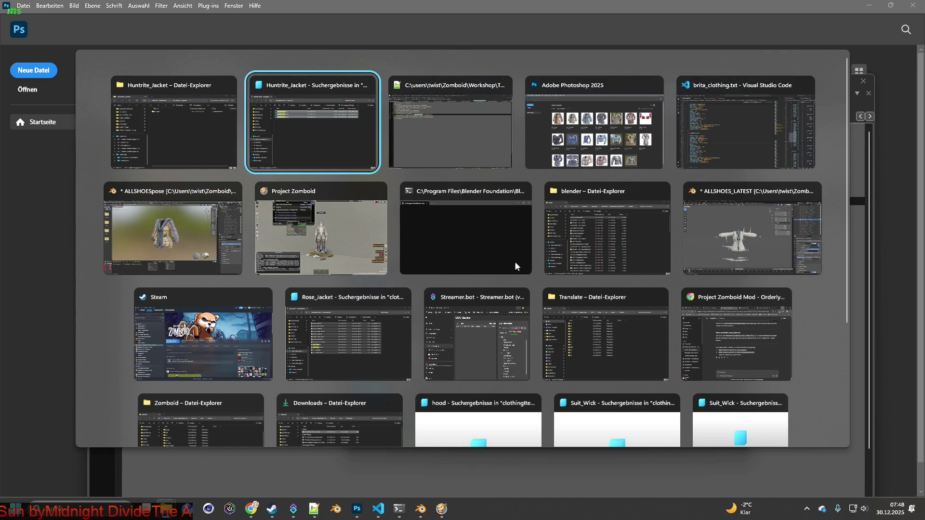
- Load Huntrite_Jacket.png from Huntrite_Jacket/origin onto the jacket and snip the view
key(alt+Tab)
key(alt+Tab)
key(alt+Tab)
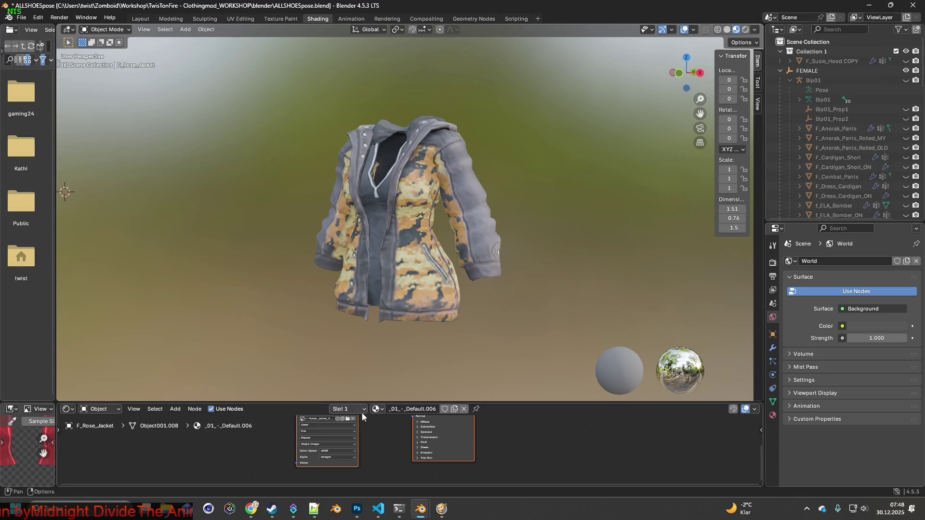
click(348, 419)
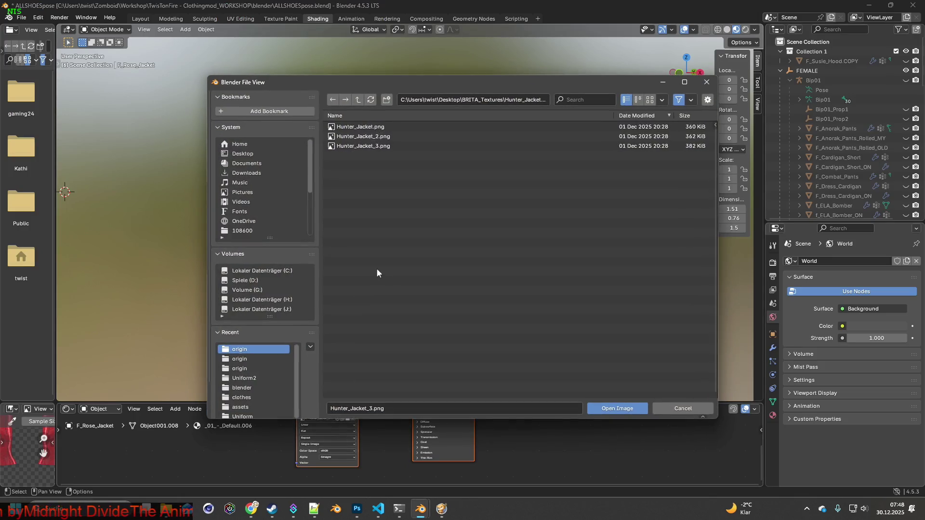
click(358, 100)
click(357, 126)
click(357, 126)
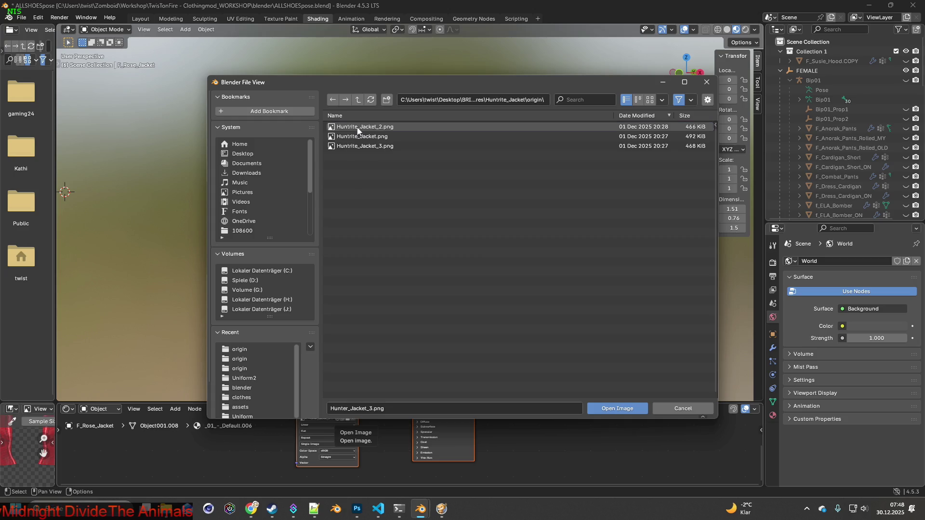
click(363, 136)
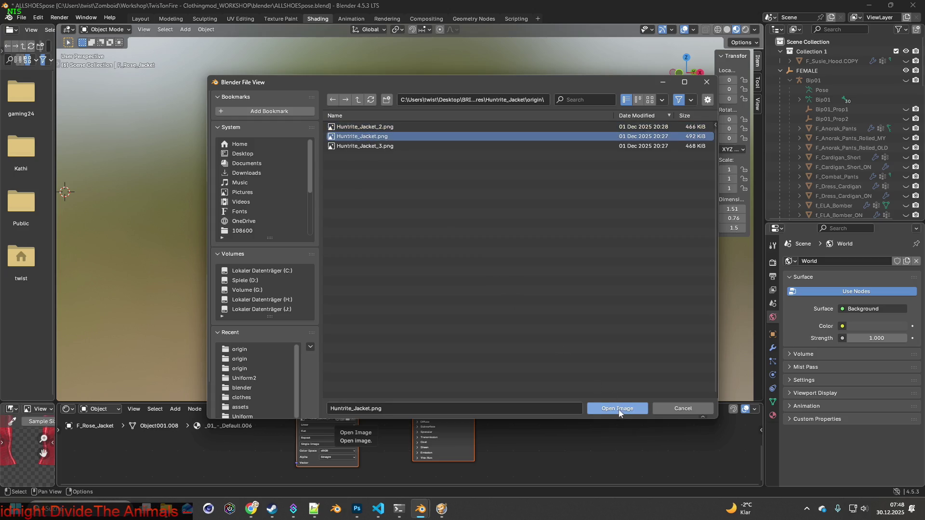
click(615, 408)
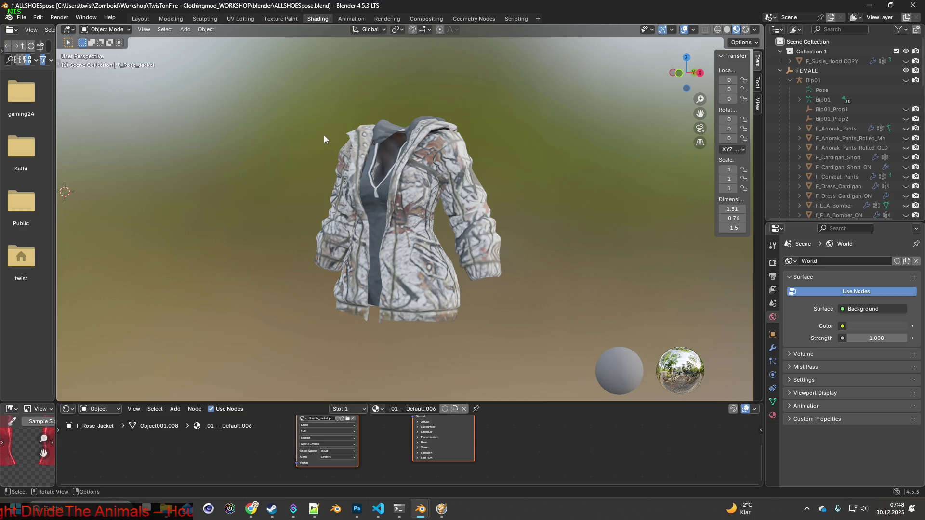
key(super+shift+s)
drag(292, 103, 524, 334)
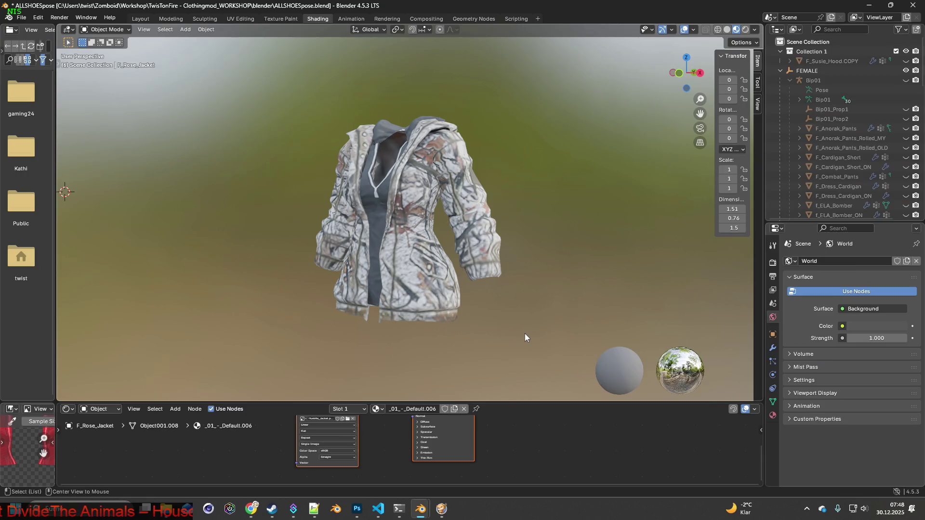
- Create a new Photoshop document sized to the capture
key(alt+Tab)
key(alt+Tab)
key(alt+Tab)
key(alt+Tab)
key(alt+Tab)
key(alt+Tab)
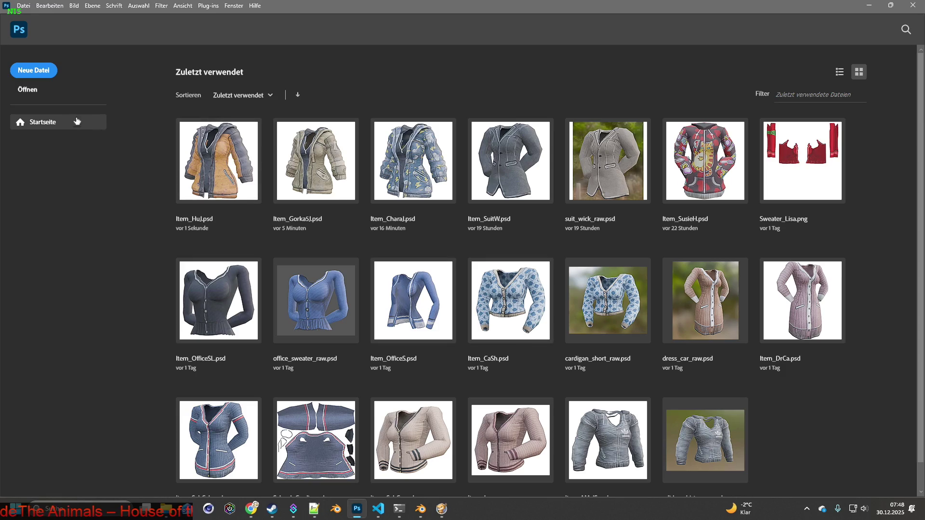
click(34, 70)
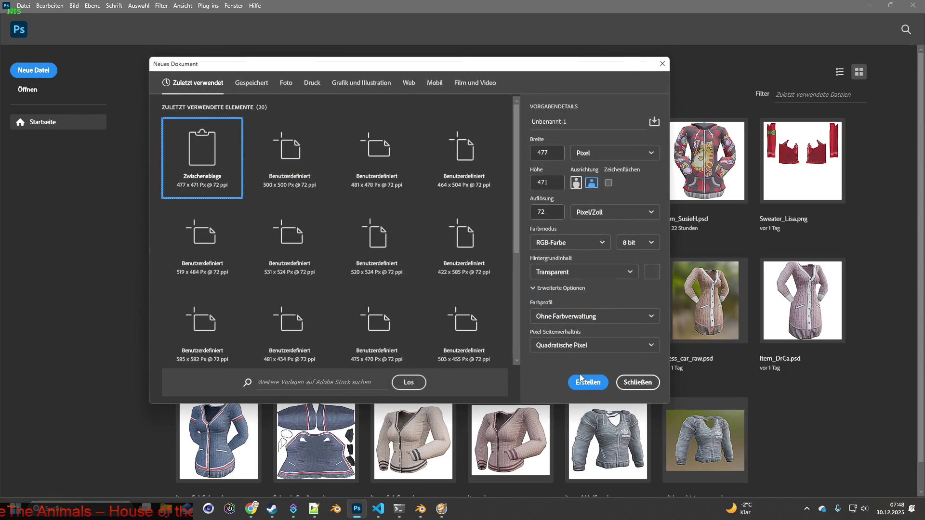
click(581, 379)
key(alt+Tab)
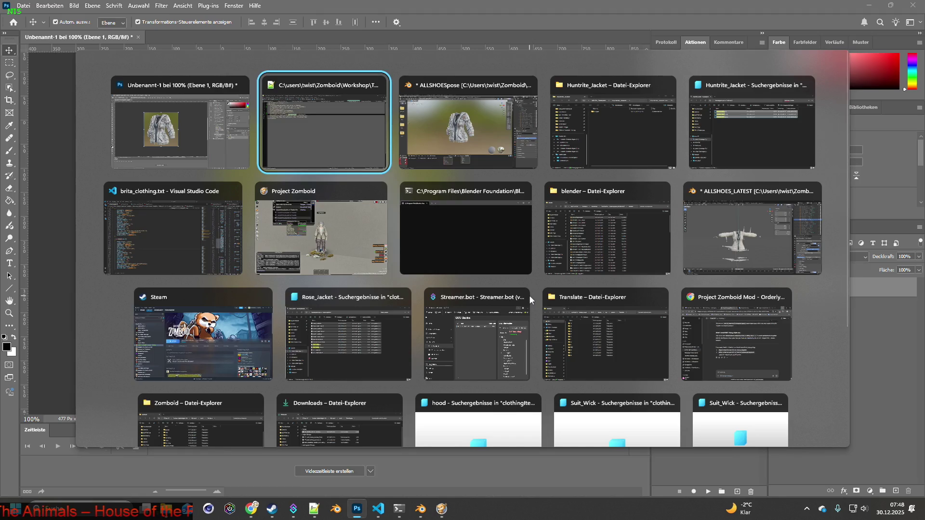
key(alt+Tab)
- Apply Huntrite_Jacket_2.png, capture the jacket, and paste it into Photoshop as a layer
click(350, 422)
click(371, 127)
click(617, 408)
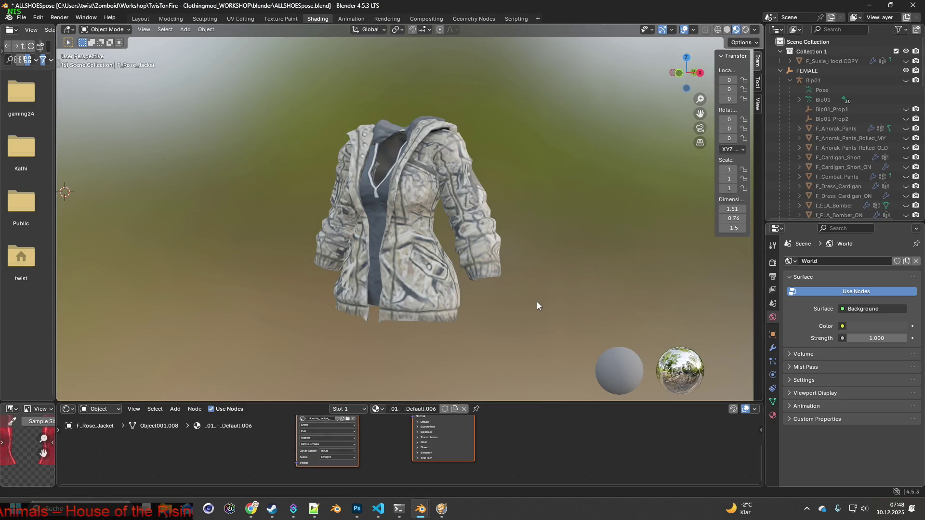
key(super+shift+s)
drag(289, 103, 524, 333)
key(alt+Tab)
key(ctrl+v)
- Apply Huntrite_Jacket_3.png to the jacket and capture the area around it
key(alt+Tab)
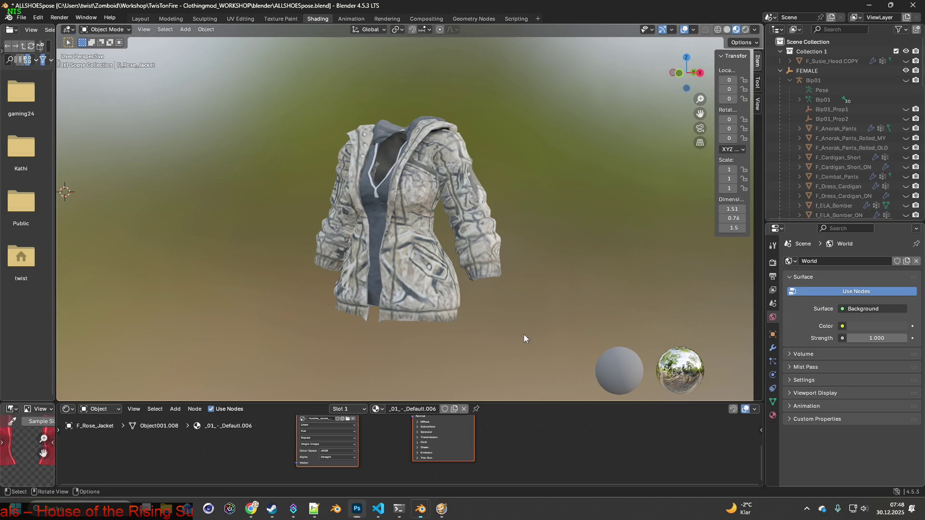
click(351, 425)
click(373, 147)
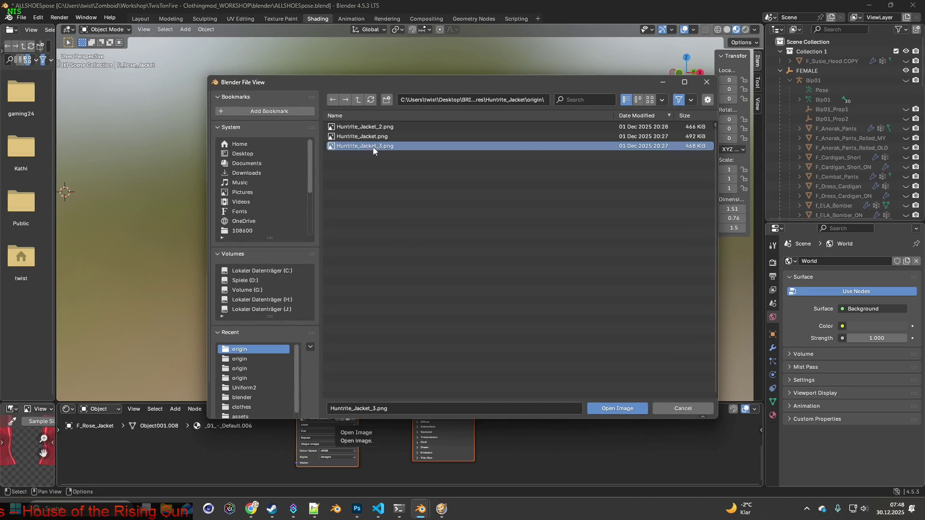
click(615, 408)
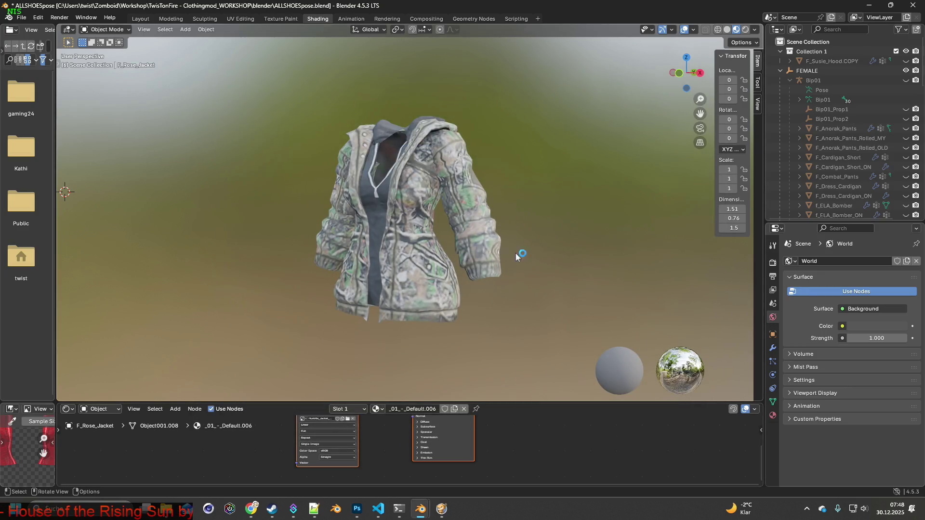
key(shift+super+s)
drag(288, 104, 524, 332)
- Paste the remaining jacket captures into the Photoshop capture document, ending with layer Ebene 3
key(alt+Tab)
key(ctrl+v)
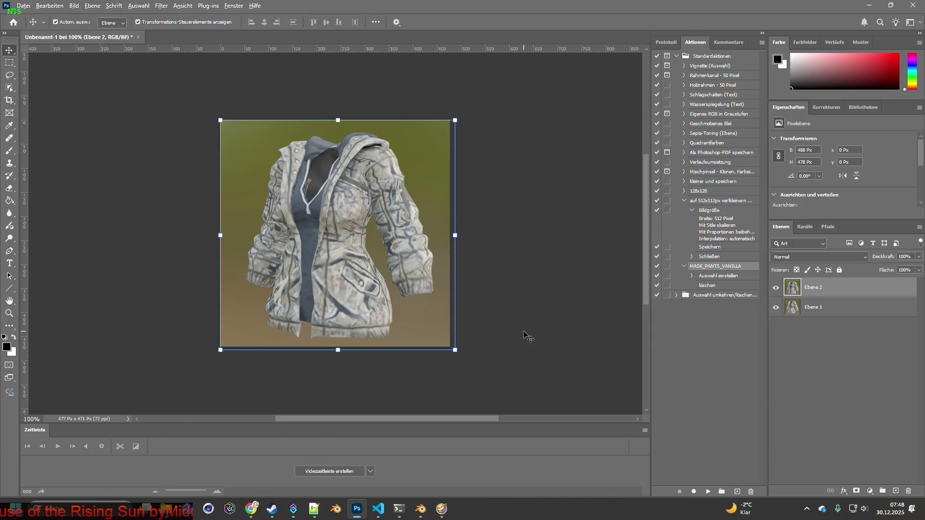
key(alt+Tab)
key(alt+Tab)
key(ctrl+v)
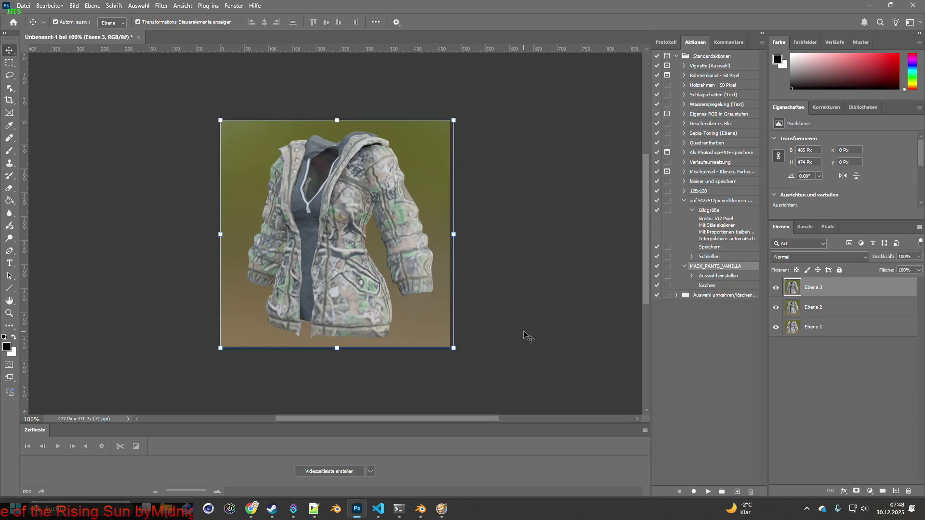
- Create a new 500 × 500 px transparent document
click(29, 7)
click(36, 17)
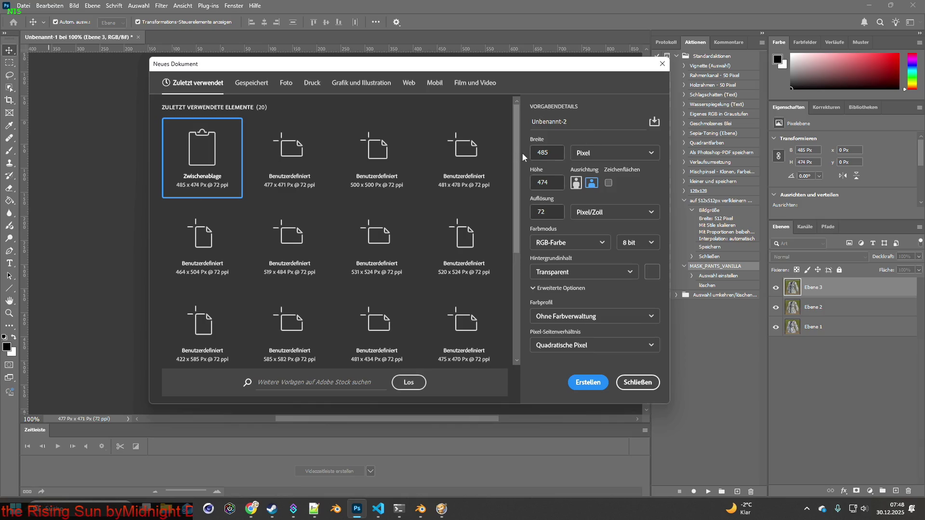
double_click(530, 154)
double_click(557, 182)
text(500)
click(588, 382)
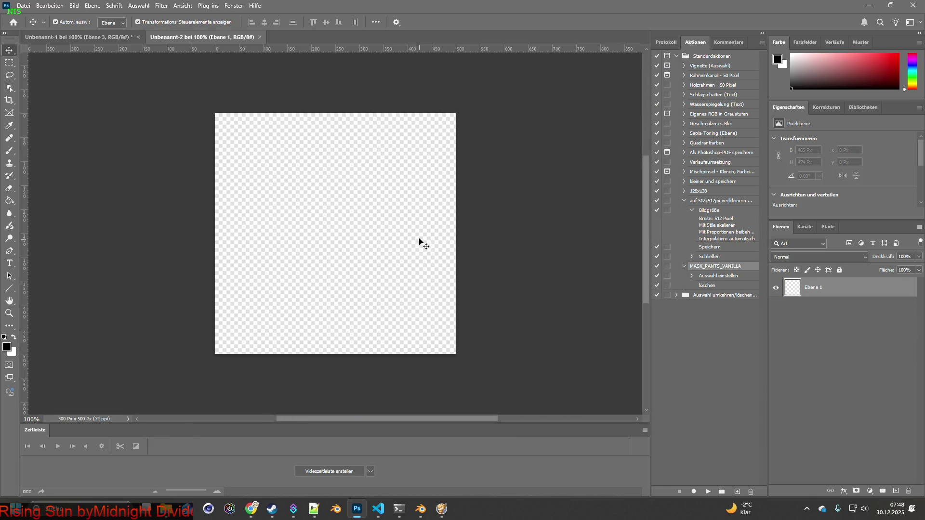
- Object-select the first jacket (Ebene 1) and paste it into the new 500 px document
drag(197, 39, 77, 37)
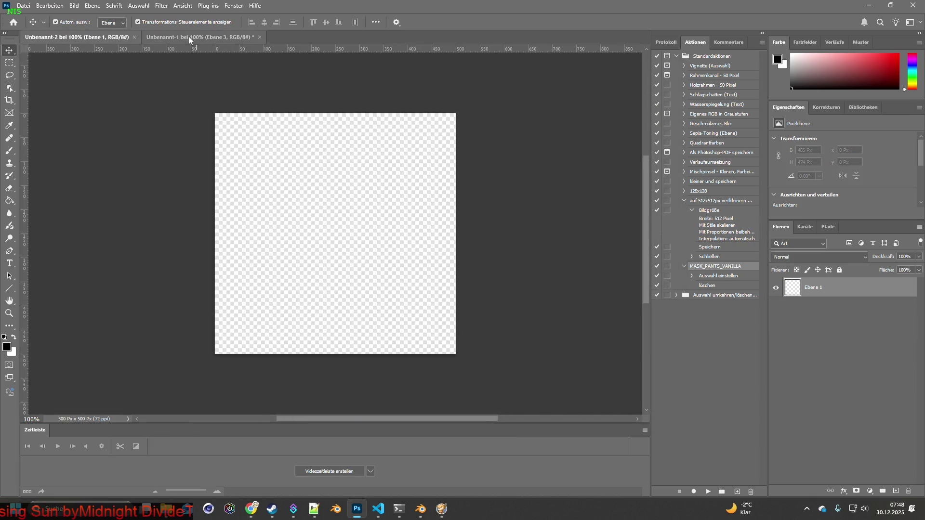
click(187, 36)
alt+click(775, 323)
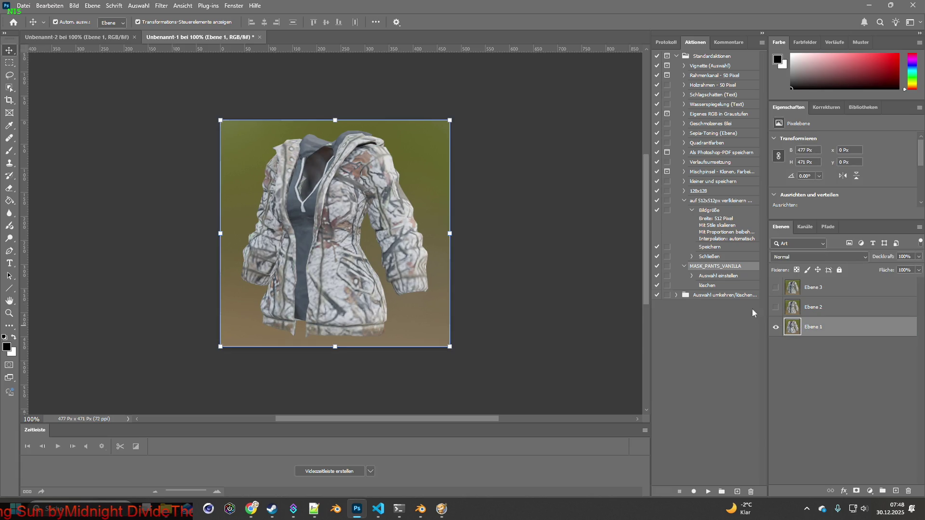
click(9, 87)
mouse_move(192, 95)
mouse_down()
mouse_move(482, 362)
mouse_move(506, 361)
mouse_up()
key(ctrl+c)
key(ctrl+Tab)
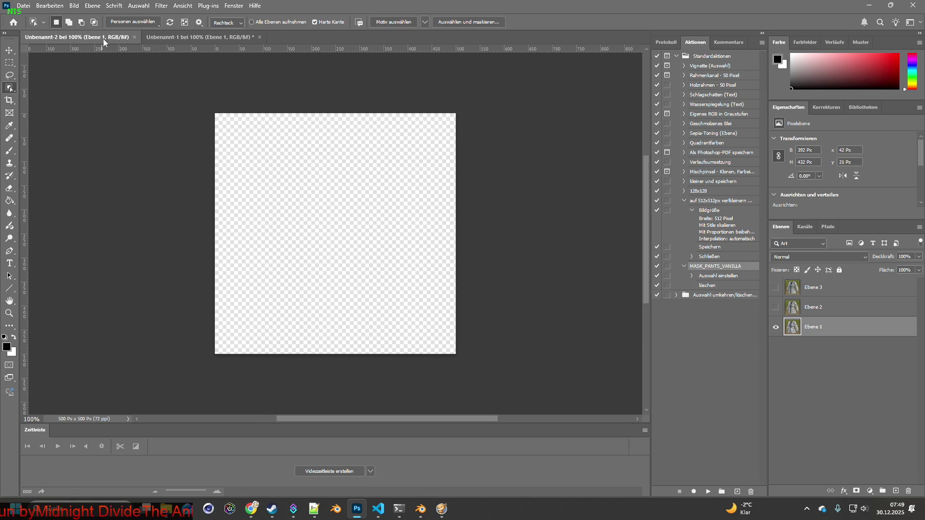
key(ctrl+v)
key(ctrl+Tab)
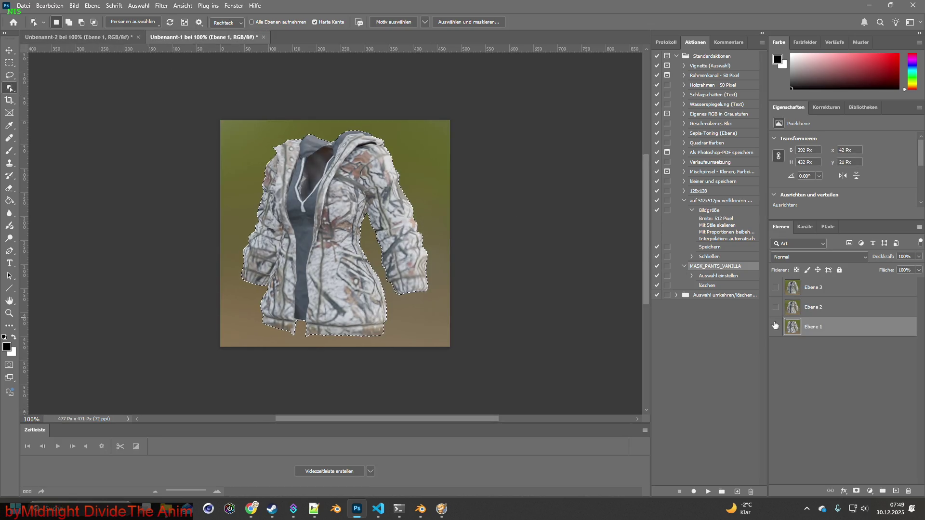
- Copy the second jacket variant into the new document as its own layer
alt+click(775, 307)
click(818, 307)
drag(176, 113, 548, 370)
key(ctrl+c)
click(92, 37)
key(ctrl+v)
click(198, 37)
- Copy the camo jacket variant into the new document as a third layer
click(775, 307)
click(775, 287)
click(819, 287)
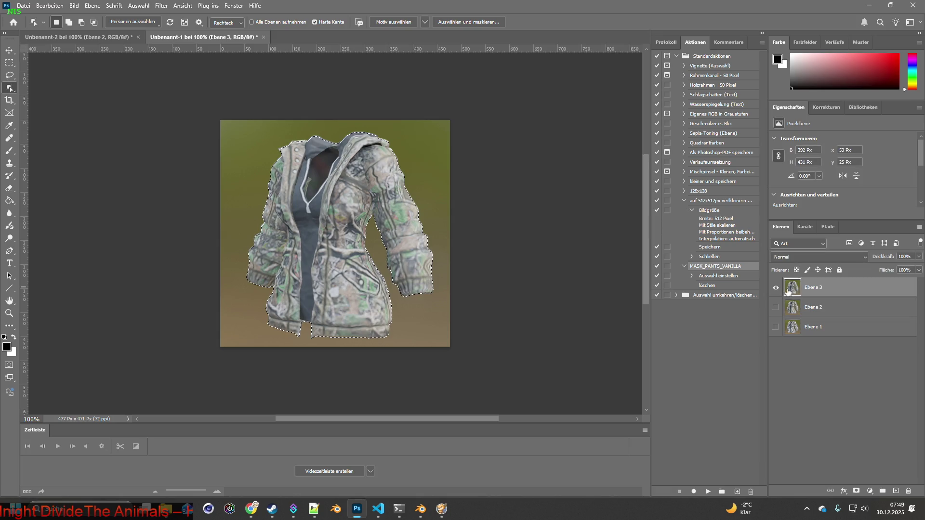
key(ctrl+d)
mouse_move(197, 129)
mouse_down()
mouse_move(547, 334)
mouse_move(528, 348)
mouse_up()
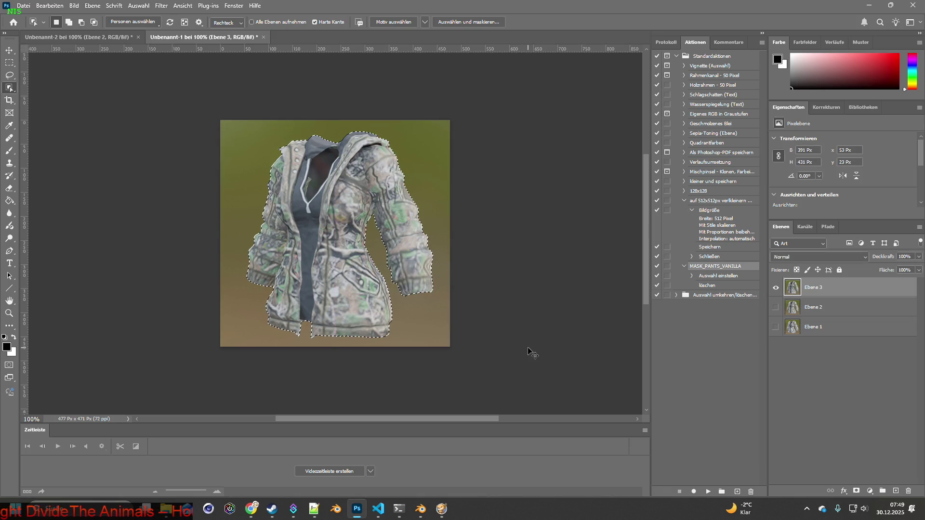
key(ctrl+c)
key(ctrl+Tab)
key(ctrl+v)
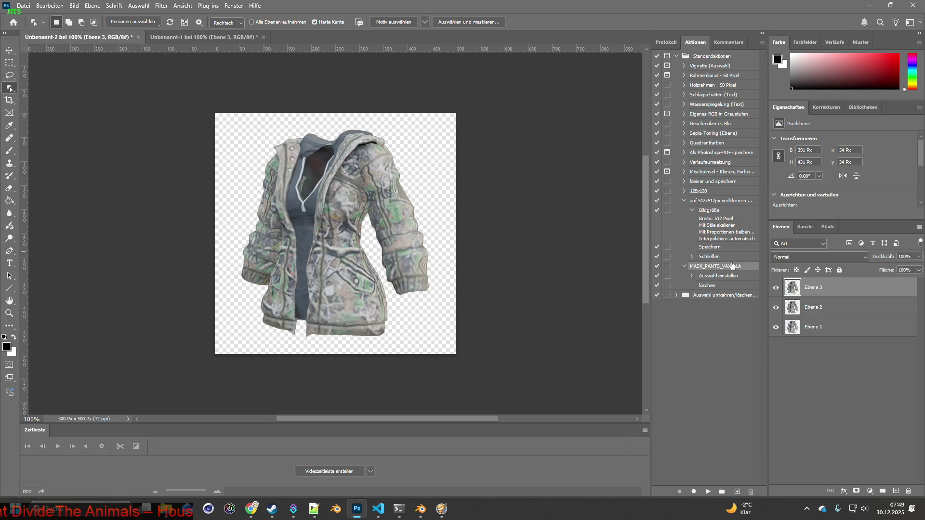
click(775, 288)
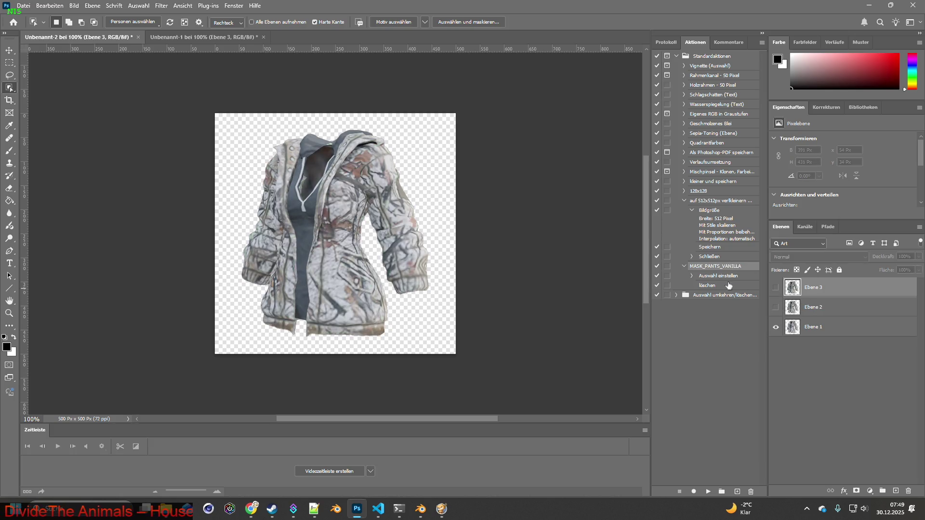
- Select all three jacket layers and enlarge them together, centred to fill the canvas
click(24, 7)
click(9, 49)
click(775, 287)
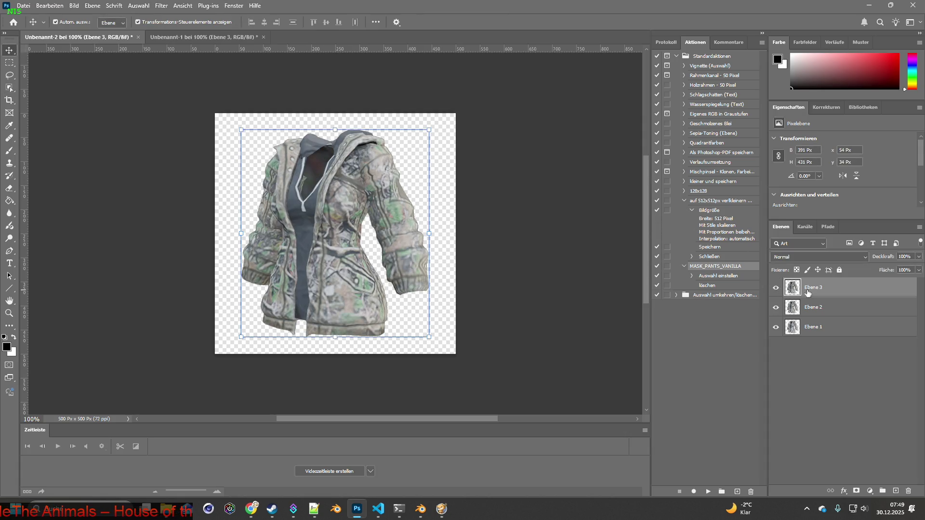
click(814, 326)
shift+click(814, 307)
shift+click(814, 288)
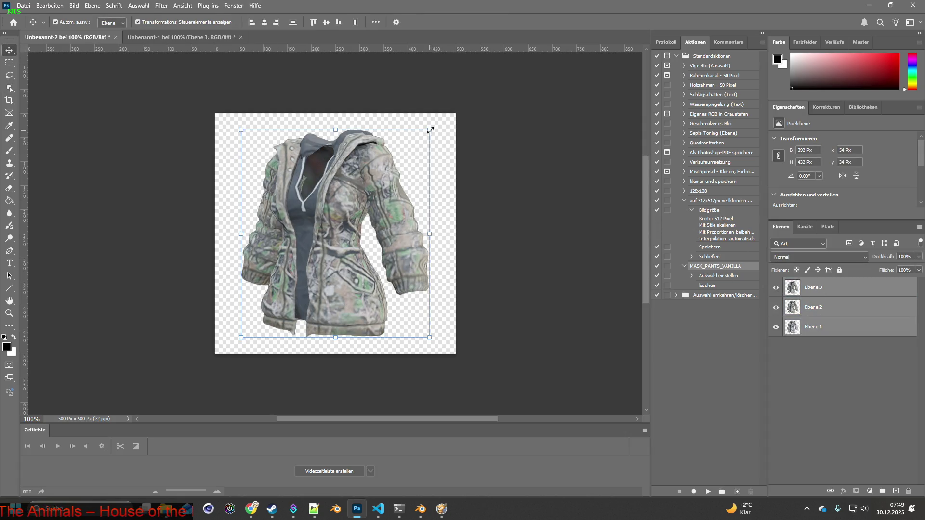
drag(429, 130, 442, 116)
drag(241, 337, 229, 350)
drag(324, 260, 329, 260)
key(Return)
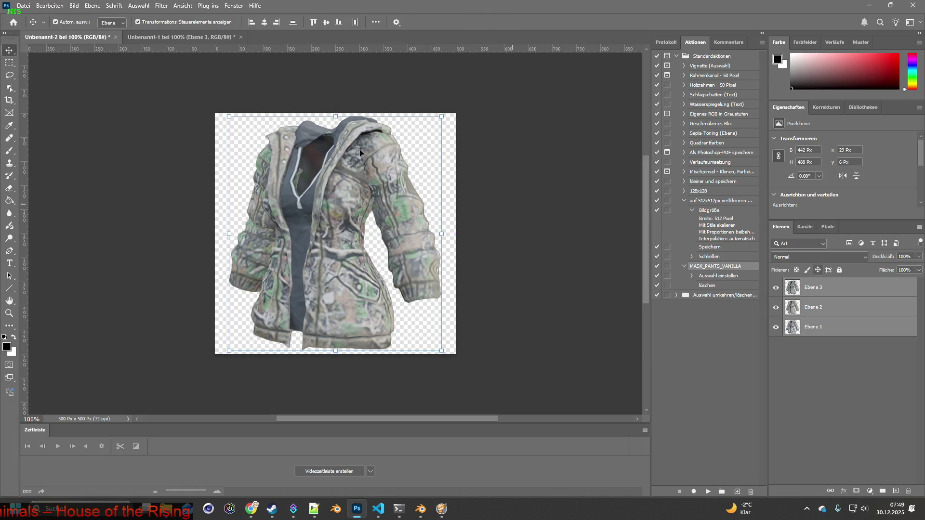
click(23, 5)
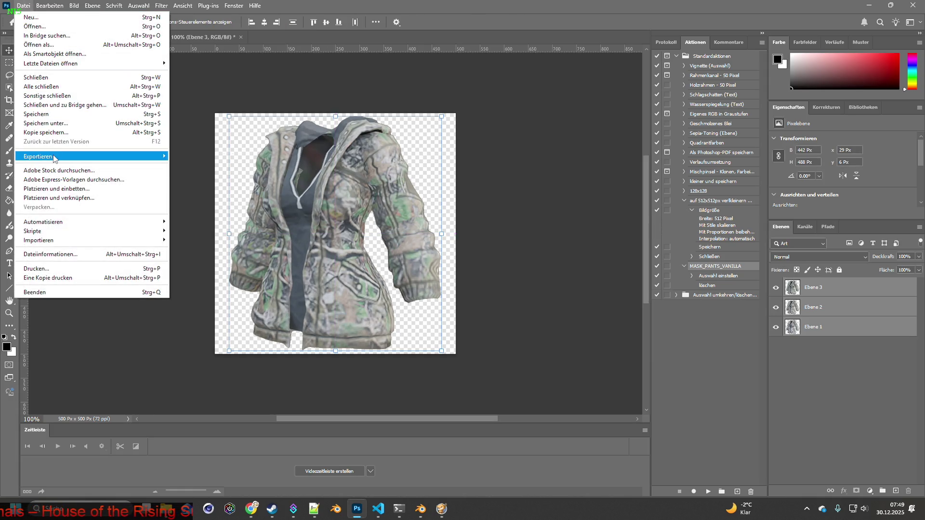
- Save the document as Item_HuRiJ.psd in BRITA_Textures\Huntrite_Jacket, accepting the Photoshop format options
click(52, 125)
click(144, 28)
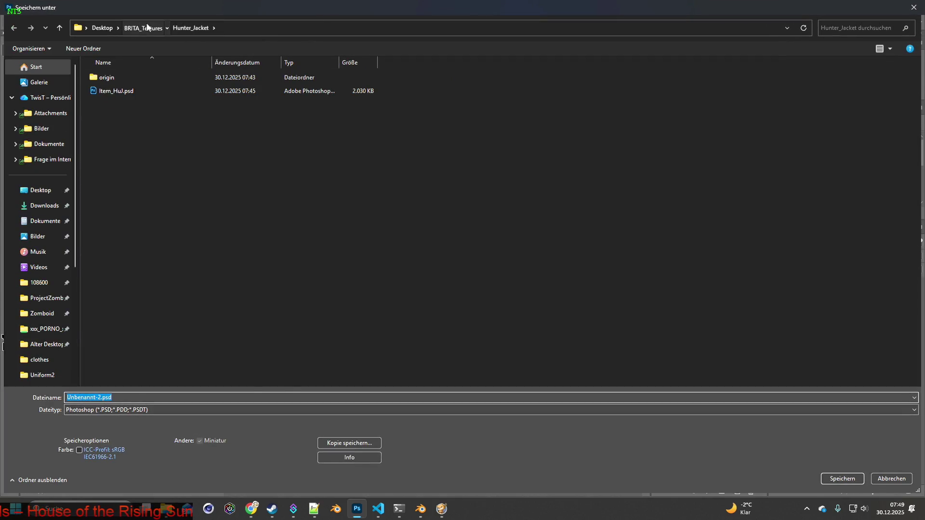
double_click(121, 77)
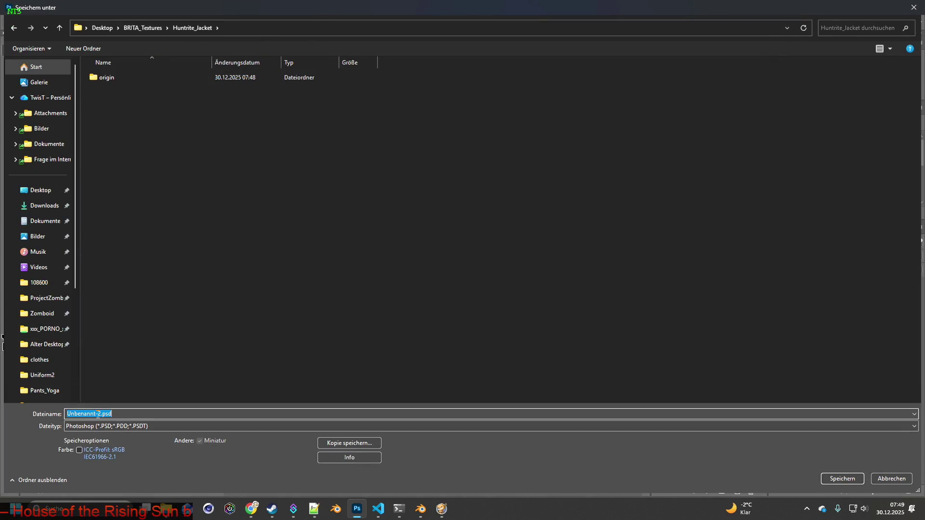
key(BackSpace)
text(Item_HuRu)
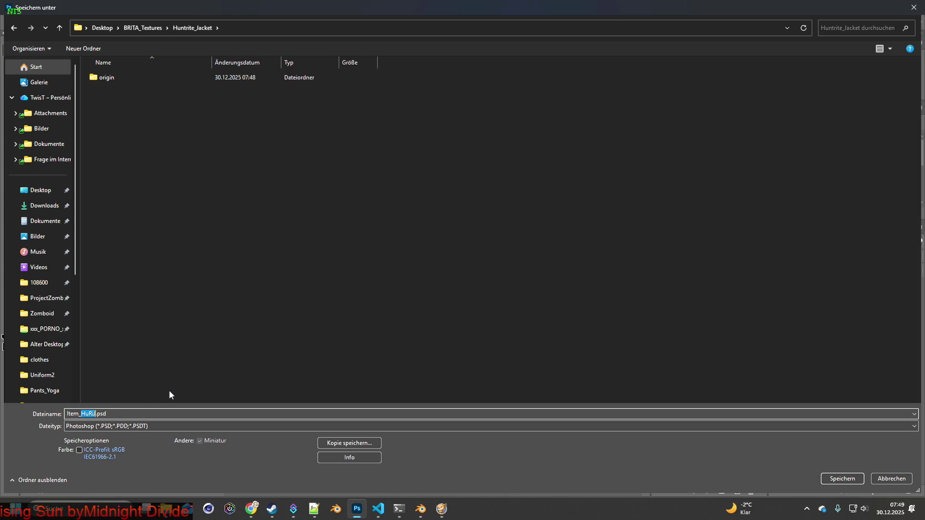
click(841, 479)
click(574, 144)
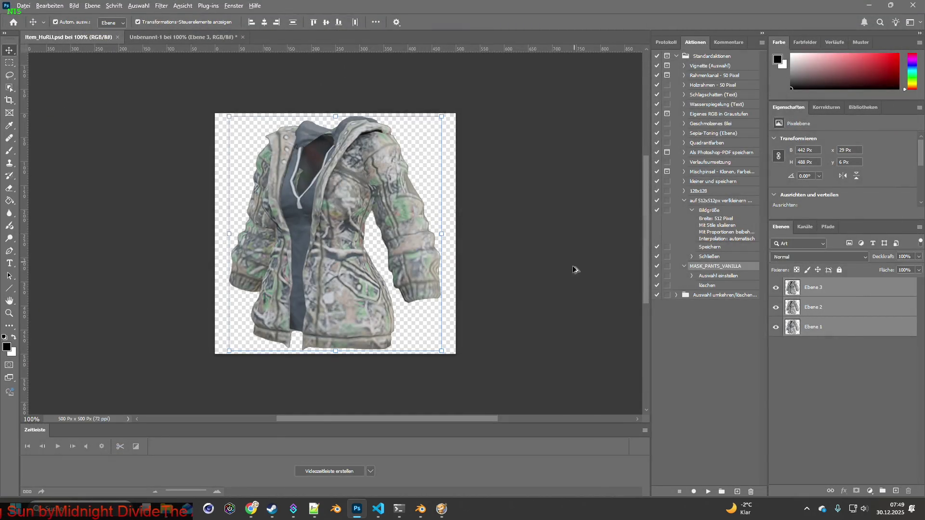
key(alt+Tab)
key(alt+Tab)
key(alt+Tab)
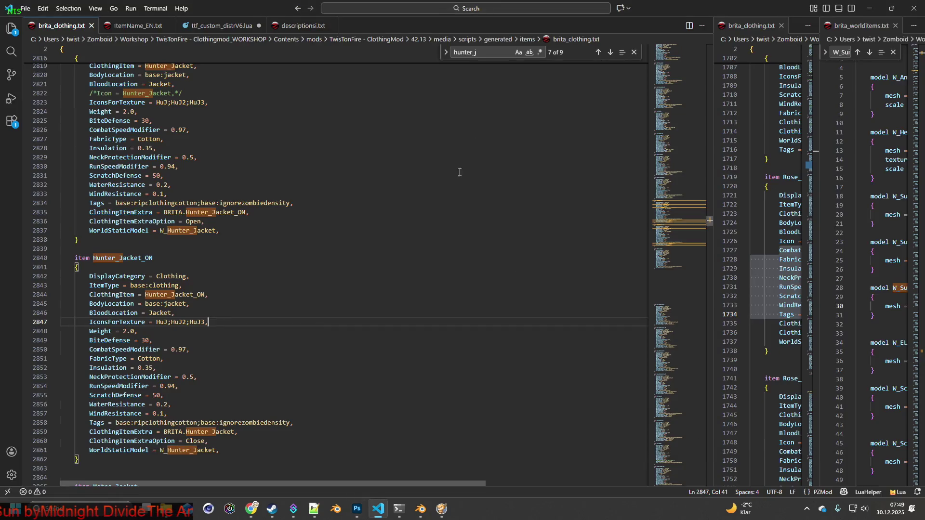
- Find huntrite, comment out Huntrite_Jacket's Icon line and add IconsForTexture = HuRiJ;HuRiJ2;HuRiJ3 below it
key(ctrl+f)
text(huntrite)
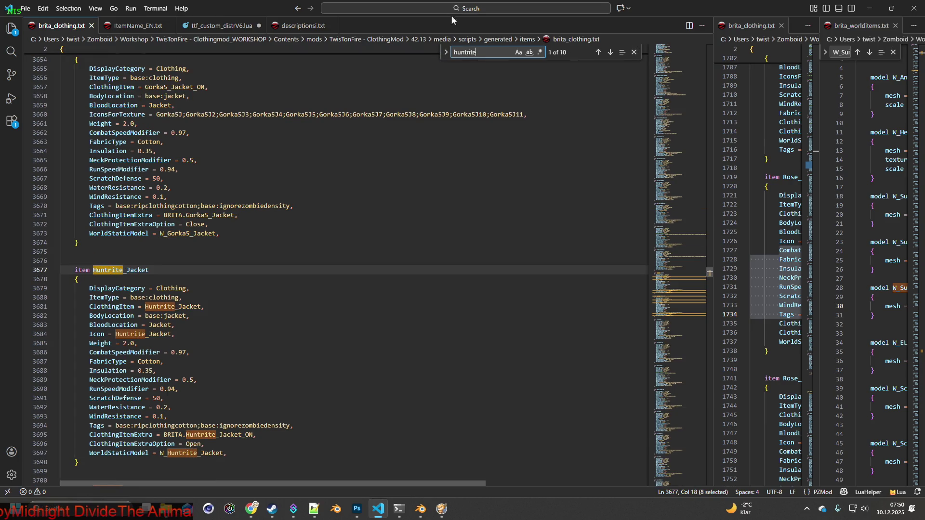
click(90, 334)
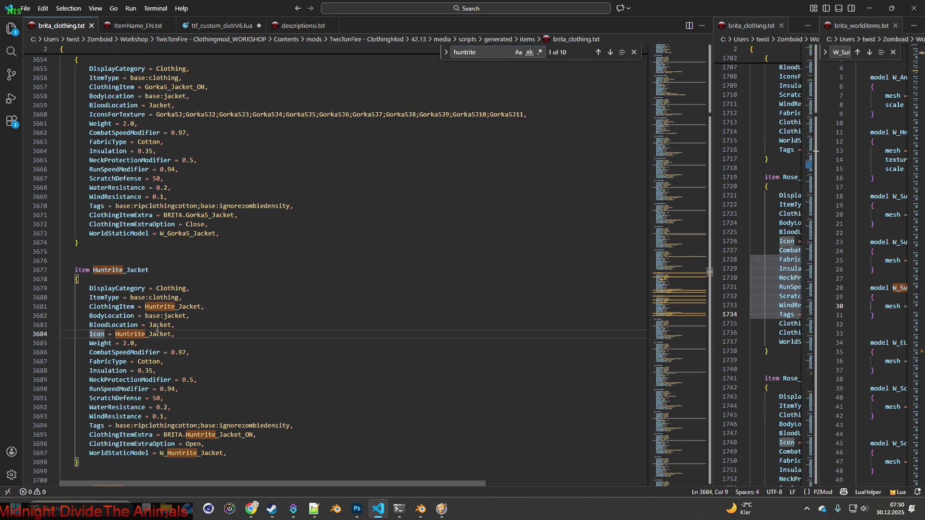
text(/*)
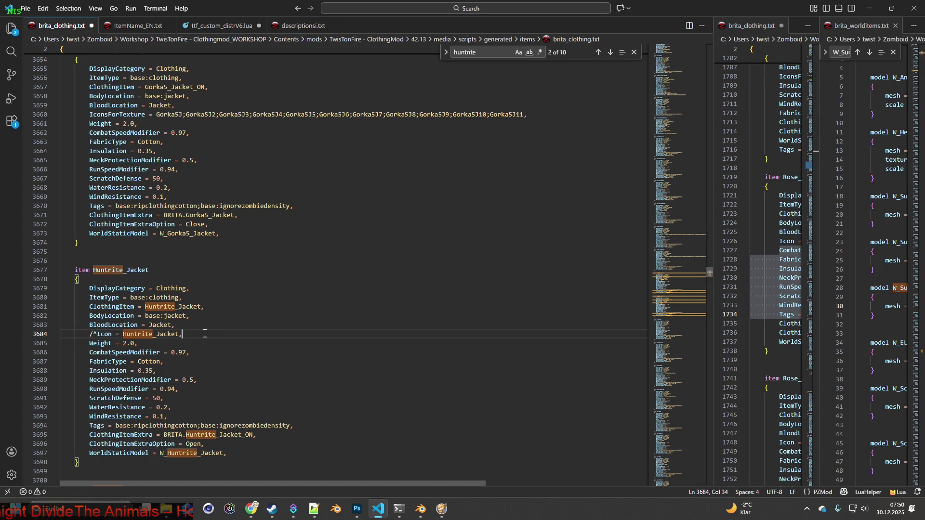
text(/)
key(Return)
text(I)
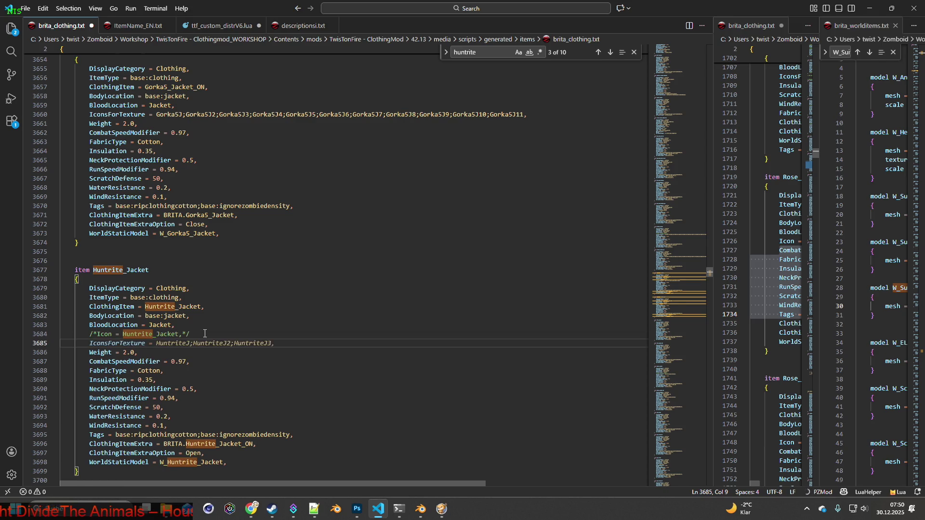
text(consForT)
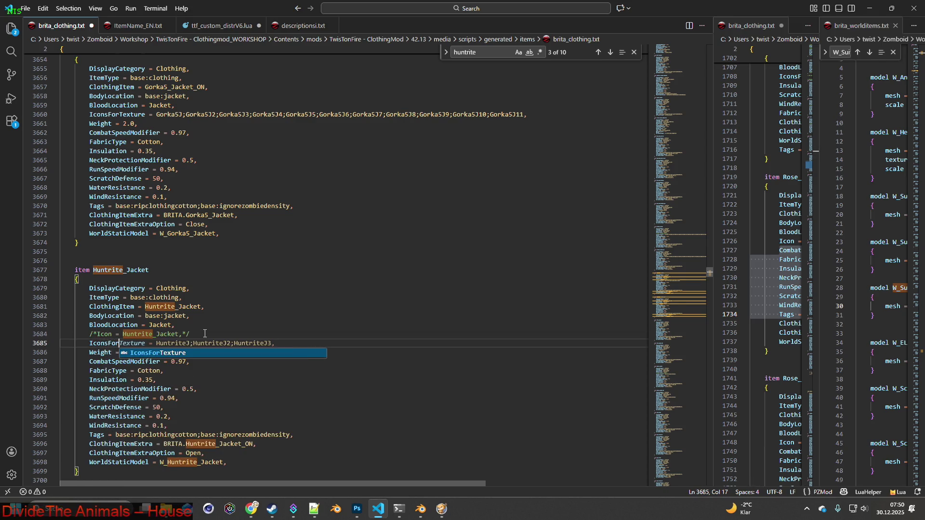
text(exture = )
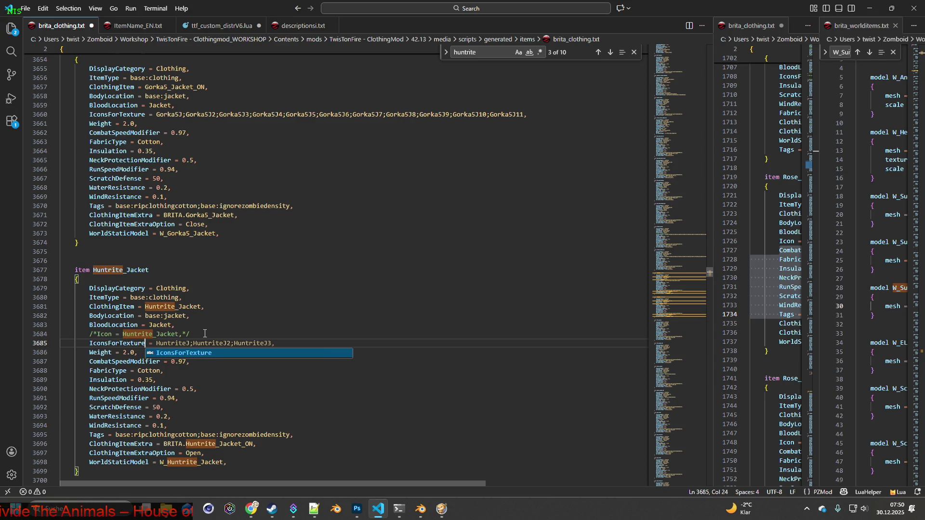
text(HuRiJ;)
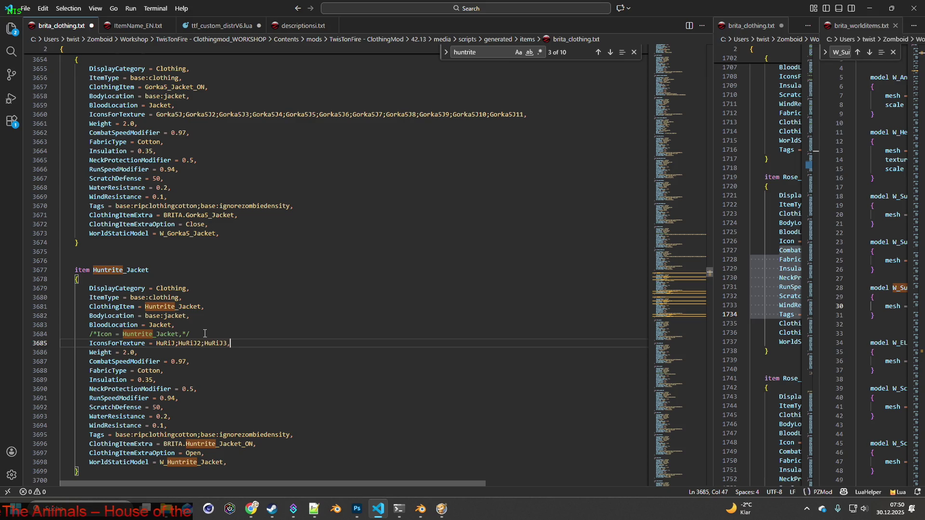
- Replace Huntrite_Jacket_ON's Icon line with the same IconsForTexture line and save brita_clothing.txt
drag(90, 344, 244, 345)
scroll(284, 356, down, 7)
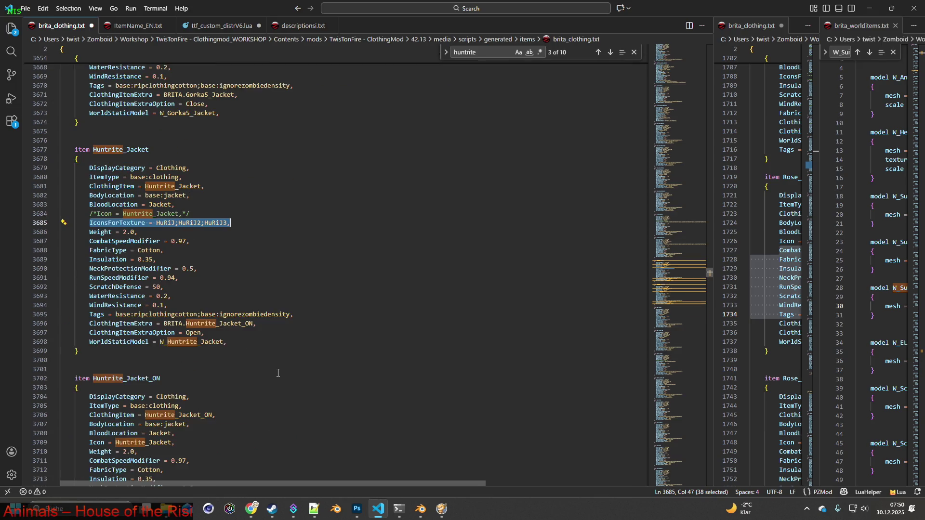
drag(90, 370, 203, 372)
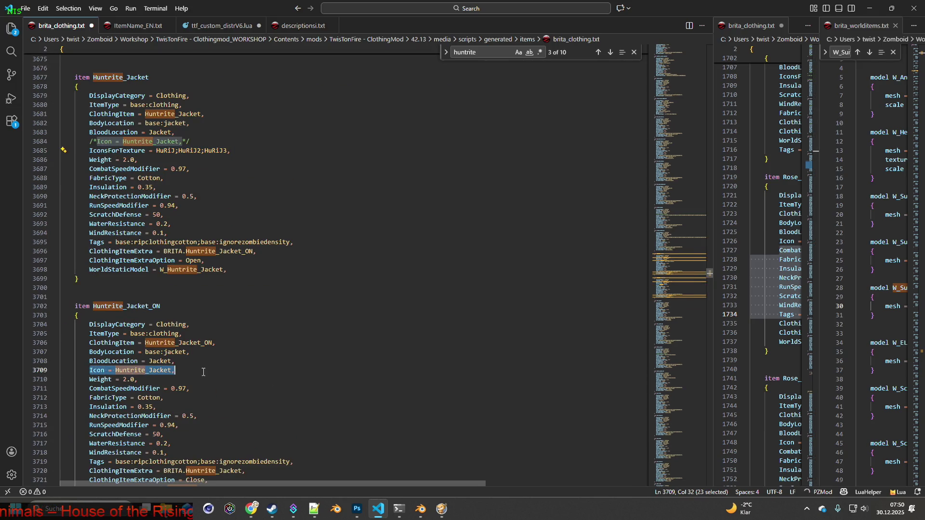
key(ctrl+v)
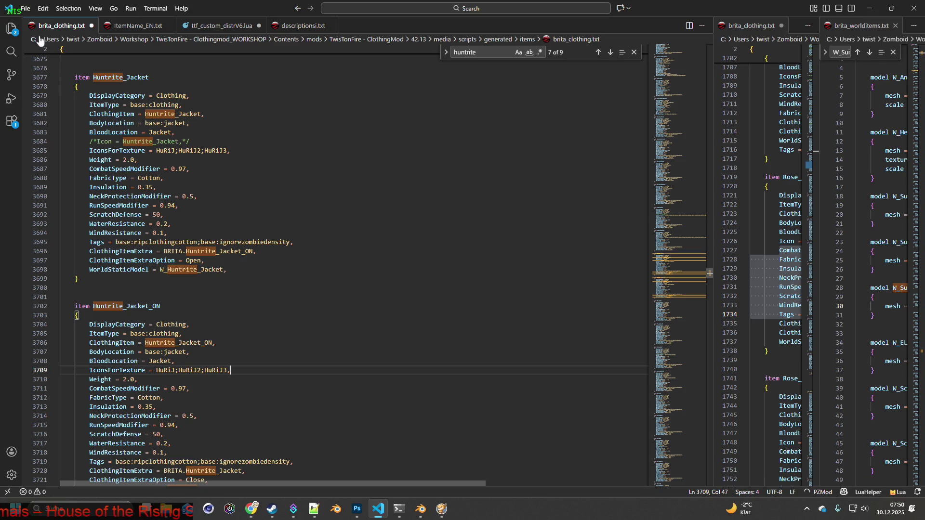
click(25, 8)
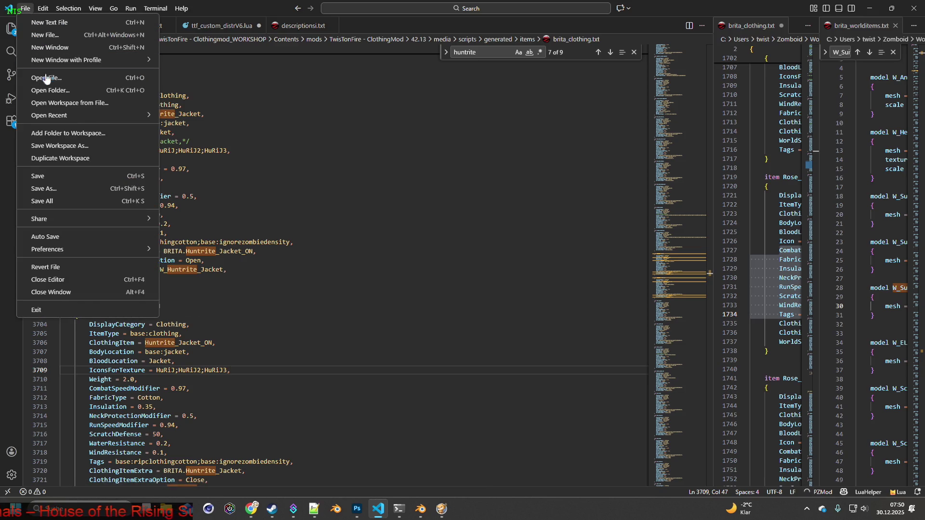
click(48, 176)
- In the debug Items List Viewer, filter by hunter_jac and spawn one Hunting Jacket
key(alt+Tab)
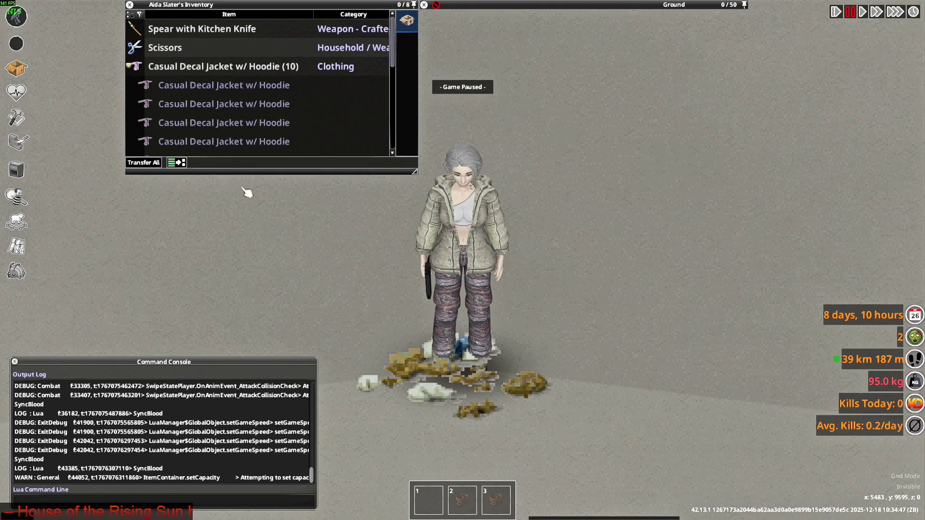
click(16, 271)
click(96, 196)
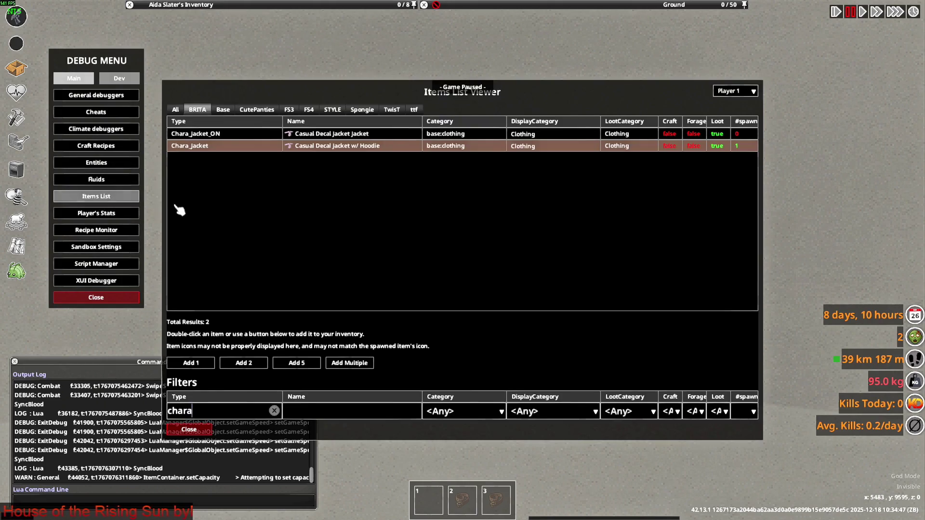
click(274, 410)
text(hunter_jacket)
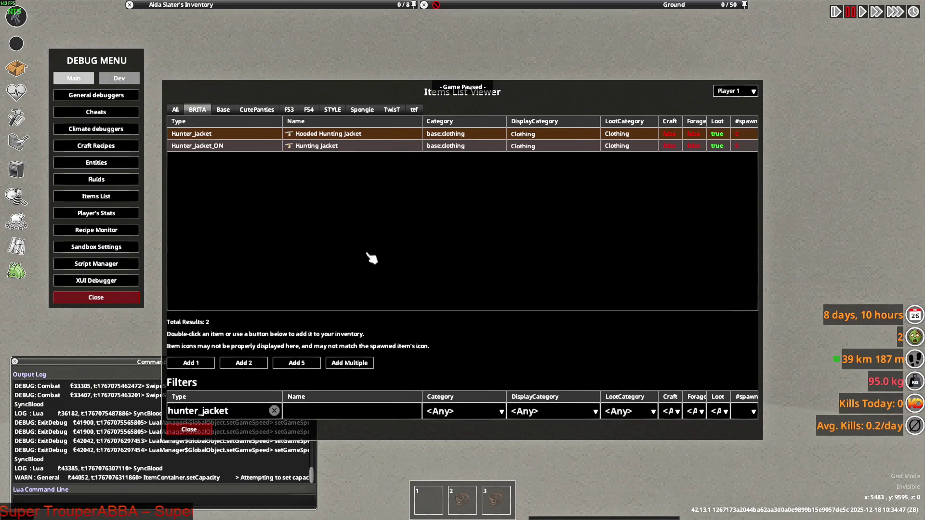
click(325, 147)
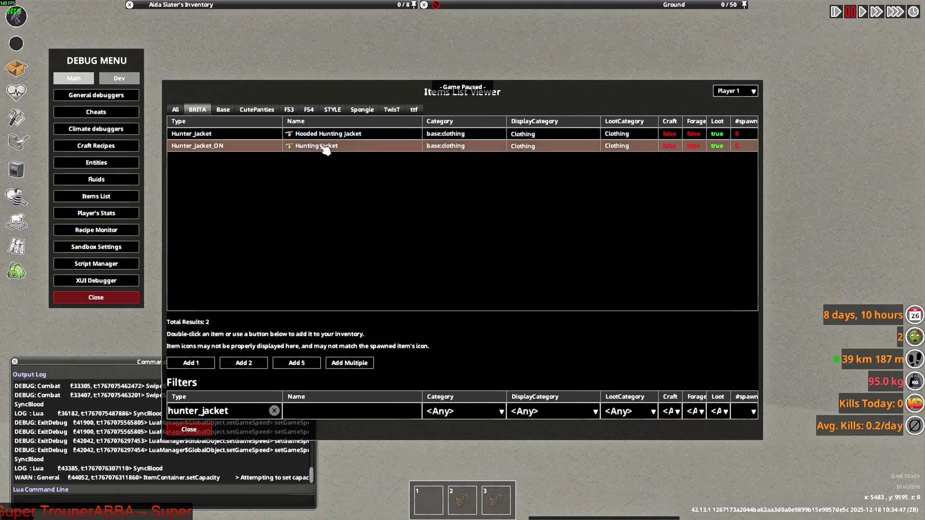
click(366, 365)
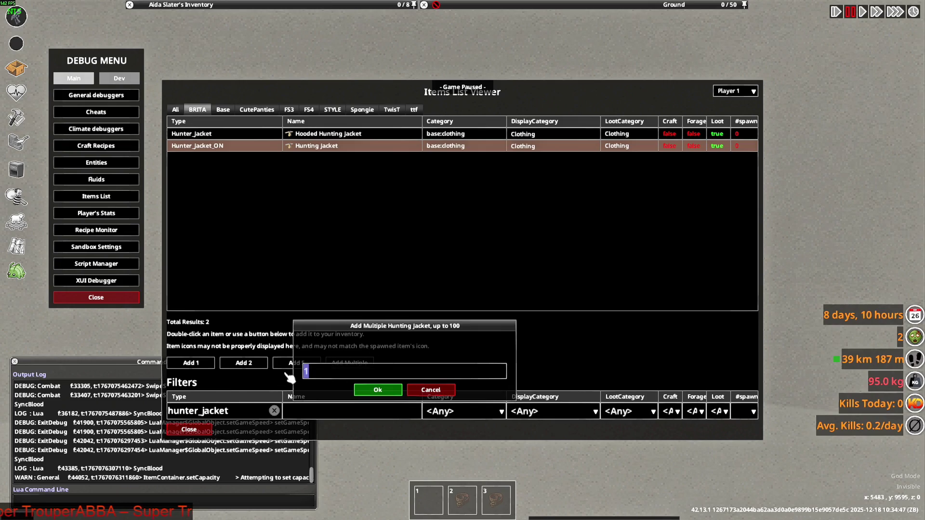
click(381, 391)
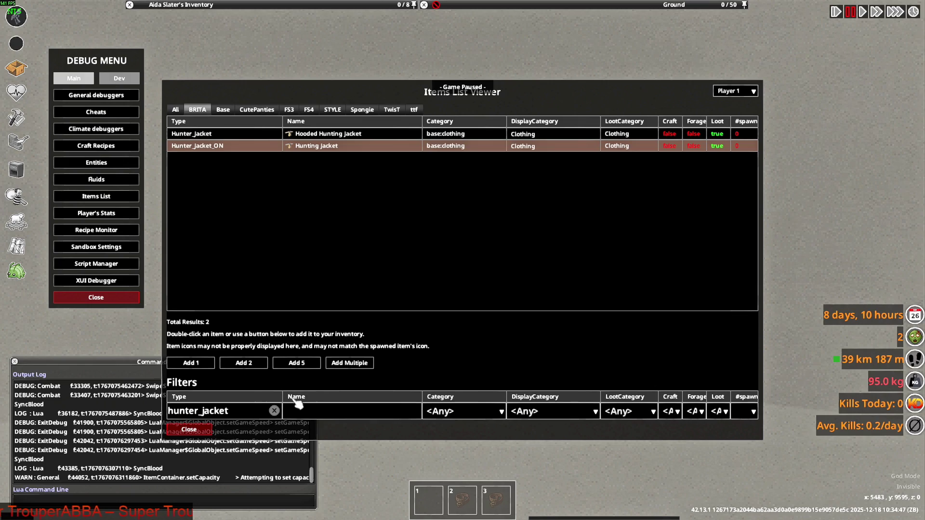
- Filter by huntri and spawn one Hooded Camo Hunting Jacket
click(274, 411)
text(hun)
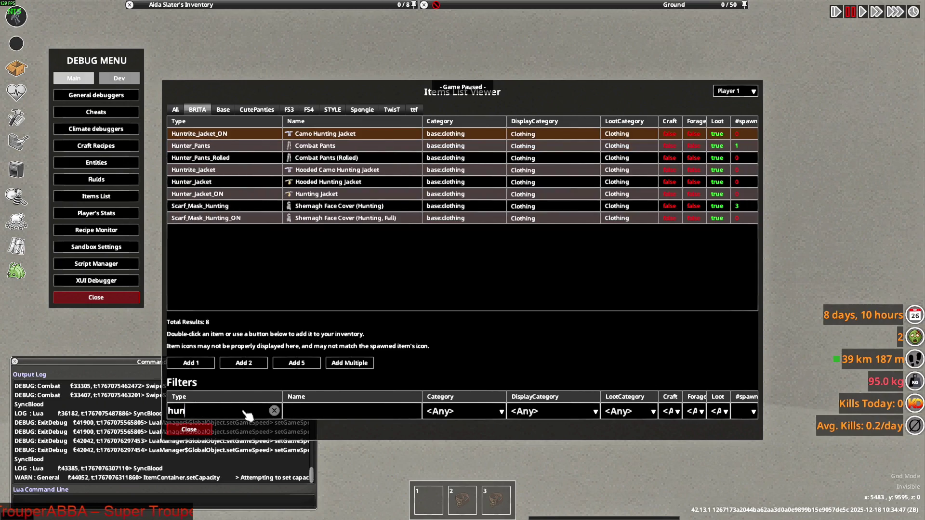
text(trite)
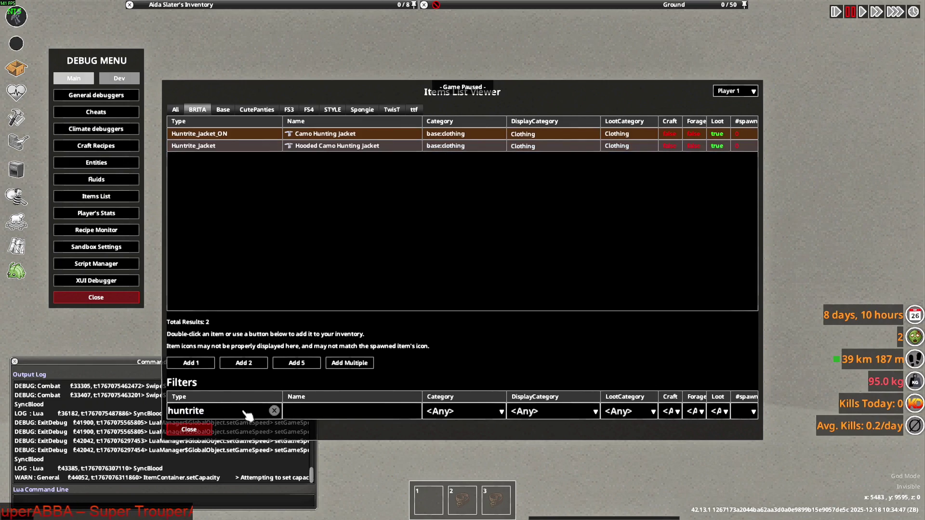
click(320, 145)
click(349, 364)
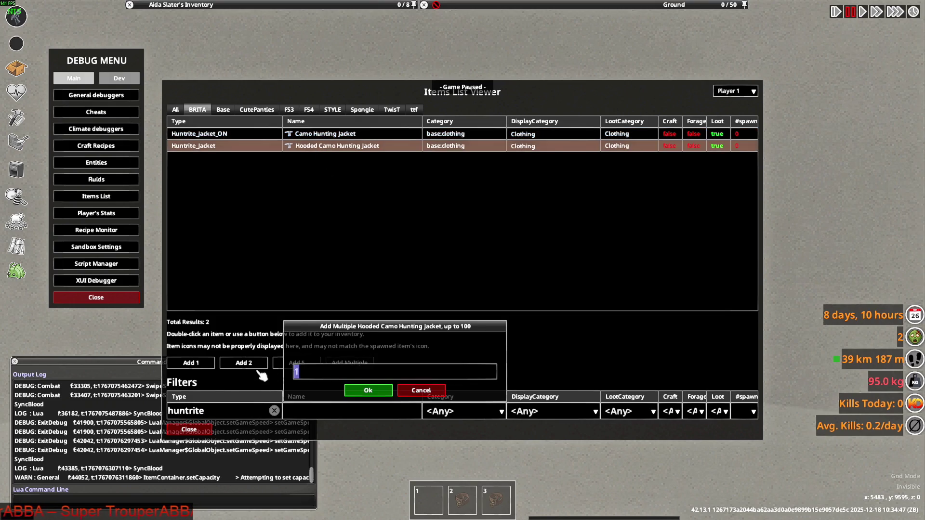
click(368, 390)
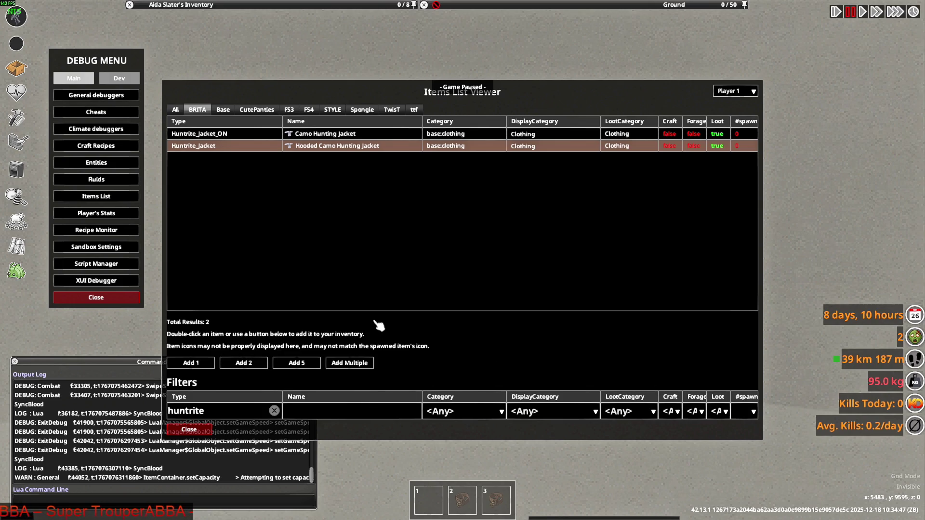
- After checking the jacket file in Notepad++, filter by gorka5 and spawn two Military Anorak Jackets
key(alt+Tab)
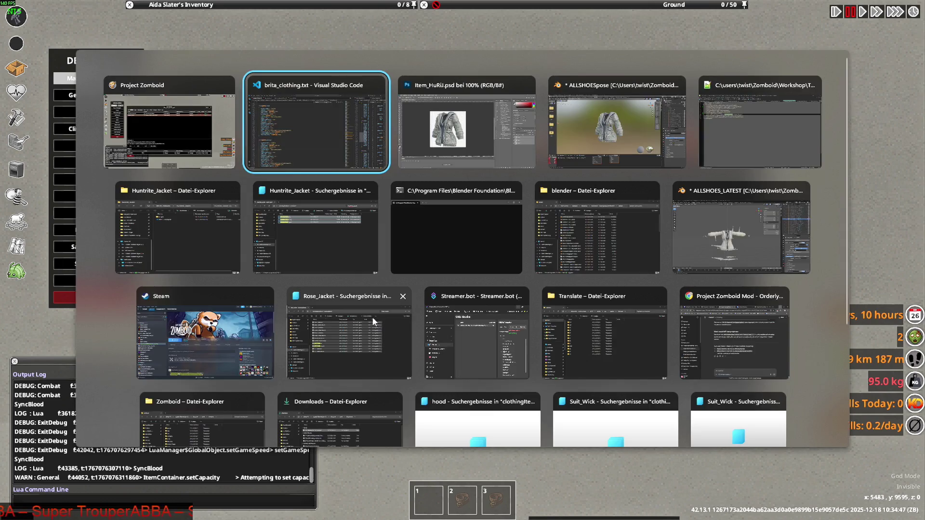
key(Tab)
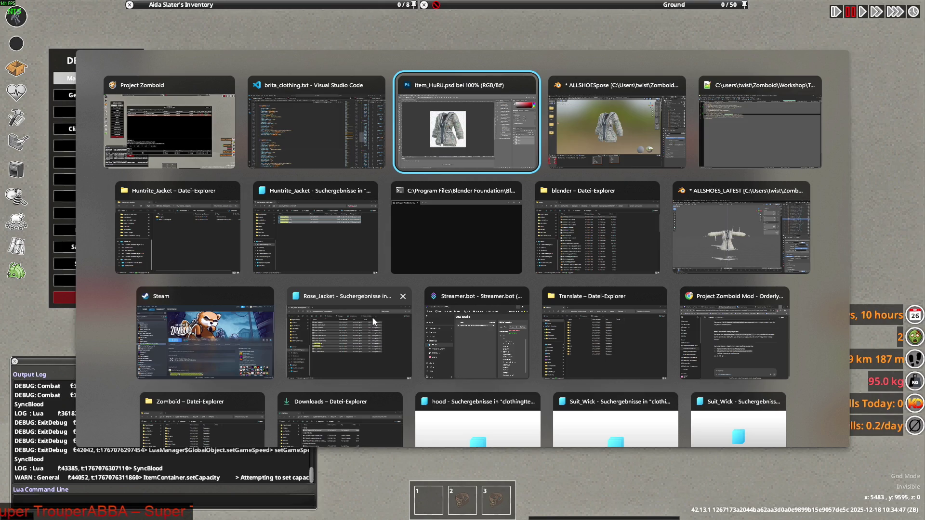
key(alt+Tab)
key(alt+Tab)
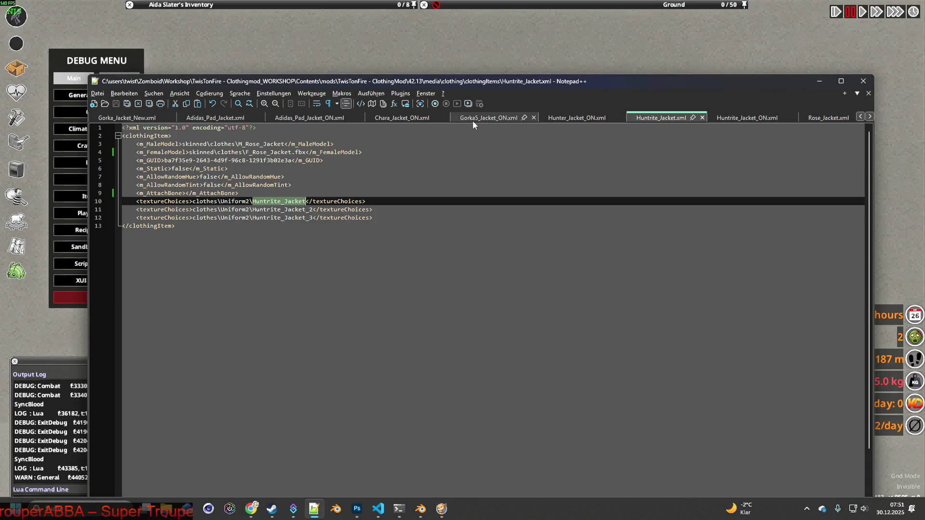
key(alt+Tab)
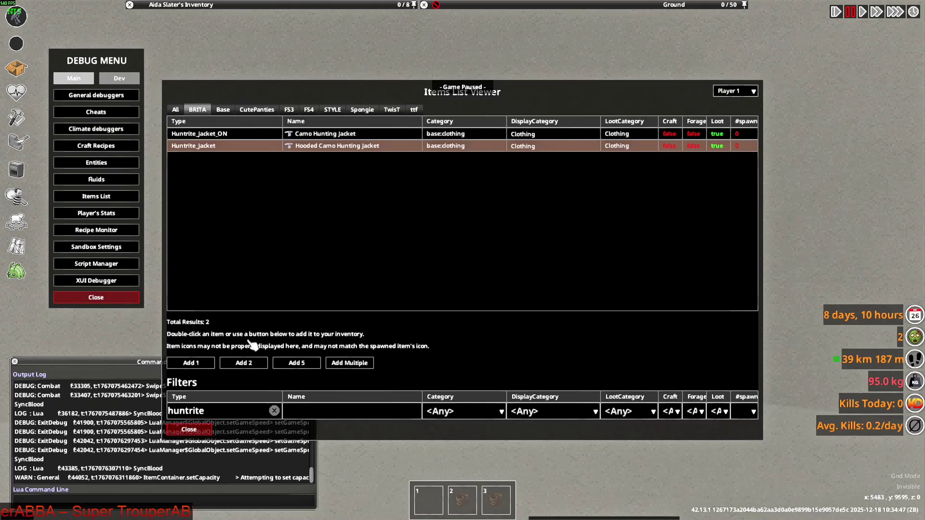
click(272, 411)
text(gorka5)
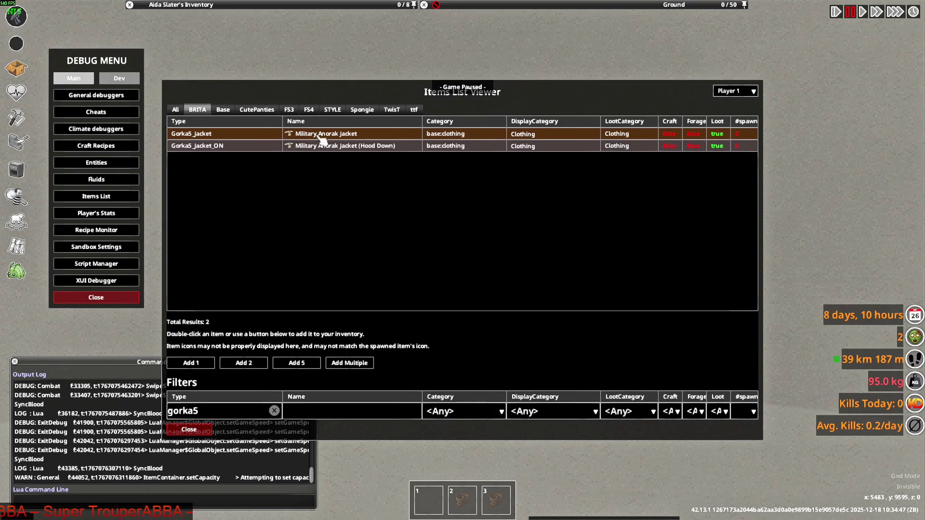
click(340, 365)
text(2)
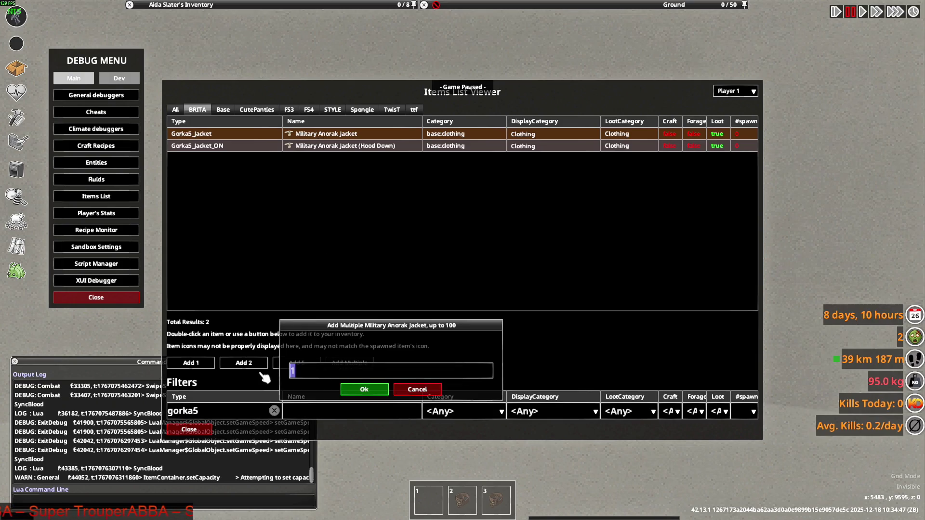
click(364, 389)
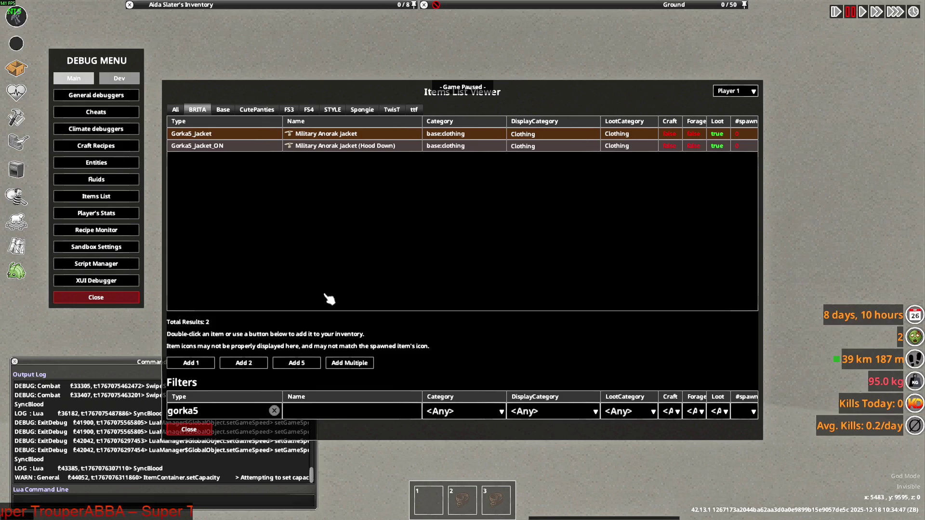
key(alt+Tab)
key(alt+Tab)
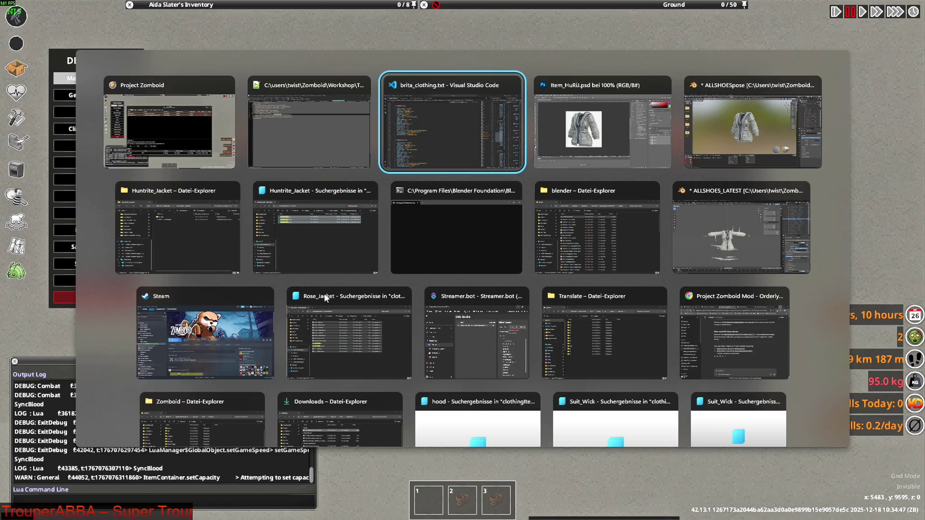
- Close Huntrite_Jacket.xml in Notepad++ and select the TEC_Jacket name in TEC_Jacket.xml
key(alt+Tab)
key(alt+Tab)
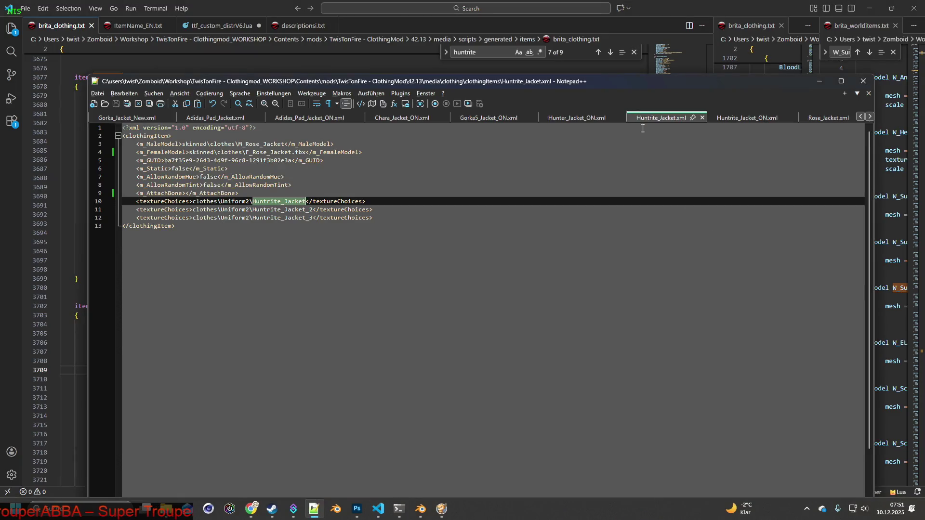
click(702, 117)
click(740, 120)
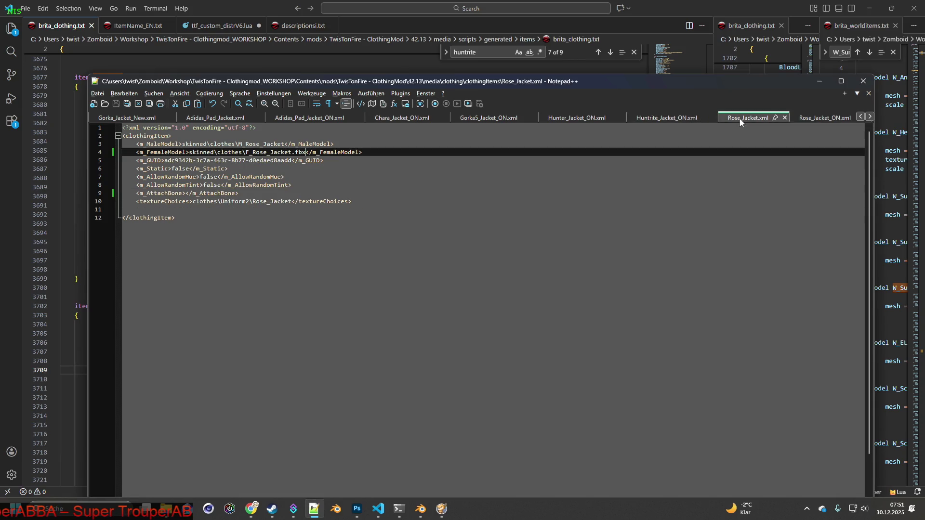
click(869, 117)
click(870, 117)
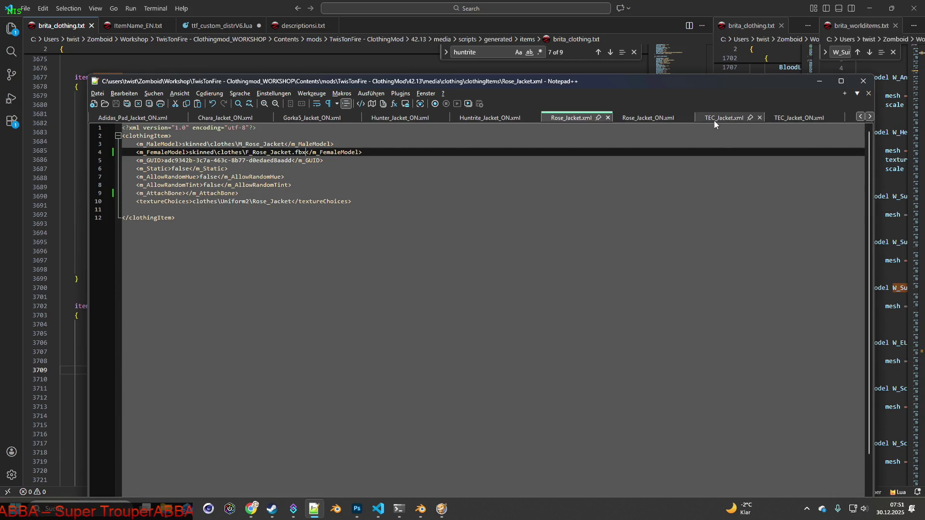
click(729, 120)
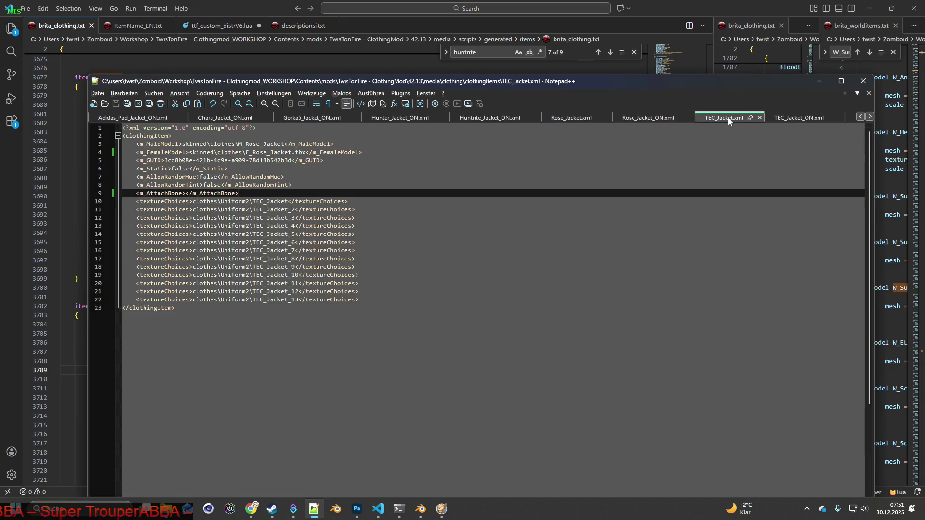
click(255, 201)
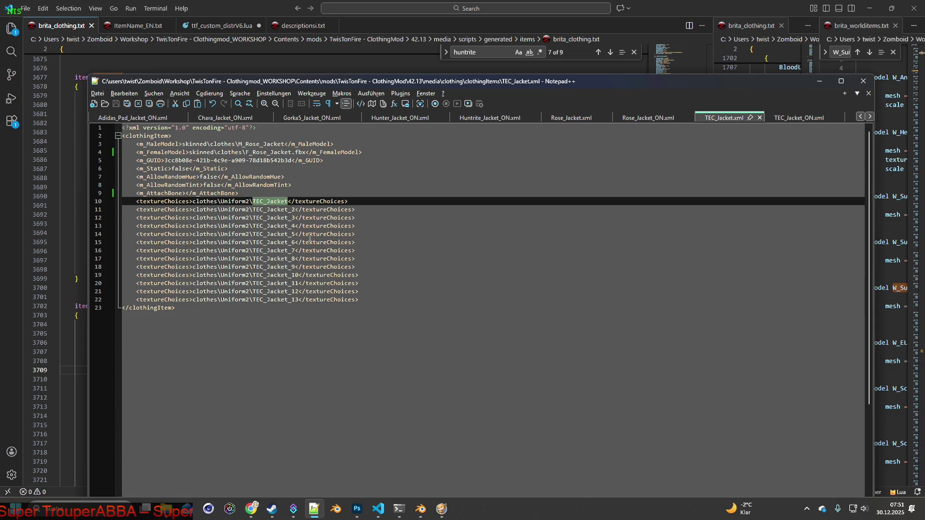
key(alt+Tab)
key(alt+Tab)
key(alt+Tab)
key(alt+Tab)
key(alt+Tab)
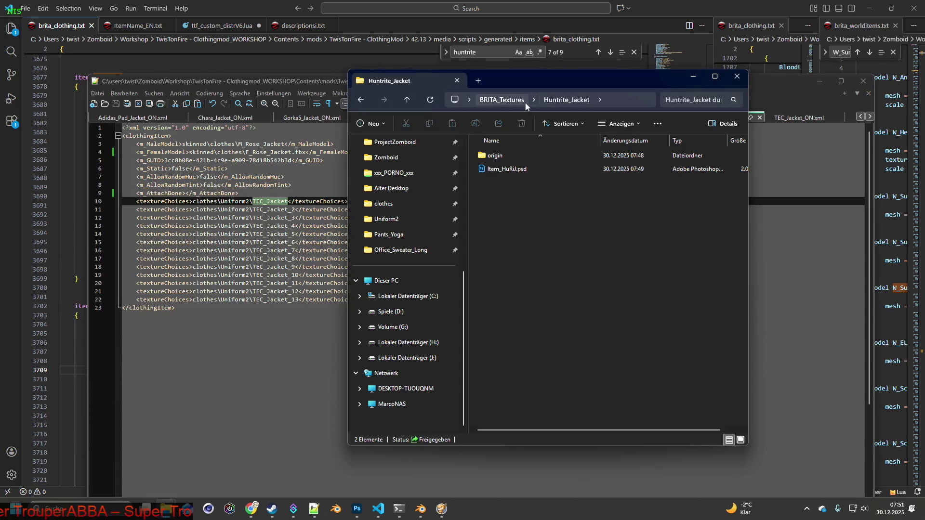
click(501, 99)
- Create a TEC_Jacket folder in BRITA_Textures and open it
right_click(481, 228)
mouse_move(519, 309)
click(696, 305)
text(TEC_Jacket)
key(Return)
double_click(501, 153)
- Change the texture search window's search term to TEC_Jacket
key(alt+Tab)
key(alt+Tab)
key(alt+Tab)
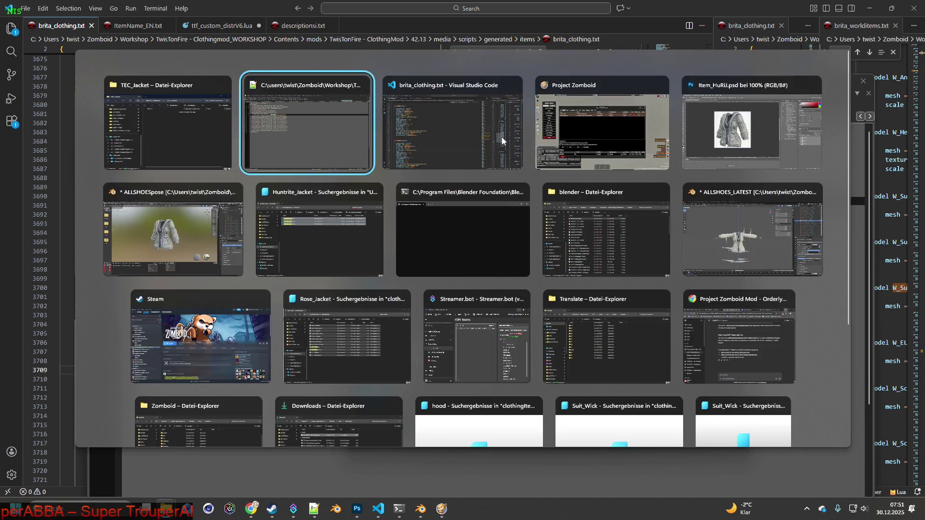
key(alt+Tab)
key(alt+Tab)
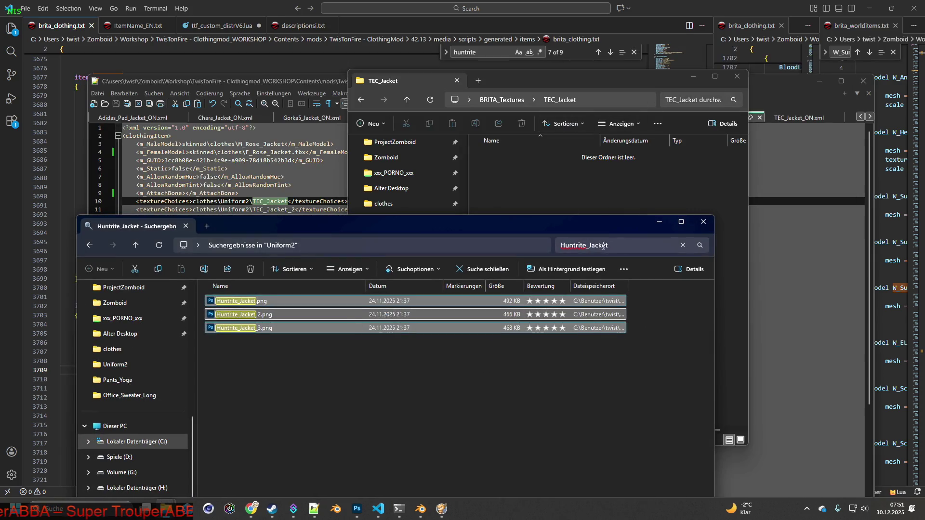
double_click(602, 246)
text(TEC_Jacket)
click(516, 188)
- Make an origin subfolder inside TEC_Jacket
right_click(518, 193)
mouse_move(689, 261)
click(726, 263)
text(origin)
key(Return)
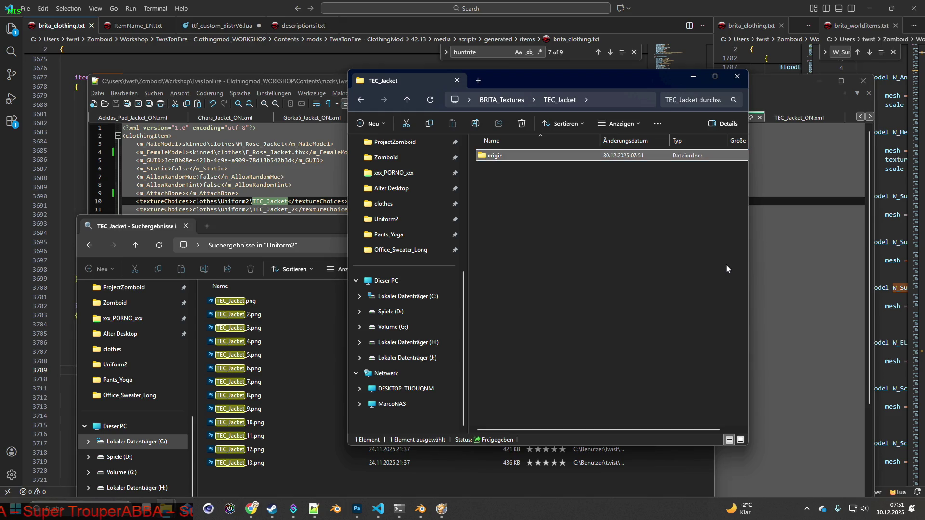
- Copy the 13 found TEC_Jacket PNGs into the origin folder
drag(275, 473, 229, 308)
mouse_move(230, 309)
right_down()
mouse_move(237, 332)
mouse_move(499, 180)
mouse_move(497, 156)
right_up()
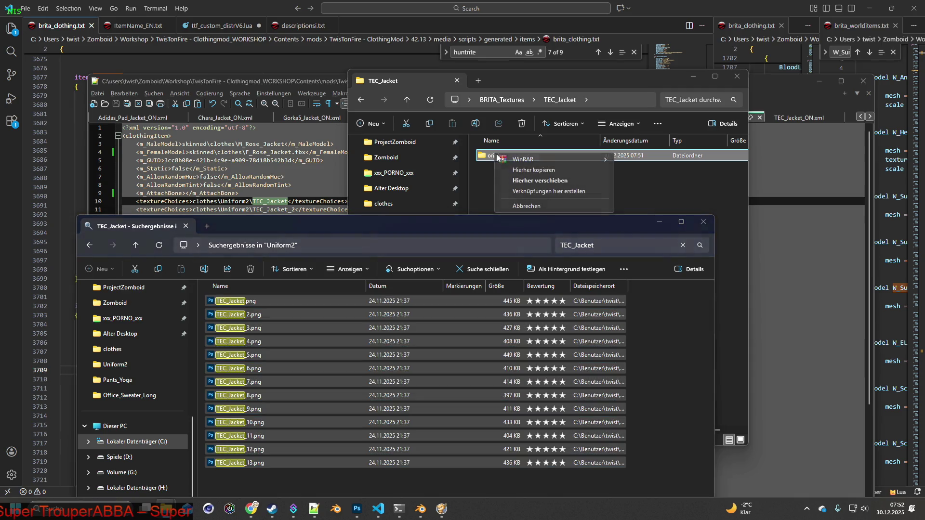
click(540, 170)
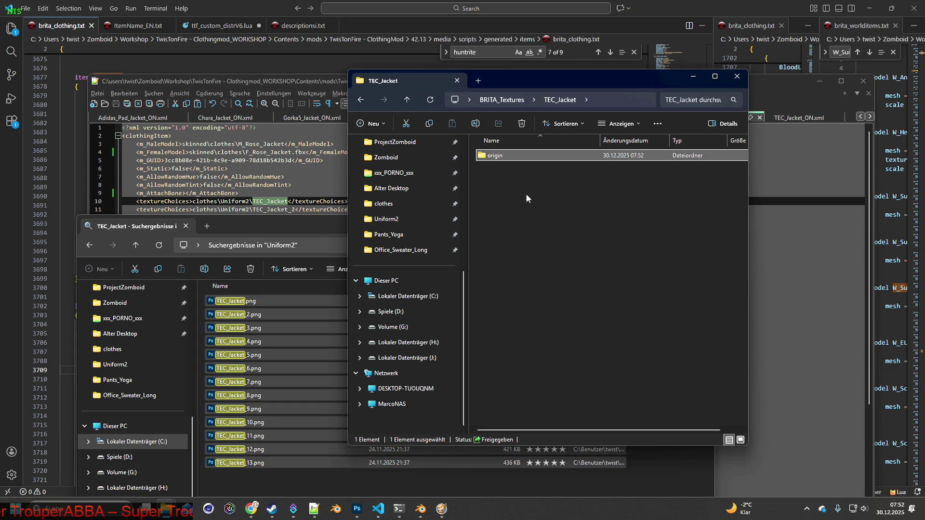
mouse_move(420, 509)
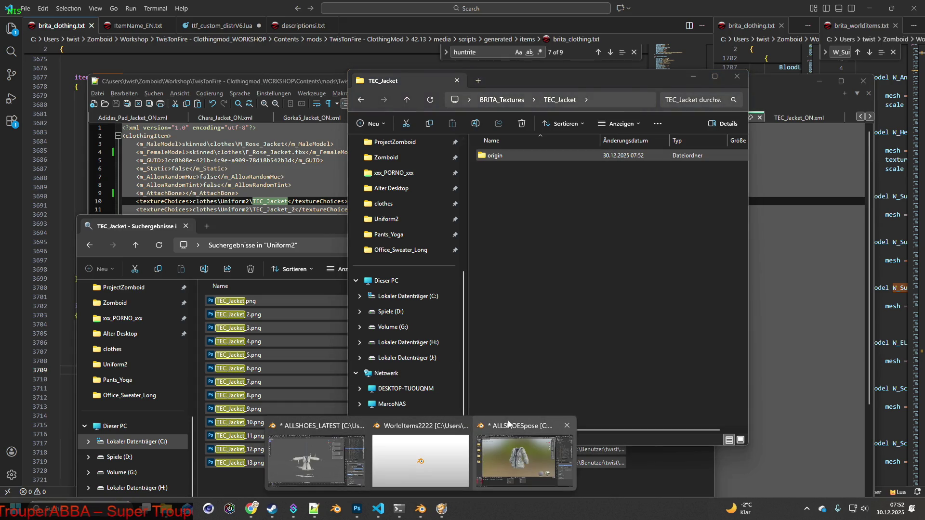
click(508, 424)
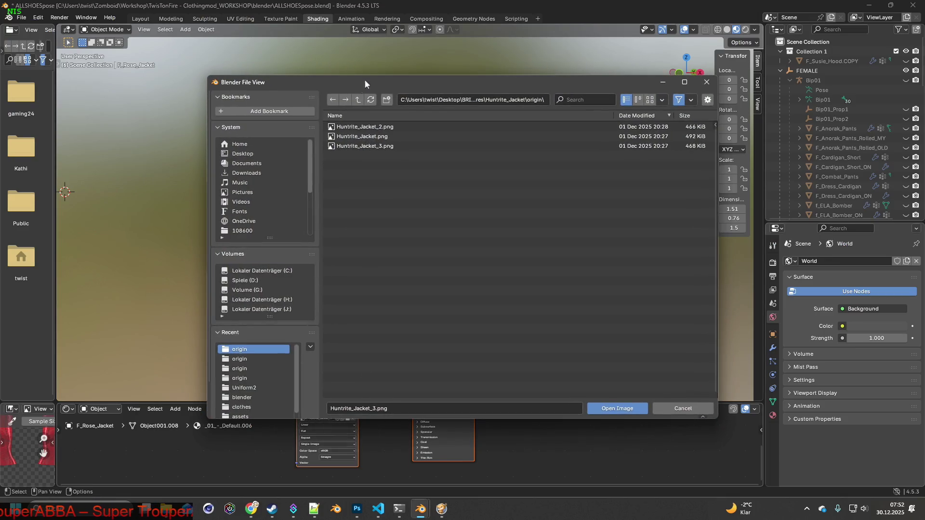
click(358, 99)
- Load TEC_Jacket.png from BRITA_Textures\TEC_Jacket\origin as the jacket's texture in Blender
click(358, 99)
double_click(362, 127)
double_click(360, 126)
click(378, 126)
click(619, 408)
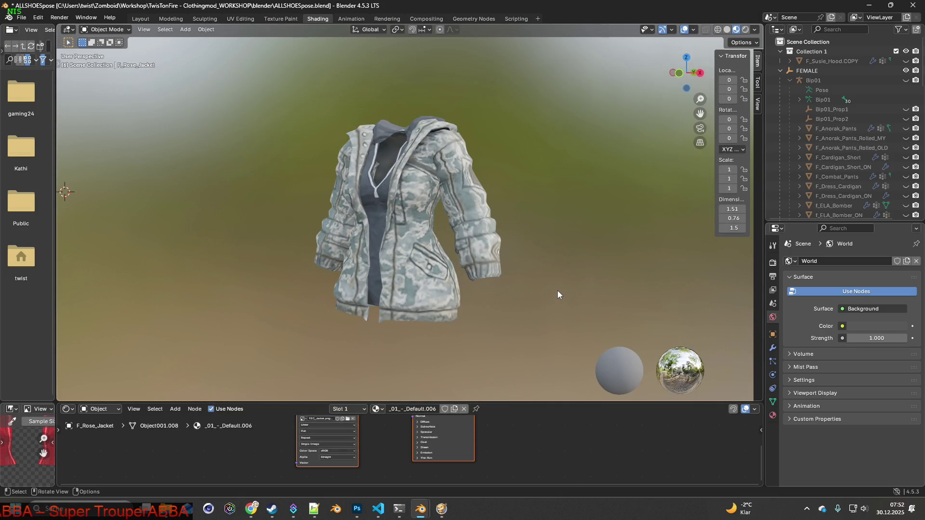
- Snip a screenshot of the camo jacket, then close Photoshop's untitled capture document
key(super+shift+s)
drag(300, 101, 519, 333)
key(alt+Tab)
key(alt+Tab)
key(alt+Tab)
key(alt+Tab)
key(alt+Tab)
key(alt+Tab)
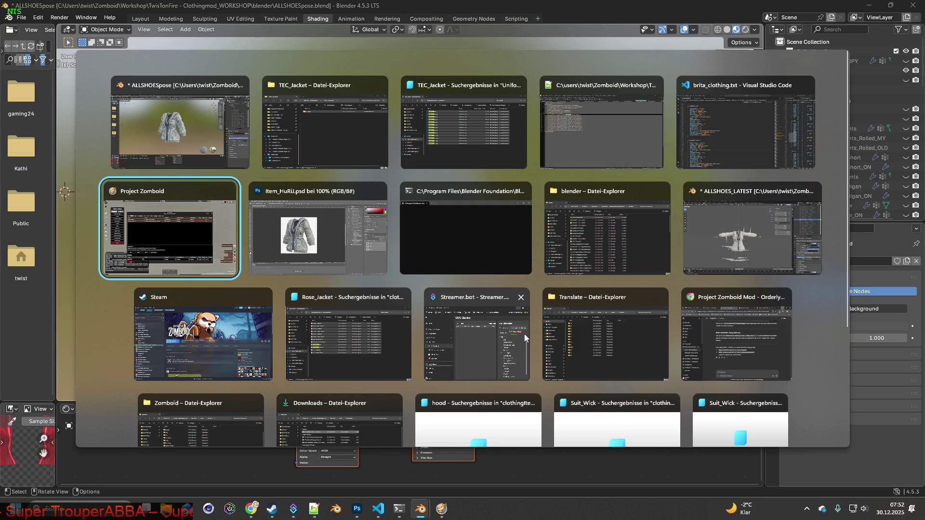
click(243, 36)
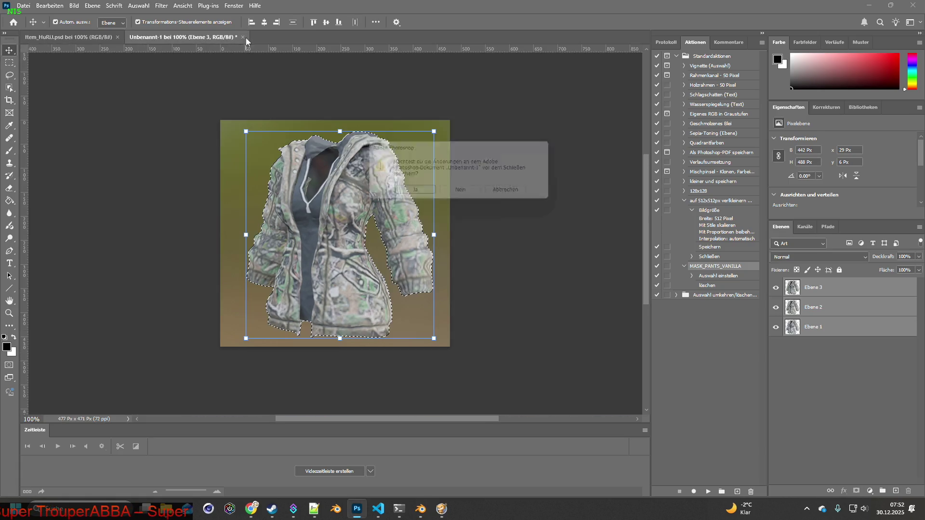
- Discard the untitled document, show the snow camo layer and resize the image to 64 px
click(465, 195)
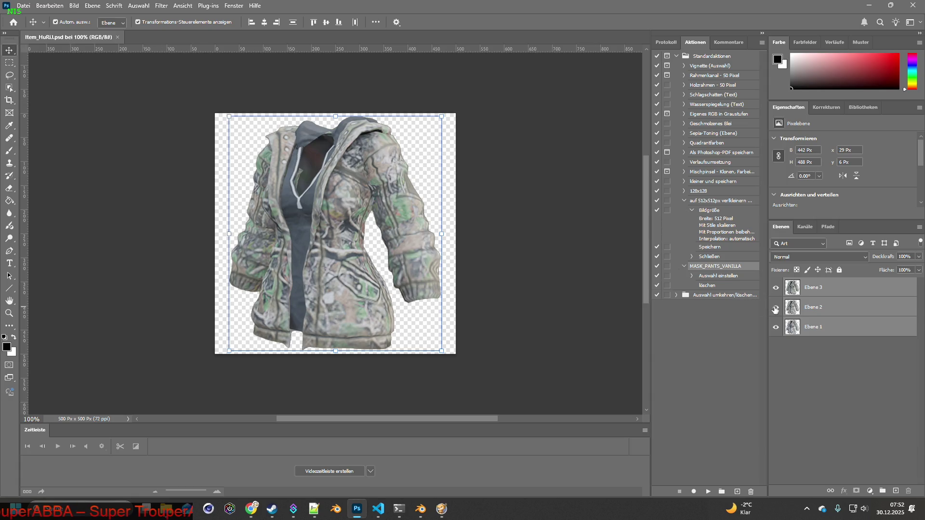
click(775, 289)
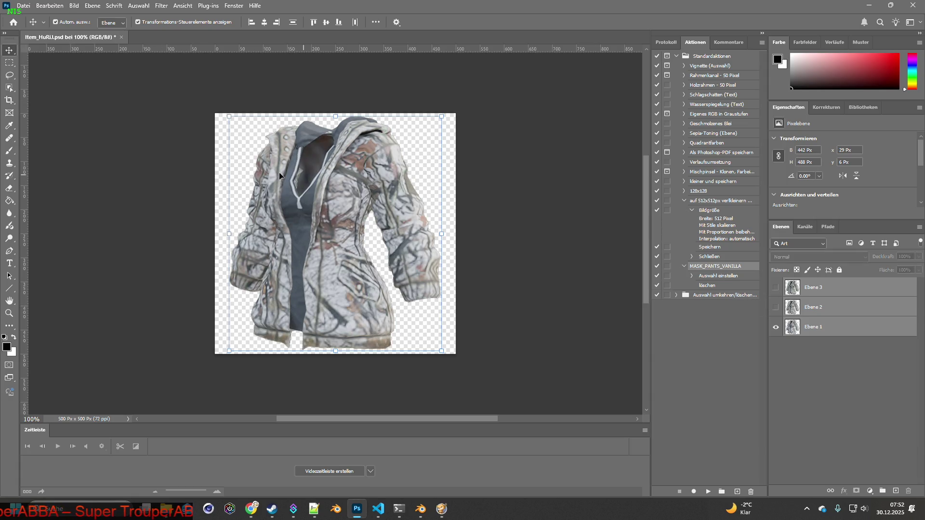
click(74, 6)
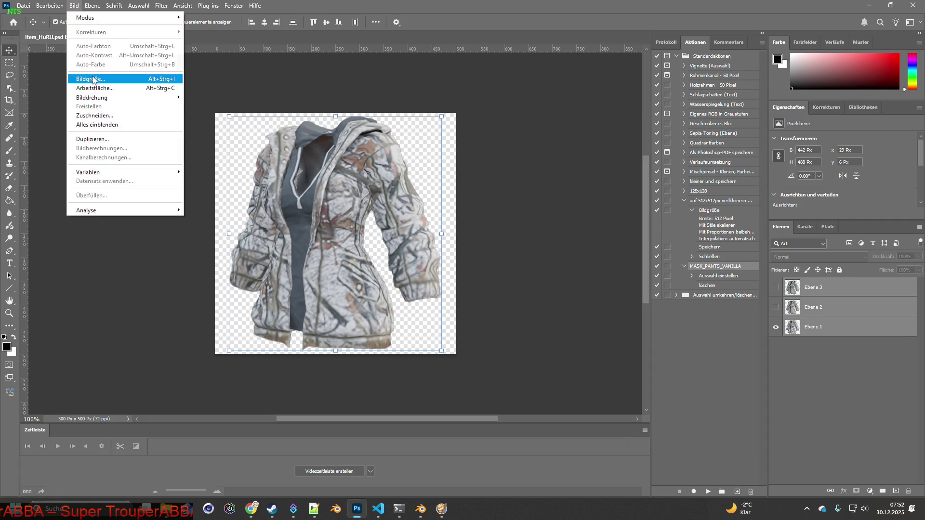
click(94, 80)
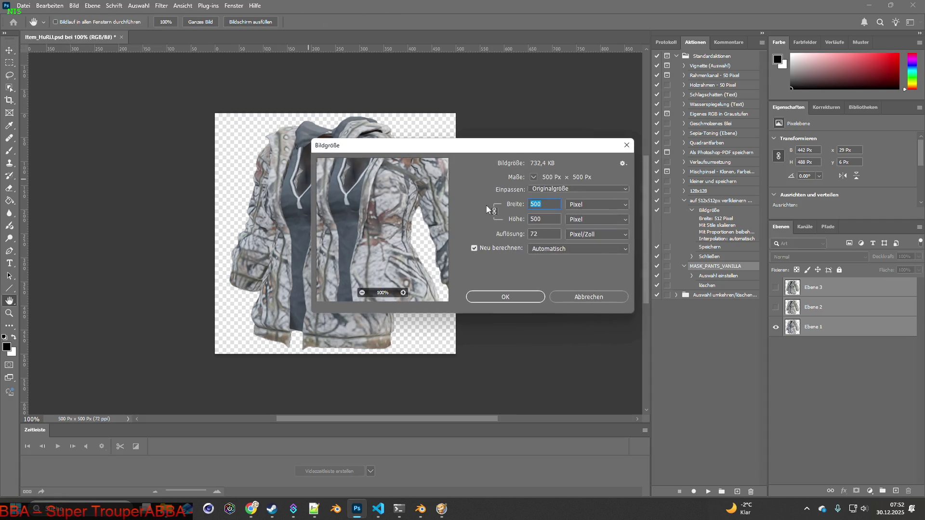
text(64)
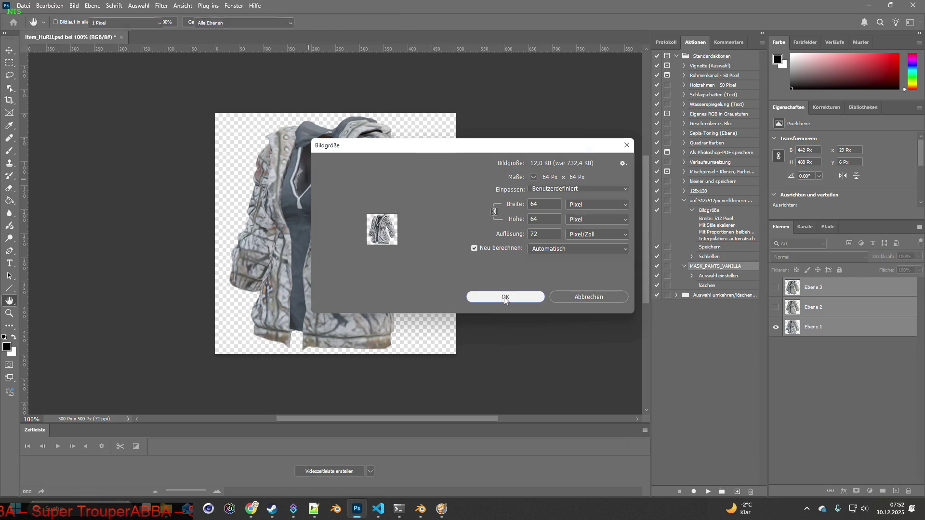
click(508, 296)
click(619, 292)
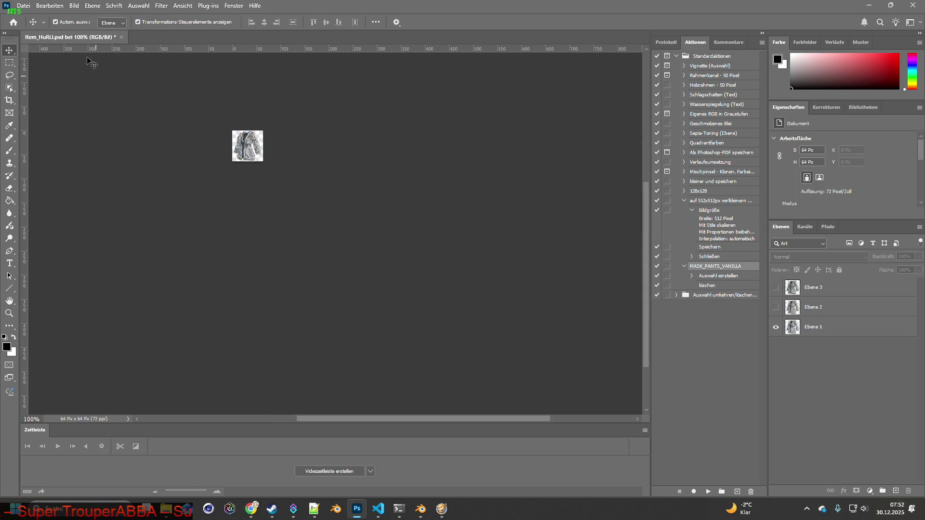
- Quick-export the snow camo icon as a PNG into the textures folder
click(22, 5)
mouse_move(55, 156)
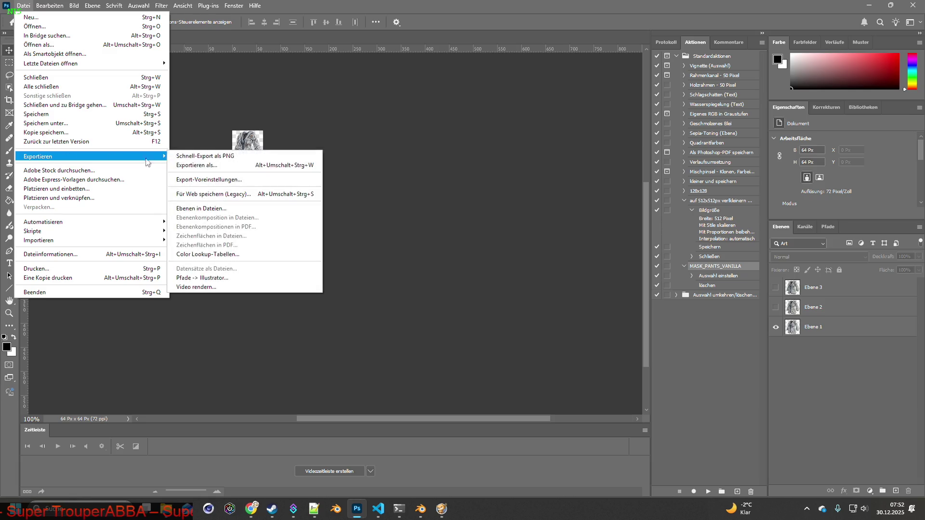
click(193, 157)
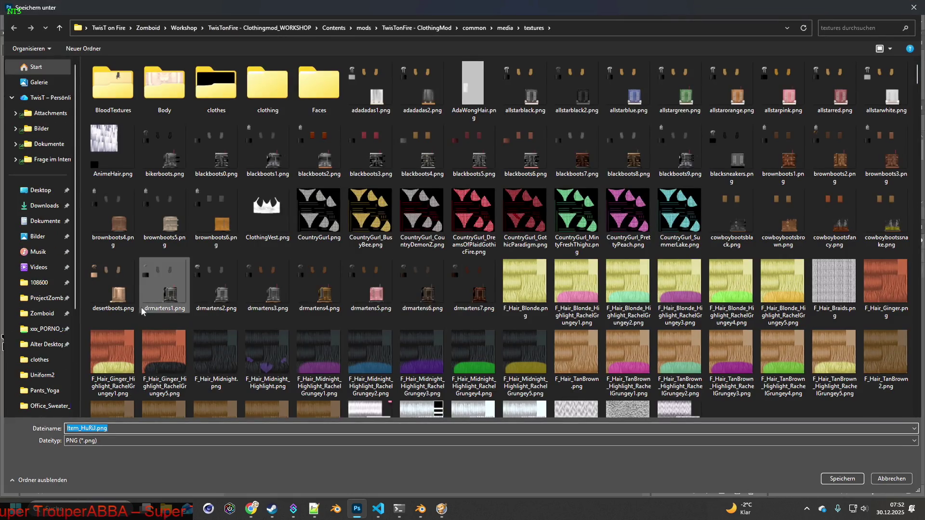
click(842, 478)
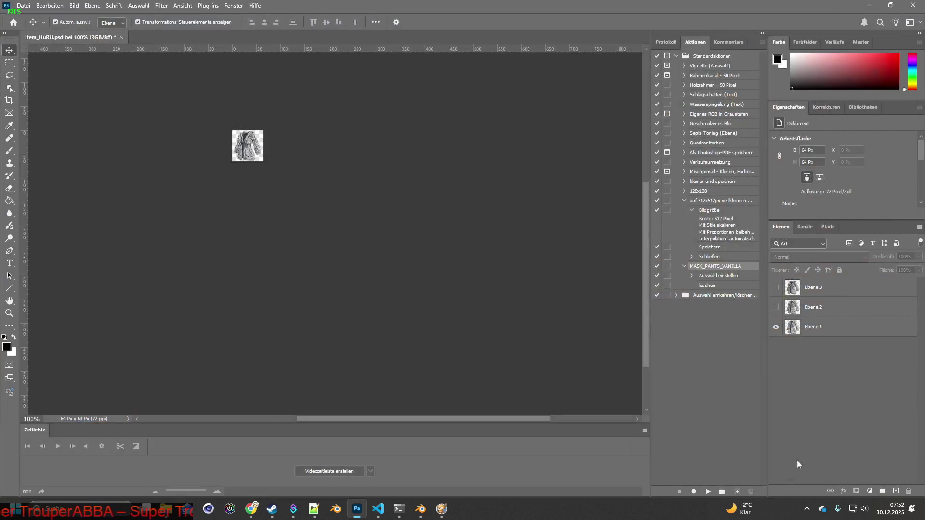
- Show the Ebene 2 jacket layer and quick-export it as a second PNG icon
click(775, 307)
click(23, 5)
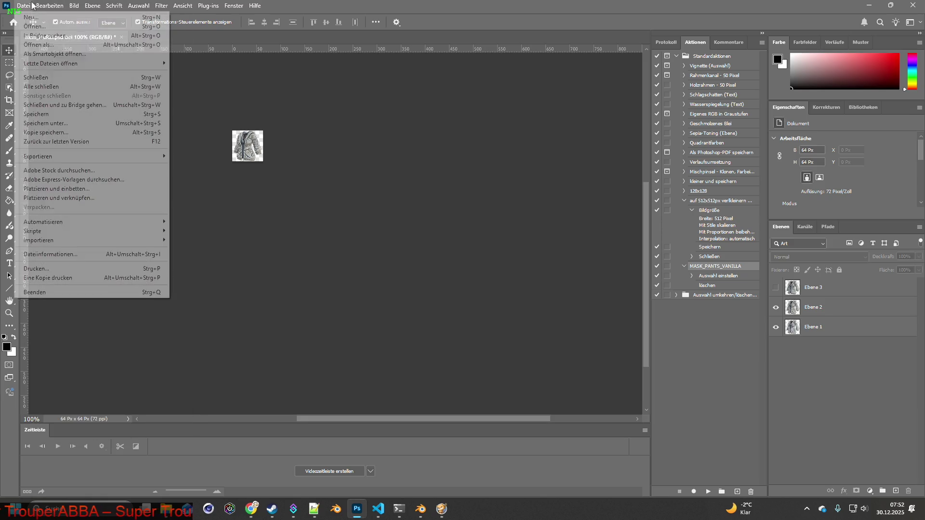
mouse_move(58, 157)
click(206, 156)
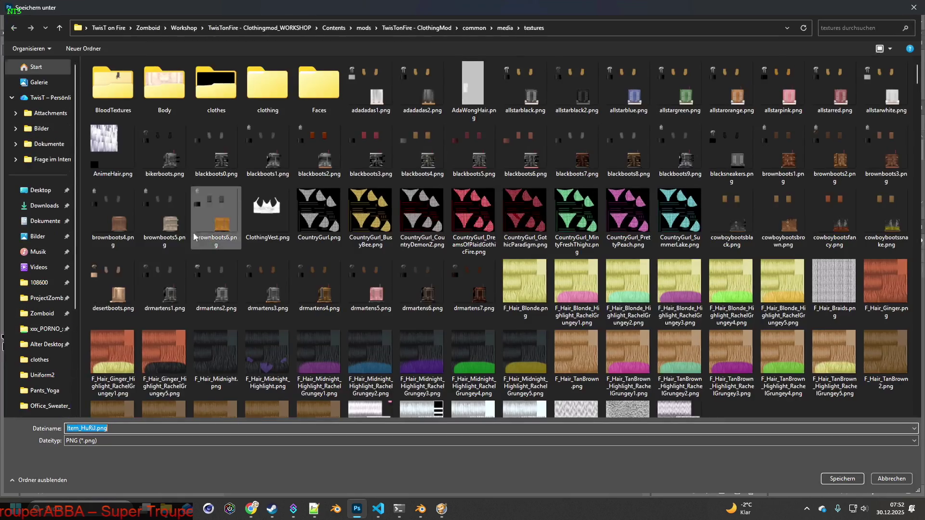
click(99, 428)
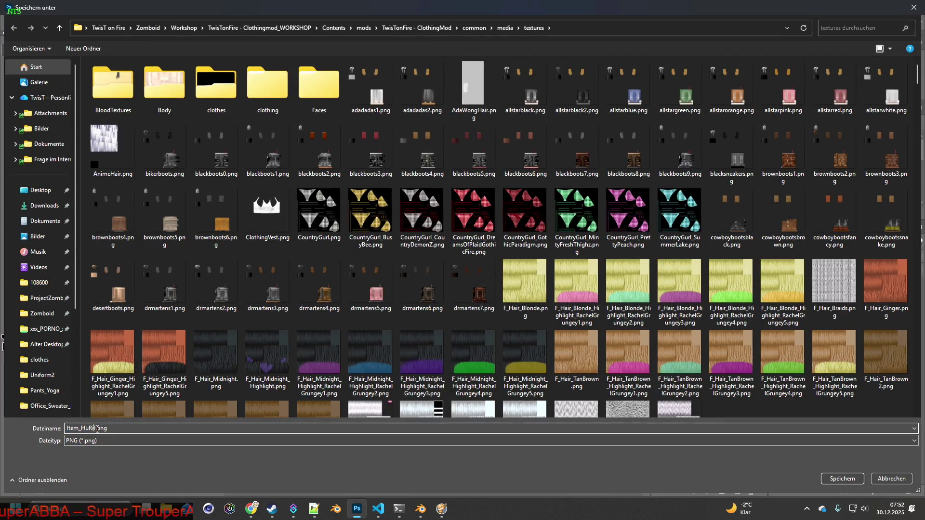
click(842, 478)
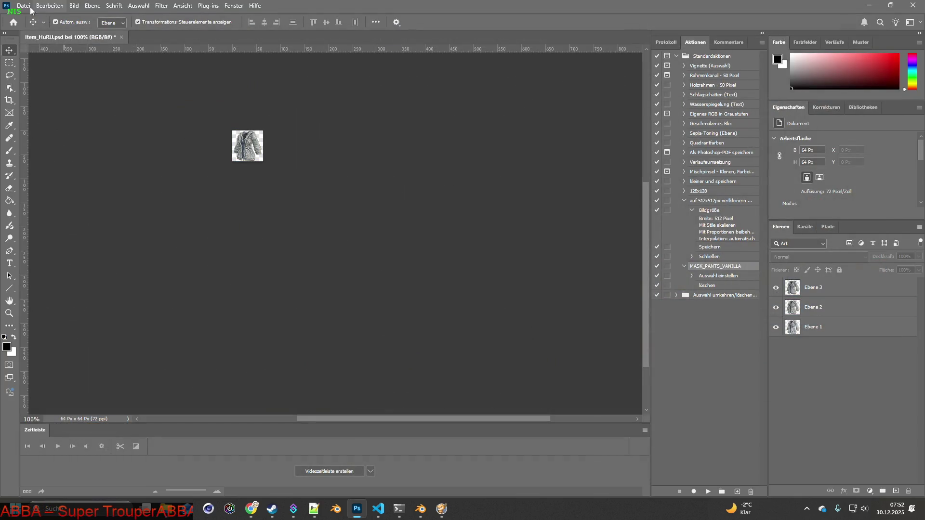
- Quick-export a third PNG icon with '3' appended to the file name
click(23, 5)
mouse_move(58, 154)
click(189, 156)
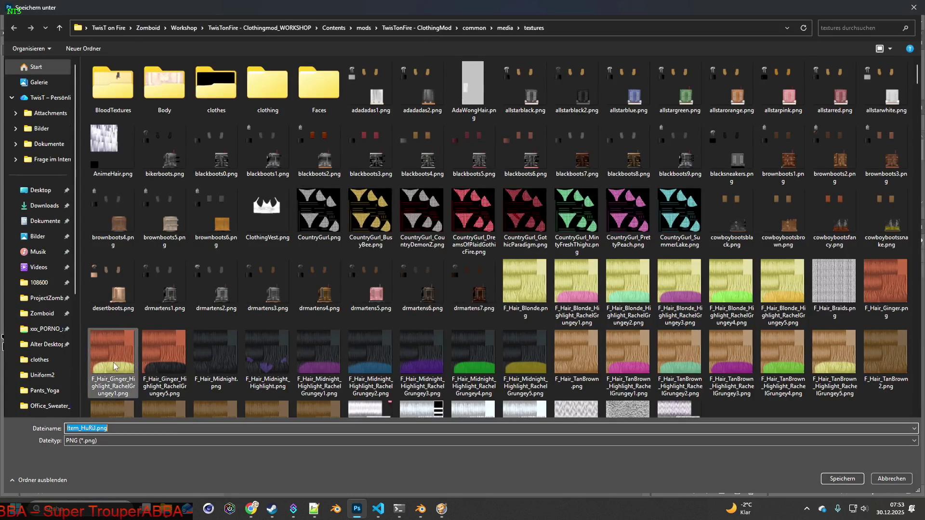
click(97, 428)
text(3)
key(Return)
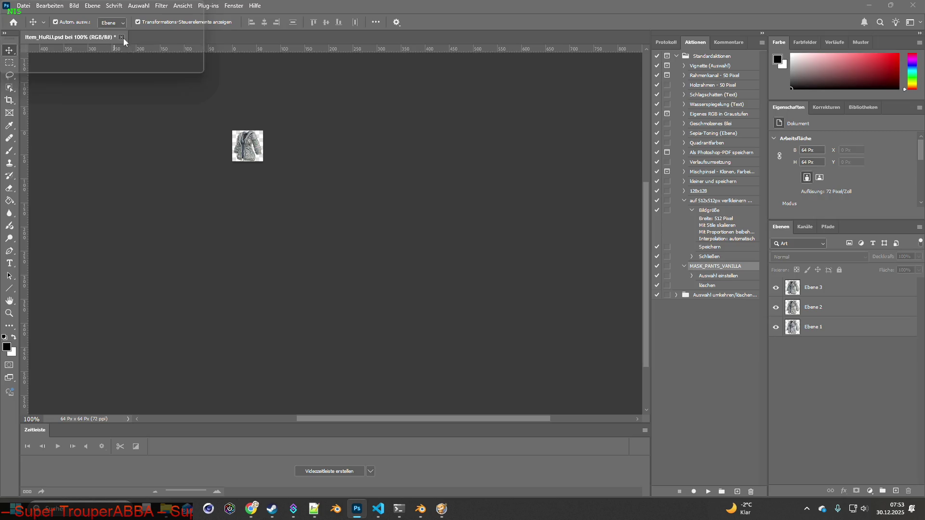
- Close the icon document, saving changes, and create a new empty document
click(122, 38)
click(464, 202)
click(23, 5)
click(29, 18)
click(588, 382)
- Paste the capture, then apply TEC_Jacket_2.png in Blender and paste its snip into Photoshop
key(ctrl+v)
key(super+Tab)
key(Return)
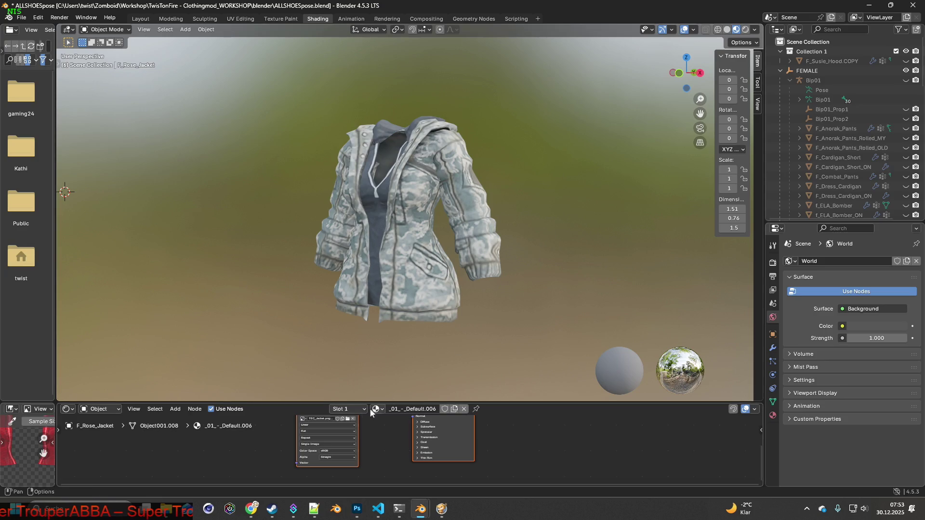
click(347, 419)
click(371, 145)
click(626, 408)
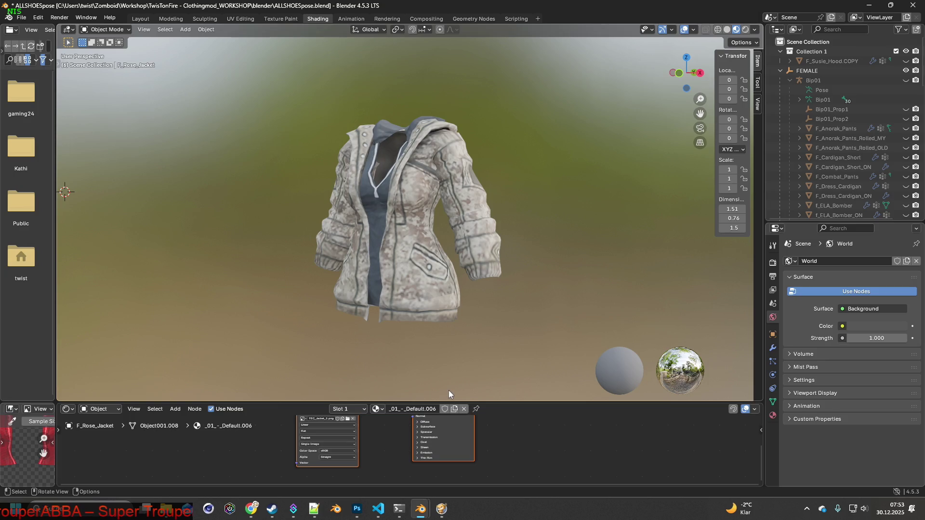
key(shift+super+s)
drag(282, 103, 525, 336)
key(alt+Tab)
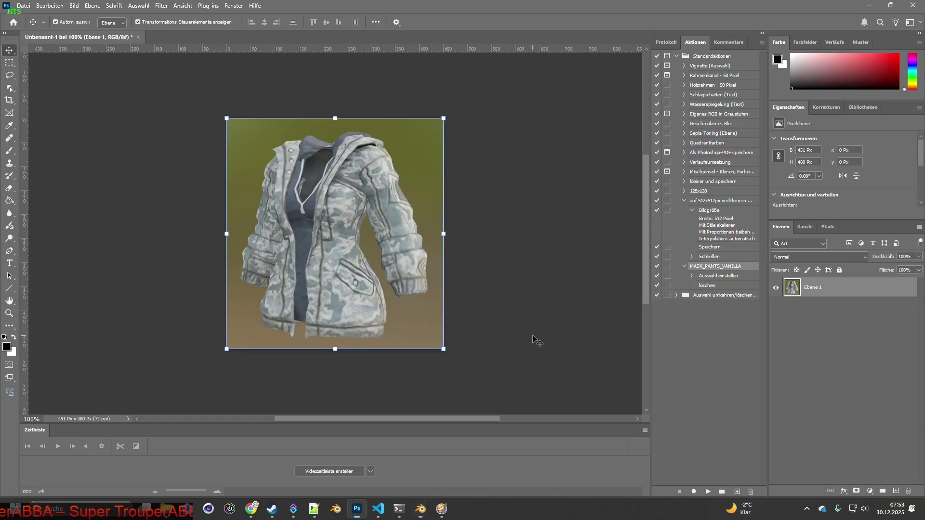
key(ctrl+v)
key(alt+Tab)
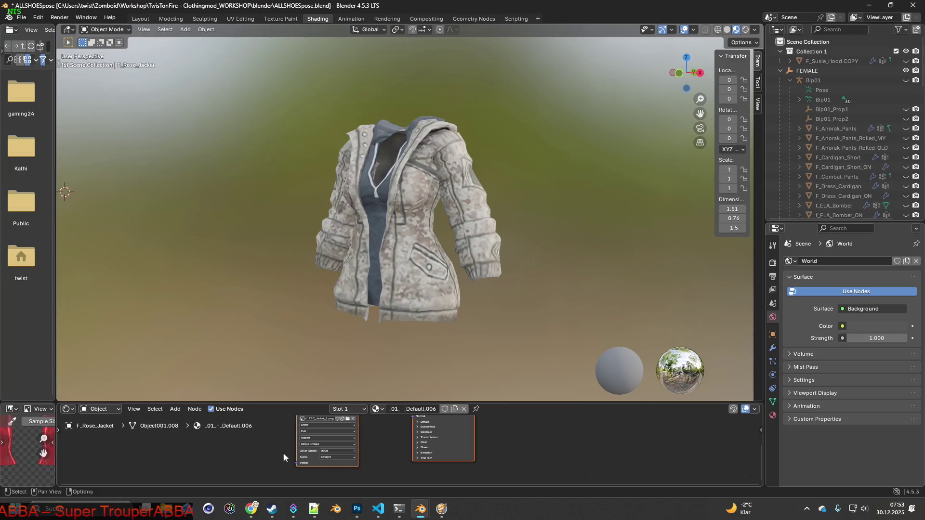
- Apply TEC_Jacket_3.png to the jacket and paste its capture into Photoshop
click(347, 420)
click(360, 146)
click(611, 407)
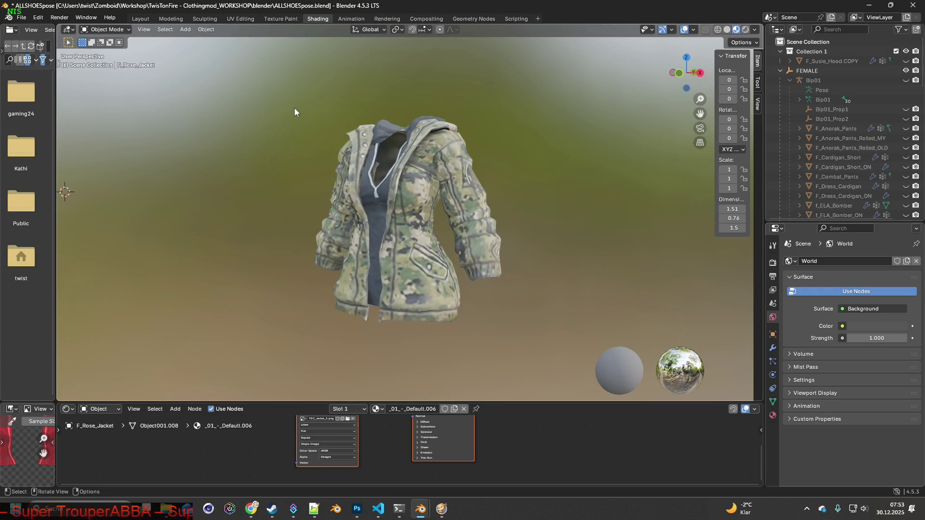
key(super+shift+s)
drag(293, 101, 530, 334)
key(alt+Tab)
key(ctrl+v)
key(alt+Tab)
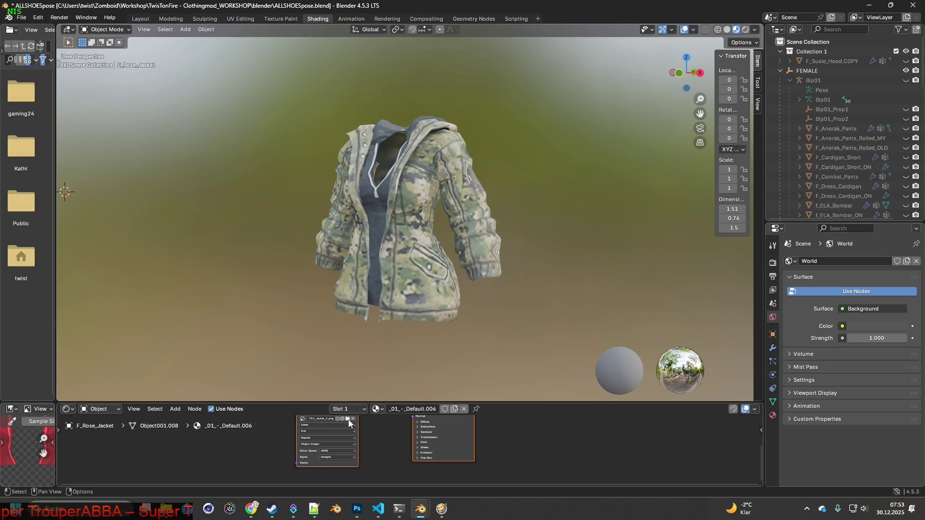
- Apply TEC_Jacket_4.png to the jacket and paste its capture into Photoshop
click(349, 423)
click(433, 155)
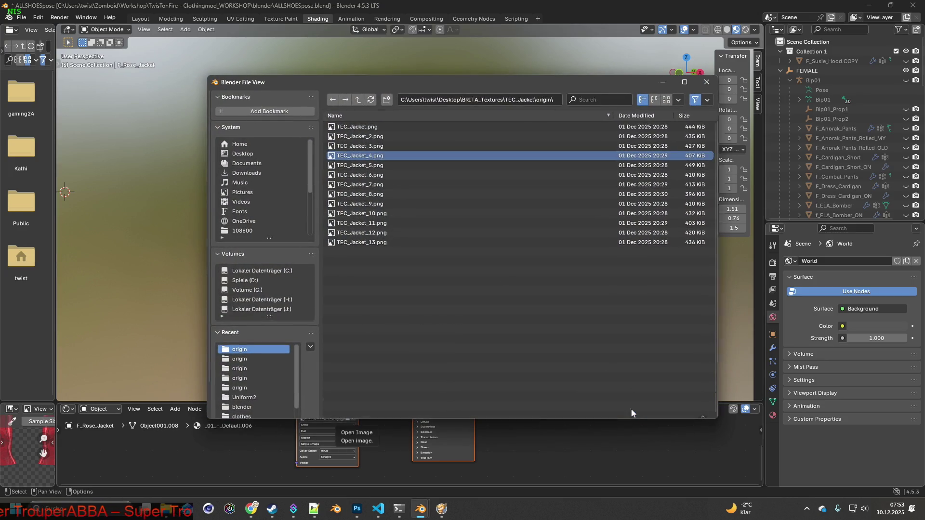
click(617, 408)
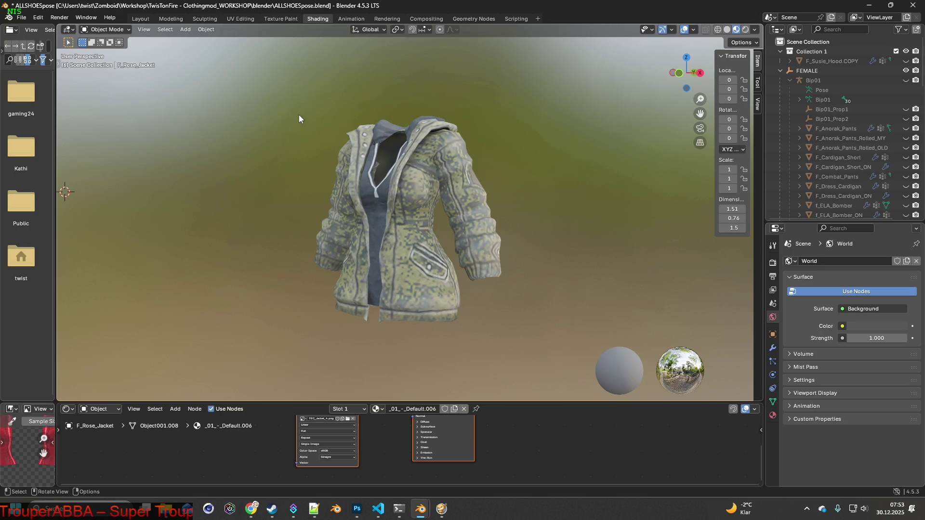
key(super+shift+s)
drag(301, 112, 519, 337)
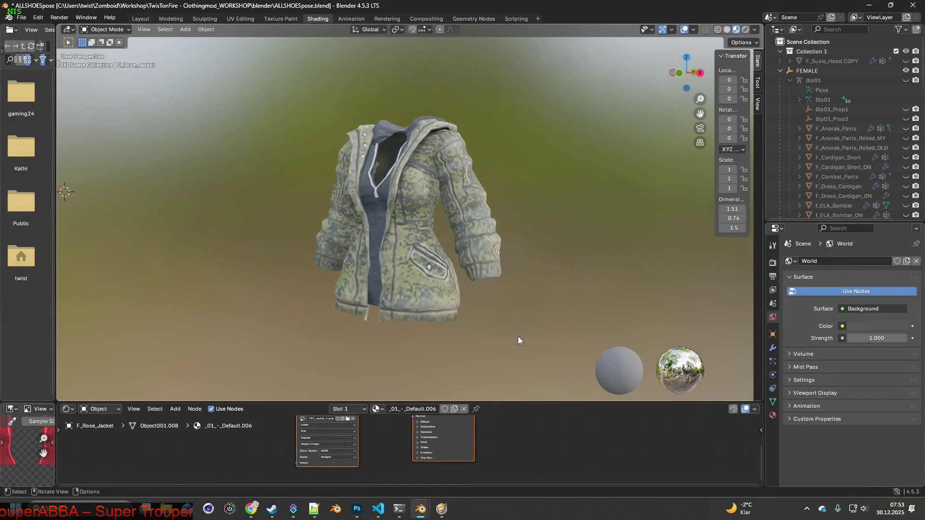
key(alt+Tab)
key(ctrl+v)
key(alt+Tab)
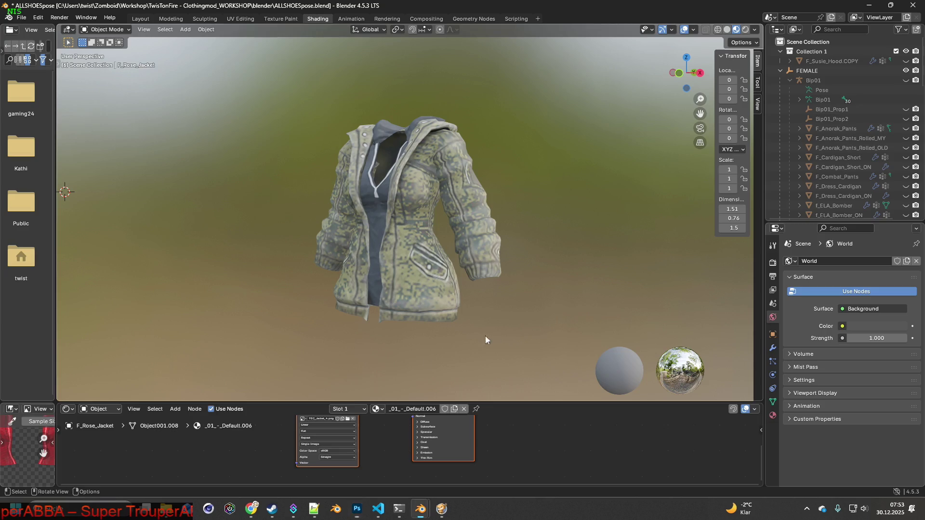
- Apply the lighter camo TEC_Jacket_5.png and paste its capture into Photoshop
click(348, 419)
click(356, 166)
click(618, 408)
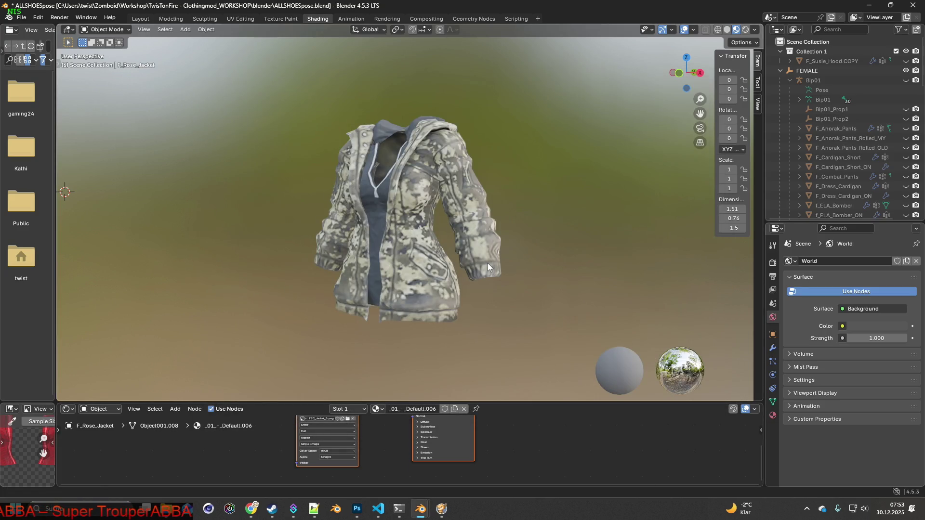
key(super+shift+s)
mouse_move(295, 107)
mouse_down()
mouse_move(480, 308)
mouse_move(516, 332)
mouse_up()
key(alt+Tab)
key(ctrl+v)
key(alt+Tab)
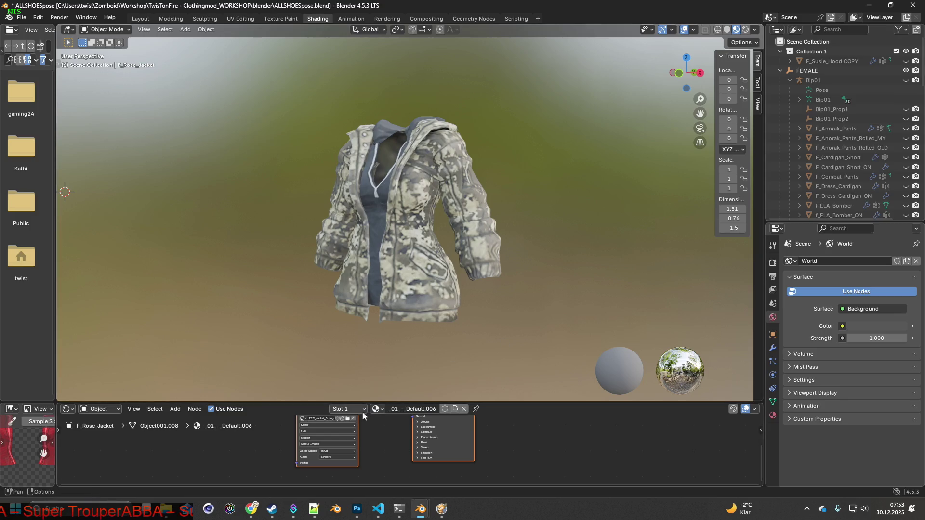
- Apply TEC_Jacket_6.png, paste its capture as layer Ebene 5, and reopen the texture browser
click(349, 420)
click(374, 175)
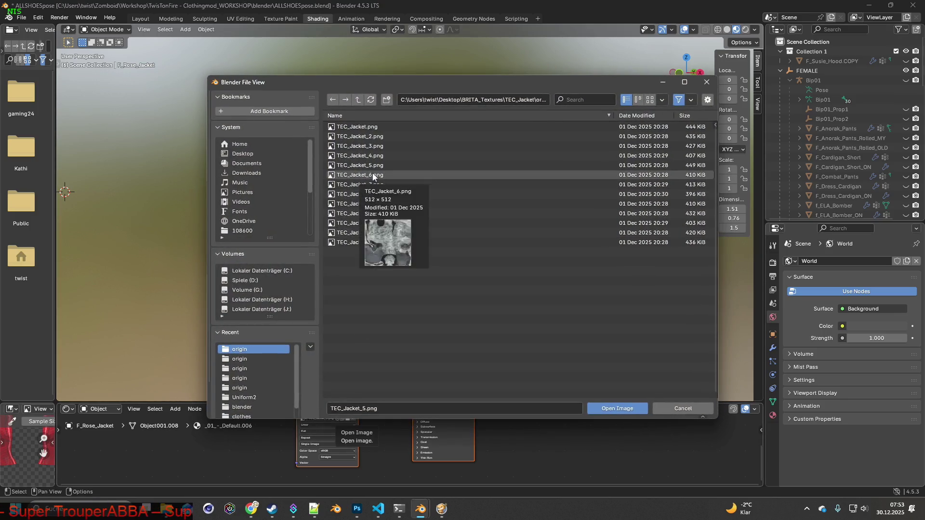
click(617, 408)
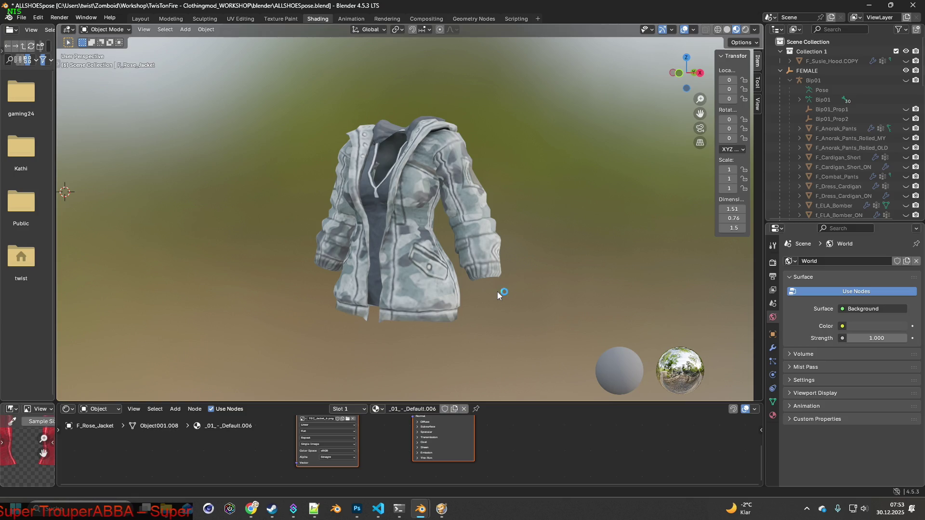
key(super+shift+s)
drag(290, 102, 516, 335)
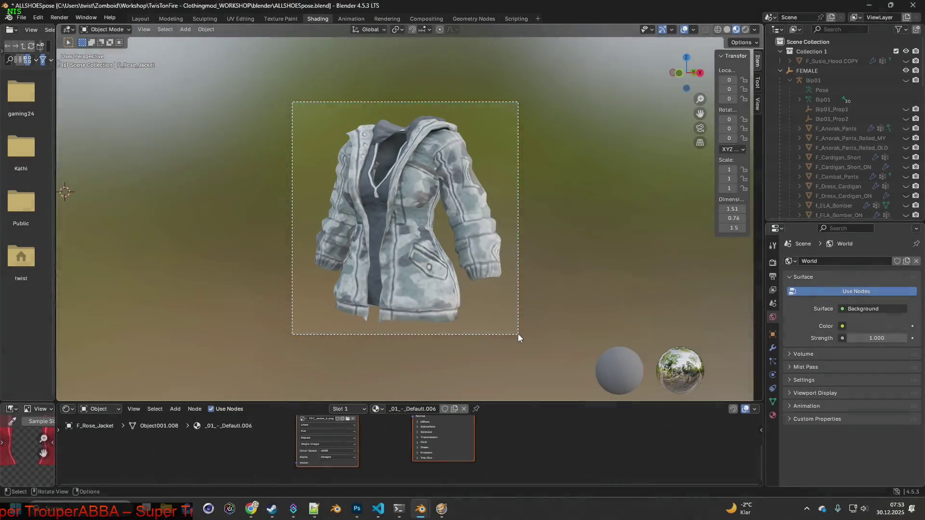
key(alt+Tab)
key(ctrl+v)
key(alt+Tab)
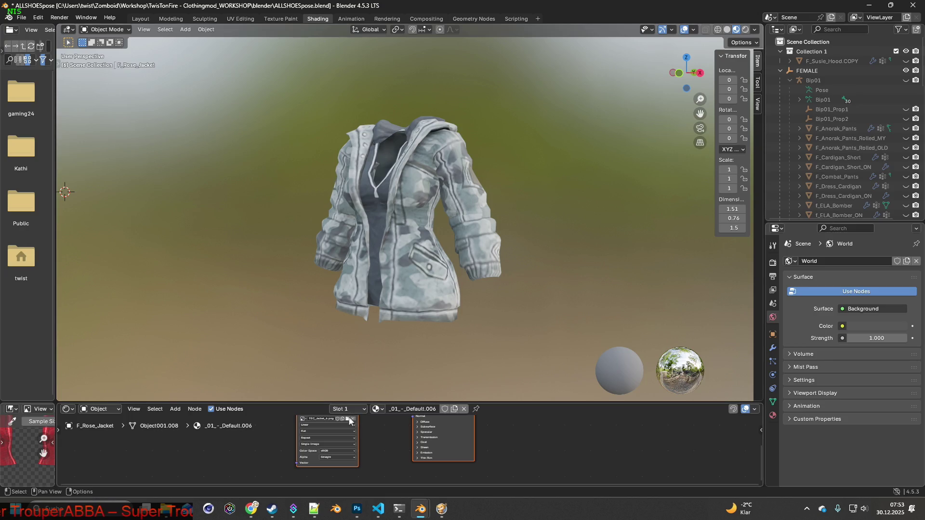
click(347, 420)
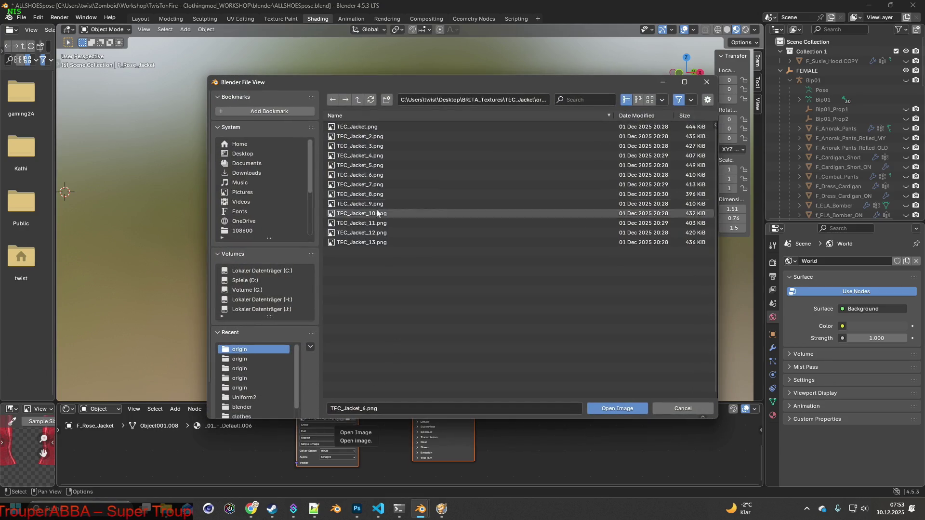